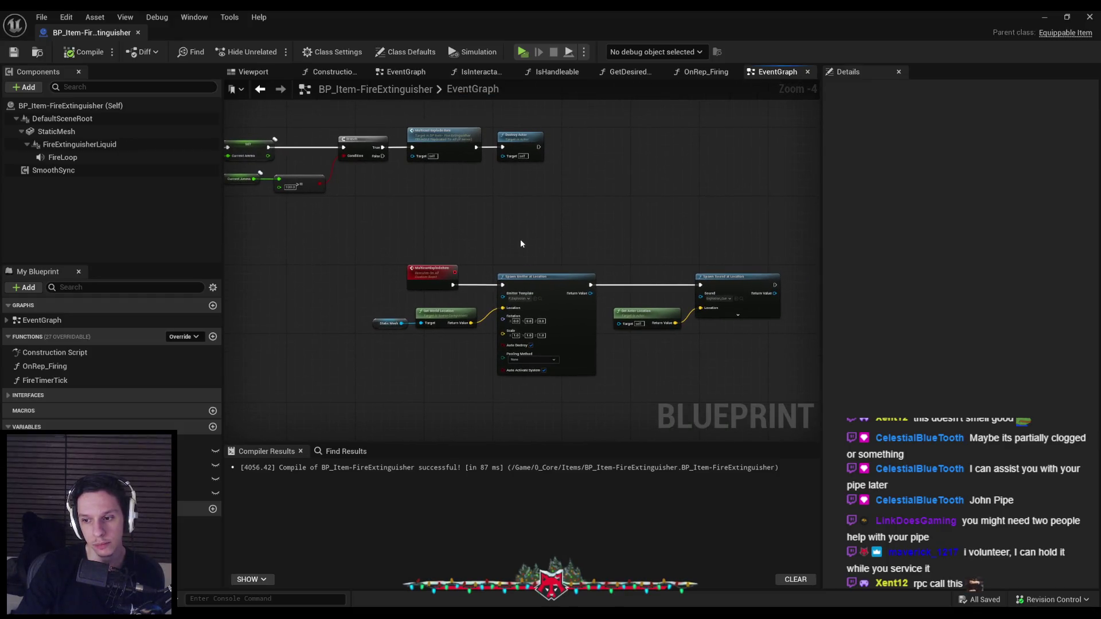
Survey the event graph's chains, briefly selecting the MulticastExplodeItem event to inspect it.
left_click_drag(521, 242, 586, 273)
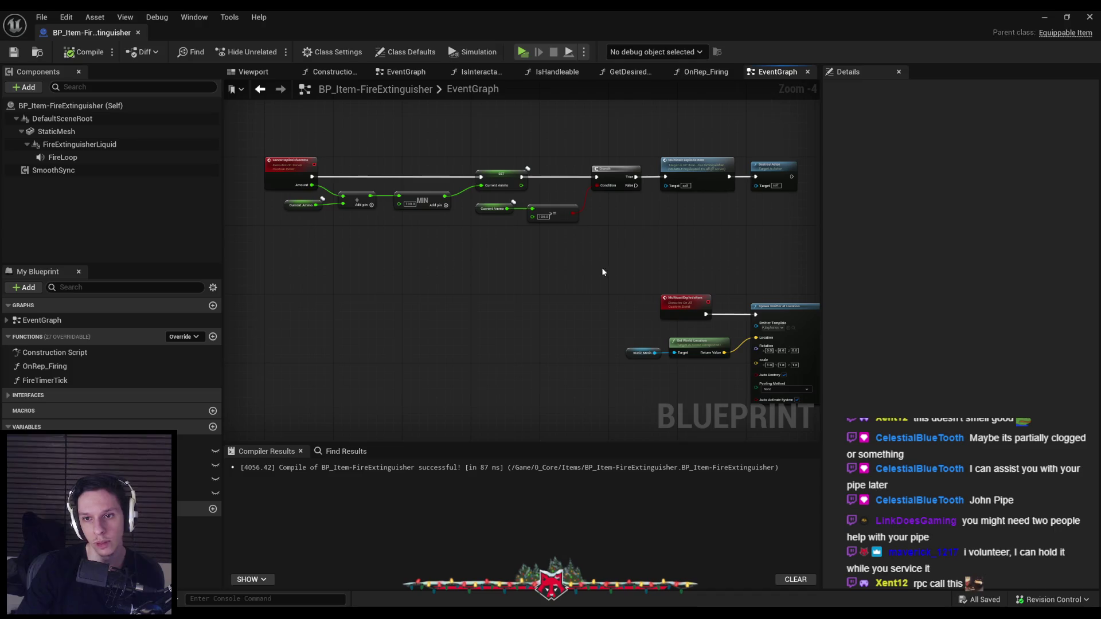
left_click_drag(601, 270, 490, 241)
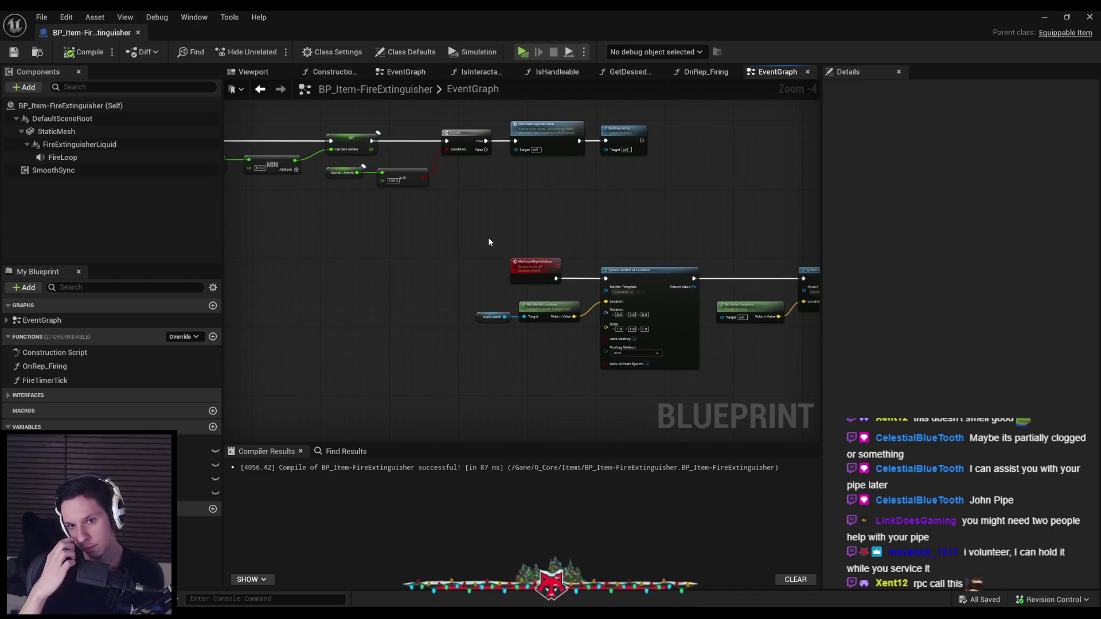
left_click(512, 263)
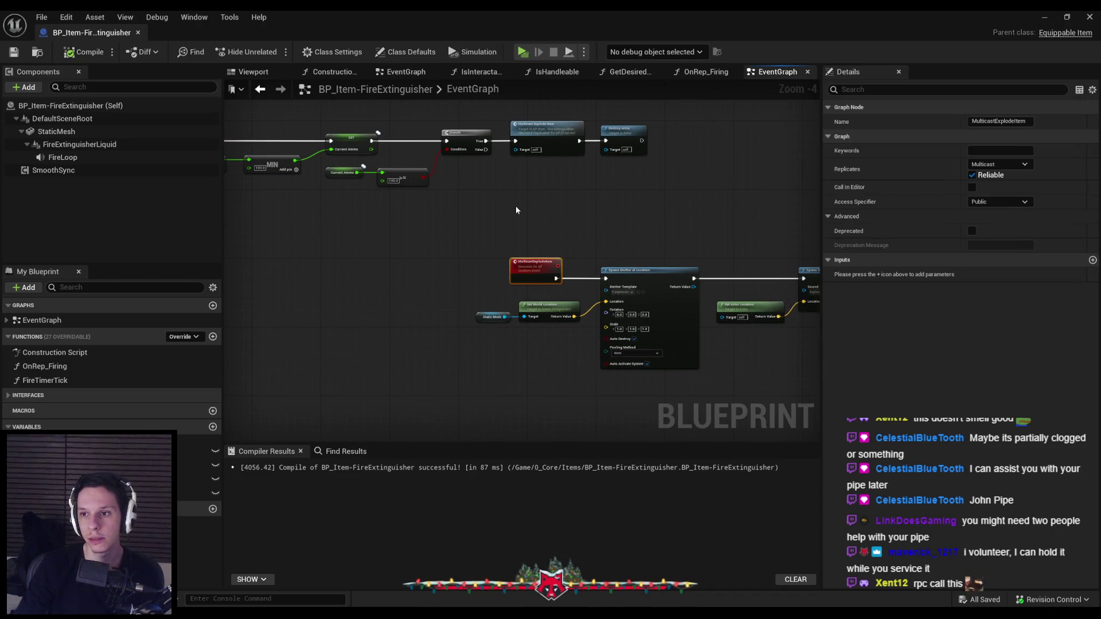
left_click(516, 210)
mouse_move(517, 207)
left_mouse_down()
mouse_move(700, 245)
mouse_move(713, 273)
mouse_move(924, 276)
left_mouse_up()
scroll(683, 255, "down", 1)
scroll(683, 251, "up", 2)
scroll(603, 231, "down", 1)
left_click_drag(603, 230, 773, 363)
mouse_move(560, 236)
left_mouse_down()
mouse_move(559, 270)
mouse_move(624, 323)
mouse_move(554, 278)
mouse_move(591, 300)
mouse_move(380, 282)
mouse_move(287, 300)
left_mouse_up()
scroll(560, 270, "up", 1)
scroll(624, 322, "down", 2)
scroll(682, 272, "down", 1)
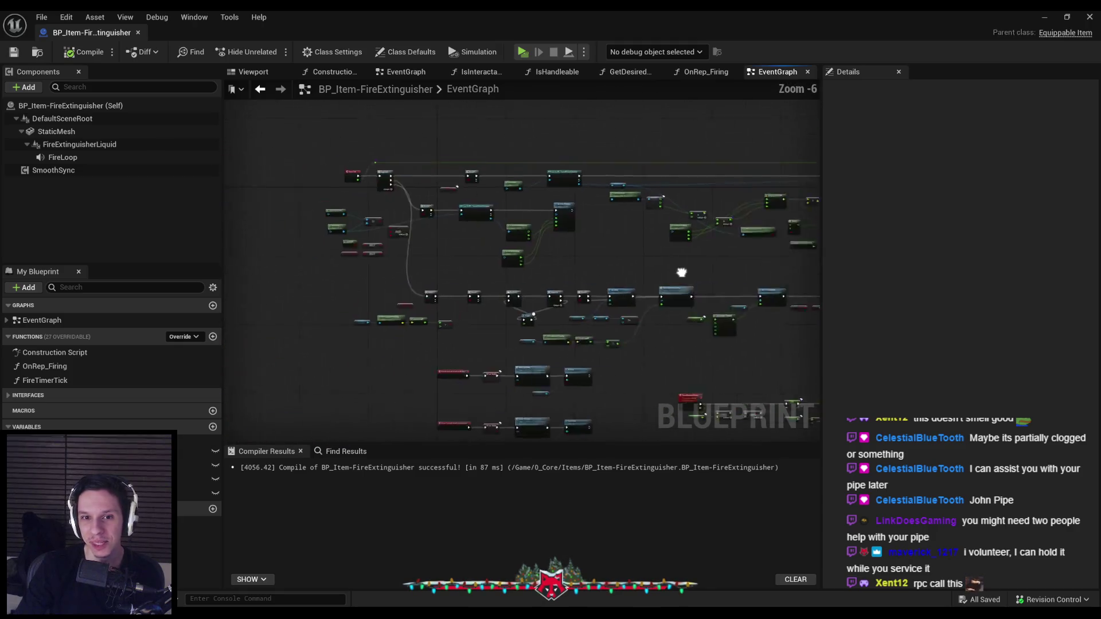
scroll(682, 272, "down", 2)
mouse_move(681, 272)
left_mouse_down()
mouse_move(451, 253)
mouse_move(336, 141)
left_mouse_up()
scroll(399, 211, "down", 2)
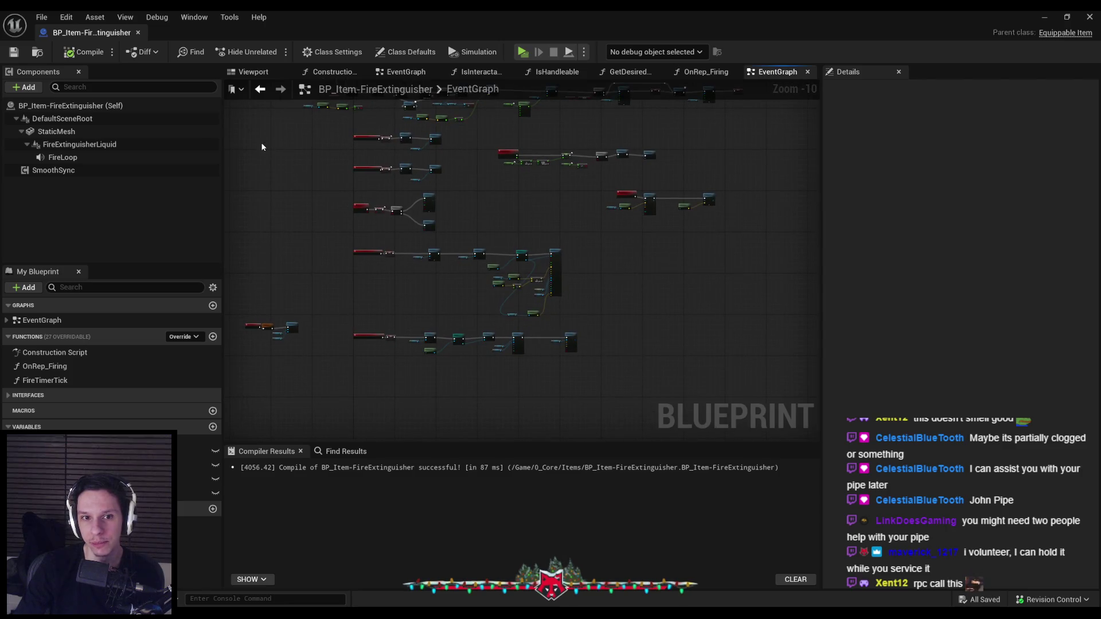
Box-select all the event node groups, nudge them slightly lower, then deselect.
mouse_move(252, 134)
left_mouse_down()
mouse_move(584, 267)
mouse_move(671, 409)
left_mouse_up()
key("Down")
key("Down")
key("Down")
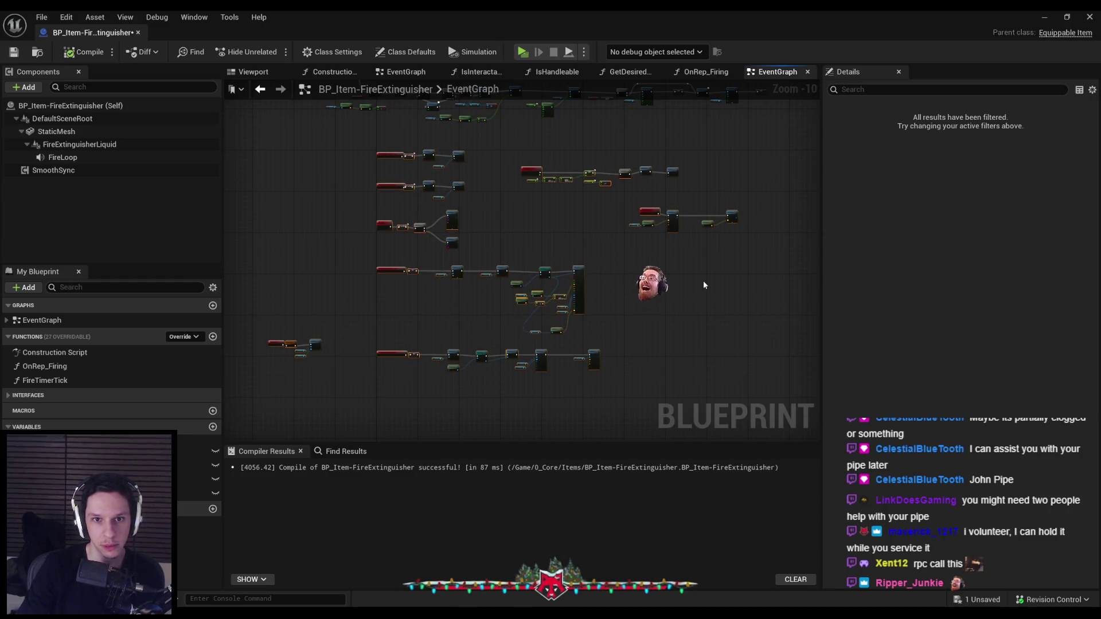
key("Up")
left_click(511, 218)
Save the BP_Item-FireExtinguisher blueprint.
key("ctrl+s")
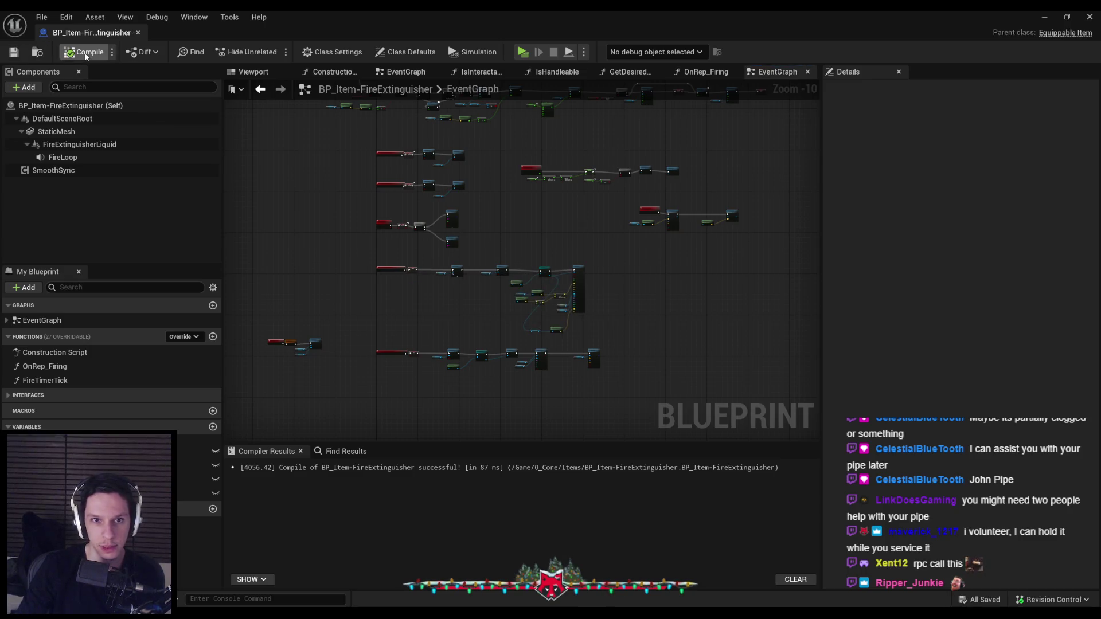
scroll(410, 237, "up", 7)
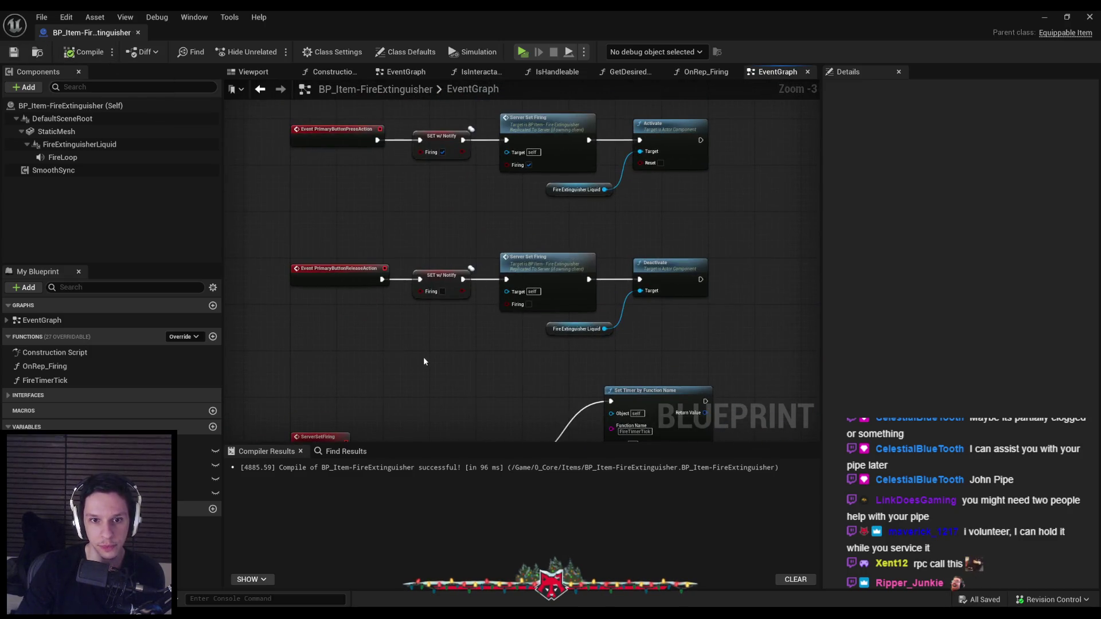
scroll(410, 255, "down", 1)
Collapse the primary button event chains into a 'Primary Button Inputs' node placed upper left.
left_click_drag(321, 146, 663, 294)
right_click(519, 175)
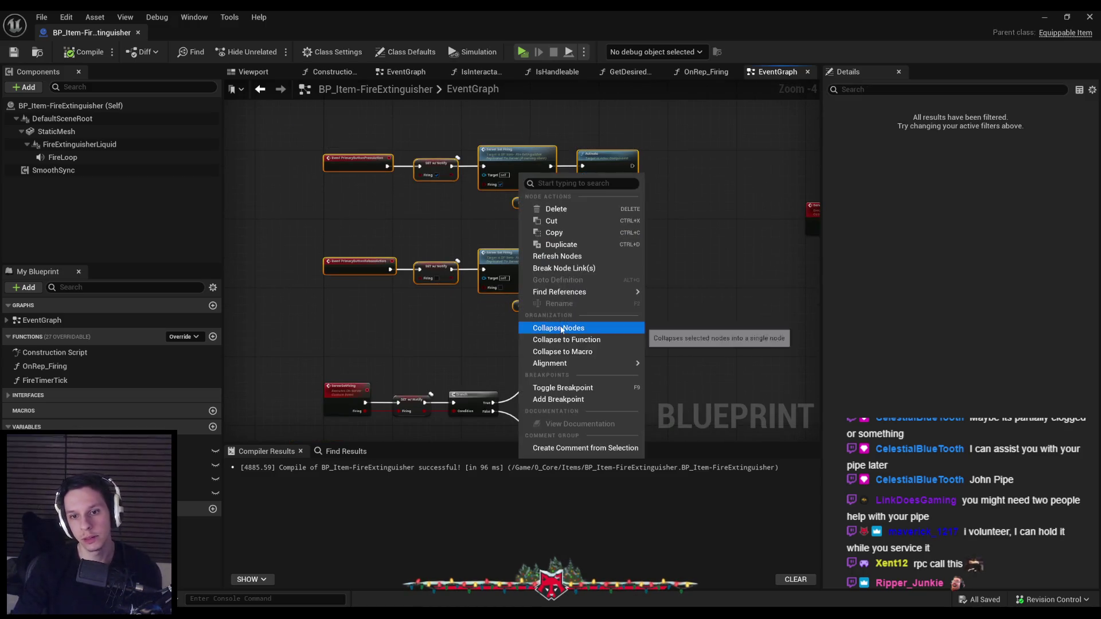
left_click(562, 322)
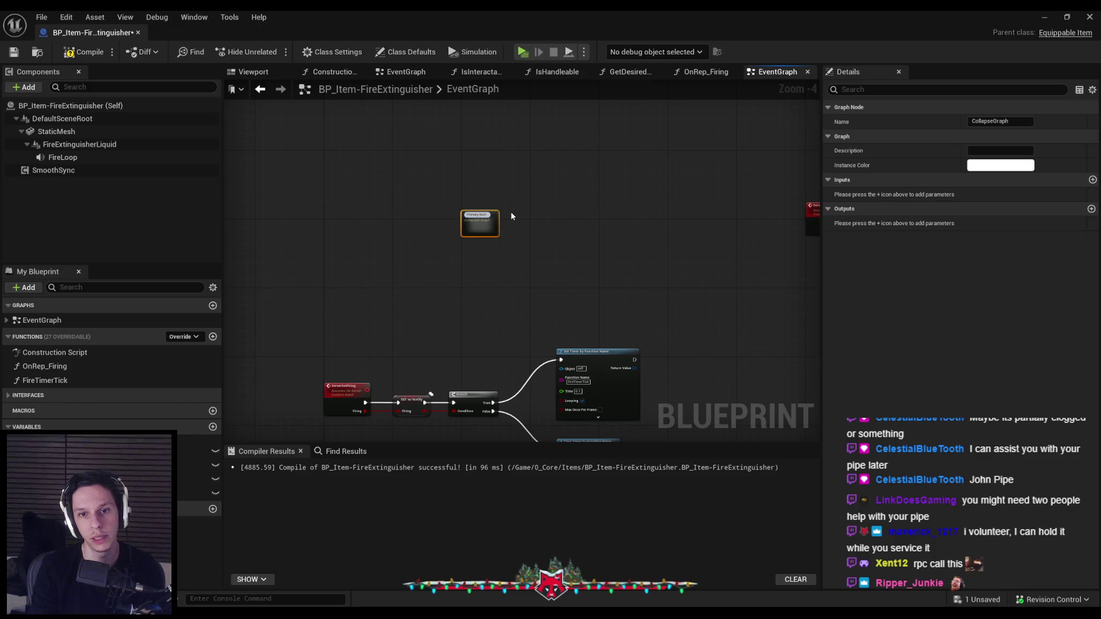
left_click(505, 212)
left_click_drag(477, 222, 341, 163)
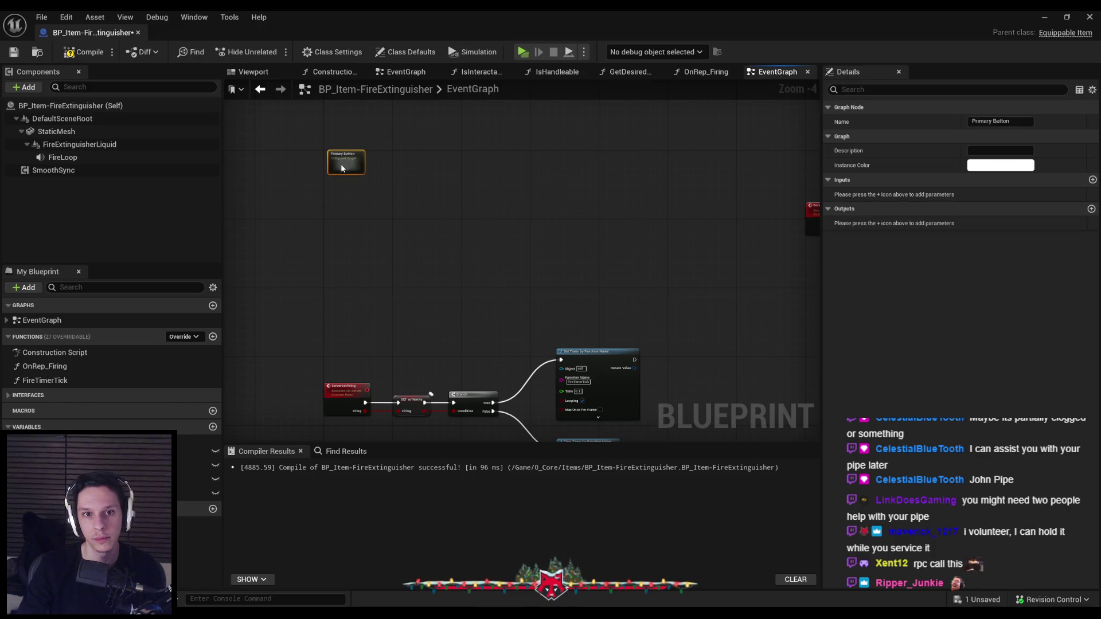
scroll(341, 162, "up", 5)
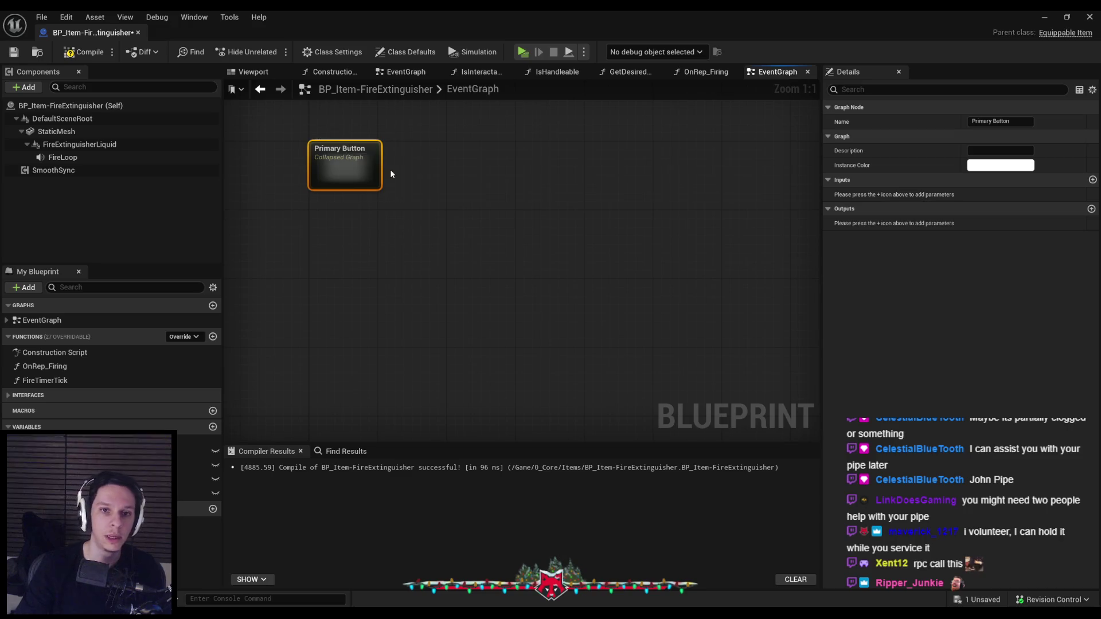
type("Inputs")
key("Return")
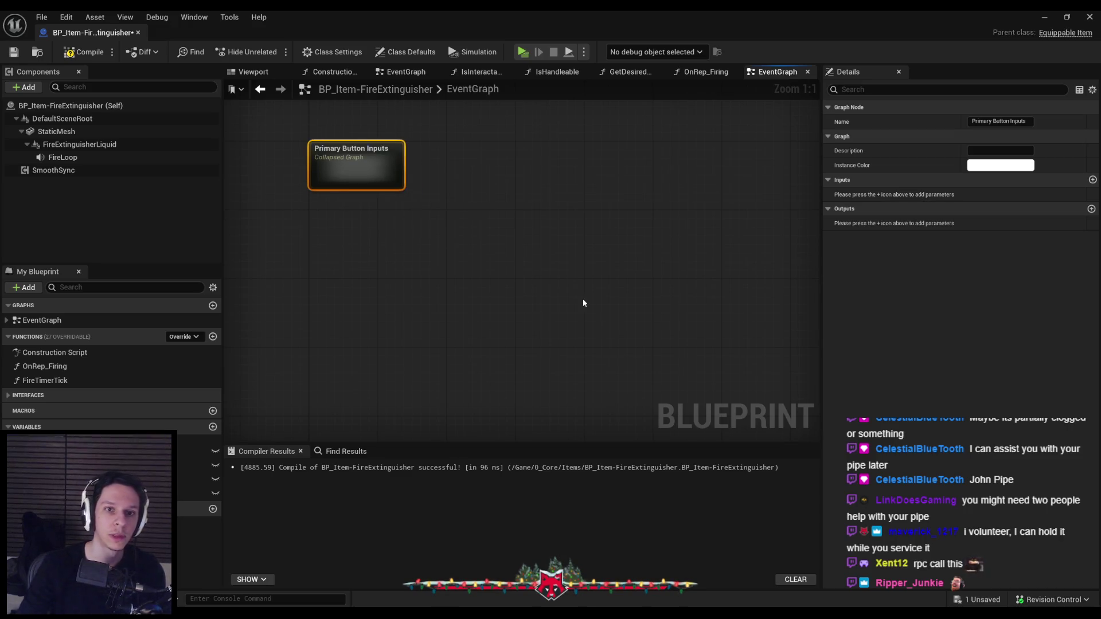
scroll(576, 177, "down", 8)
scroll(546, 308, "up", 5)
left_click(511, 295)
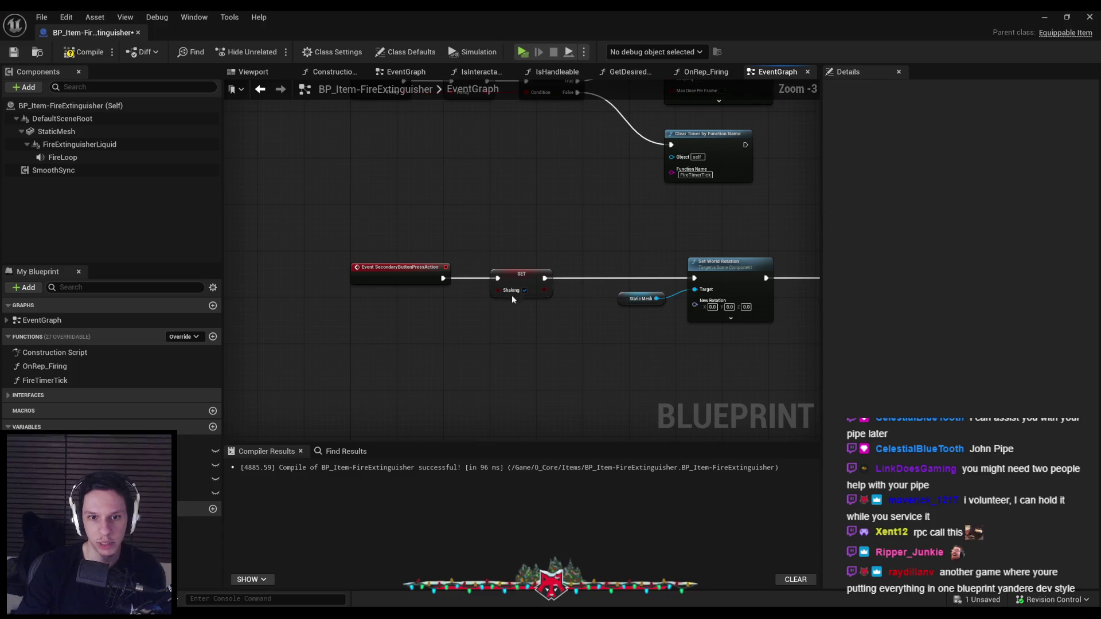
scroll(394, 233, "down", 4)
Collapse the secondary button chains into 'Secondary Button Inputs' beside Primary Button Inputs.
left_click_drag(310, 187, 685, 351)
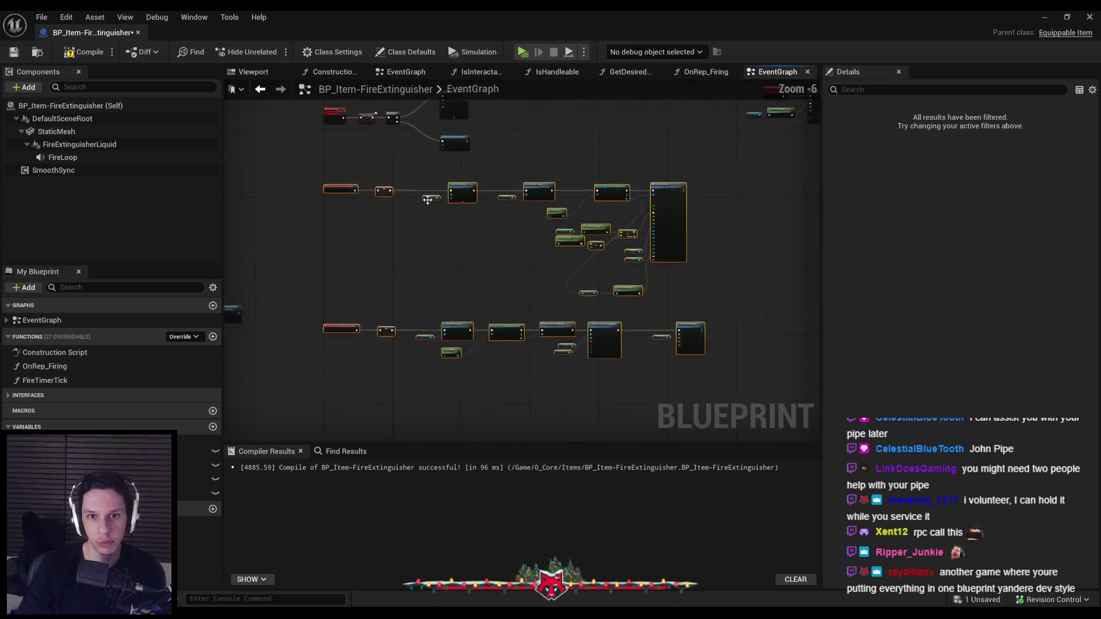
scroll(427, 199, "up", 2)
right_click(484, 190)
left_click(522, 342)
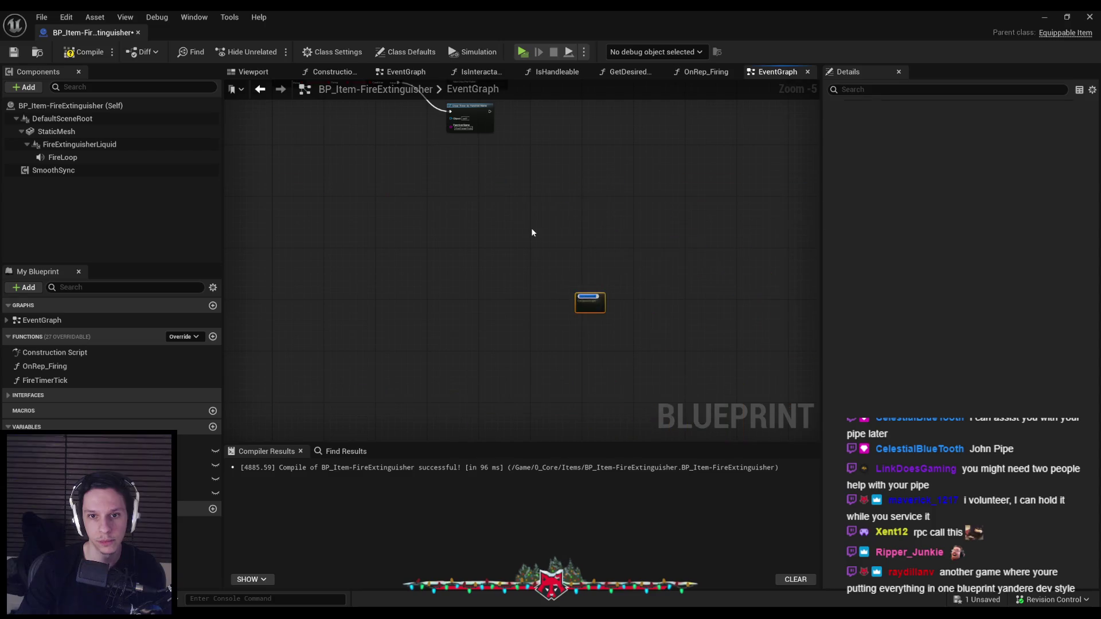
type("ary Button Inputs")
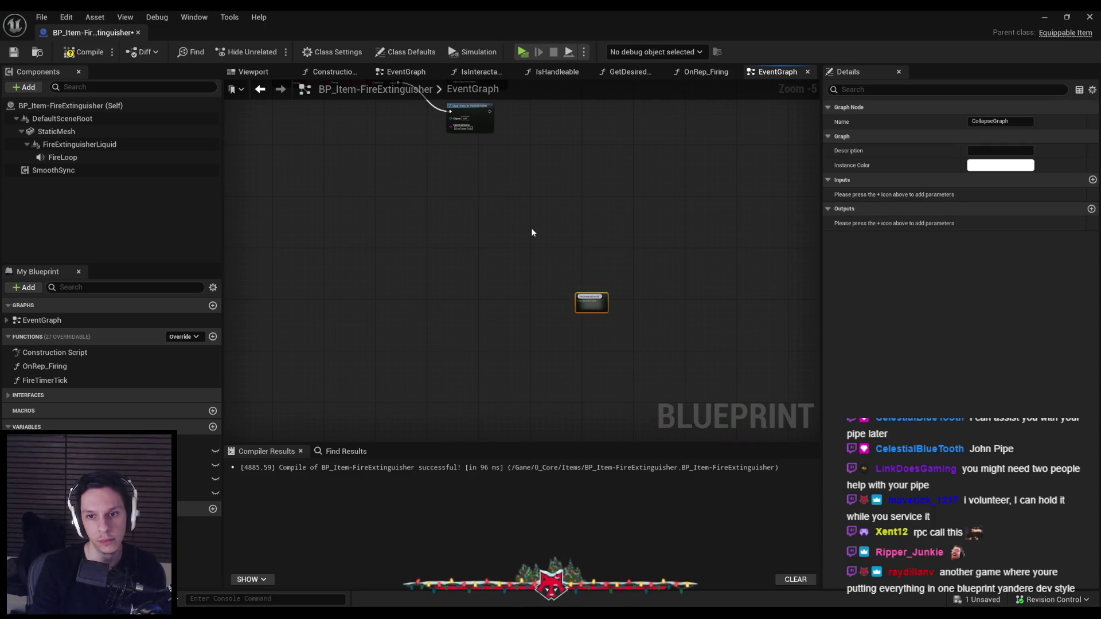
key("Return")
scroll(532, 232, "down", 2)
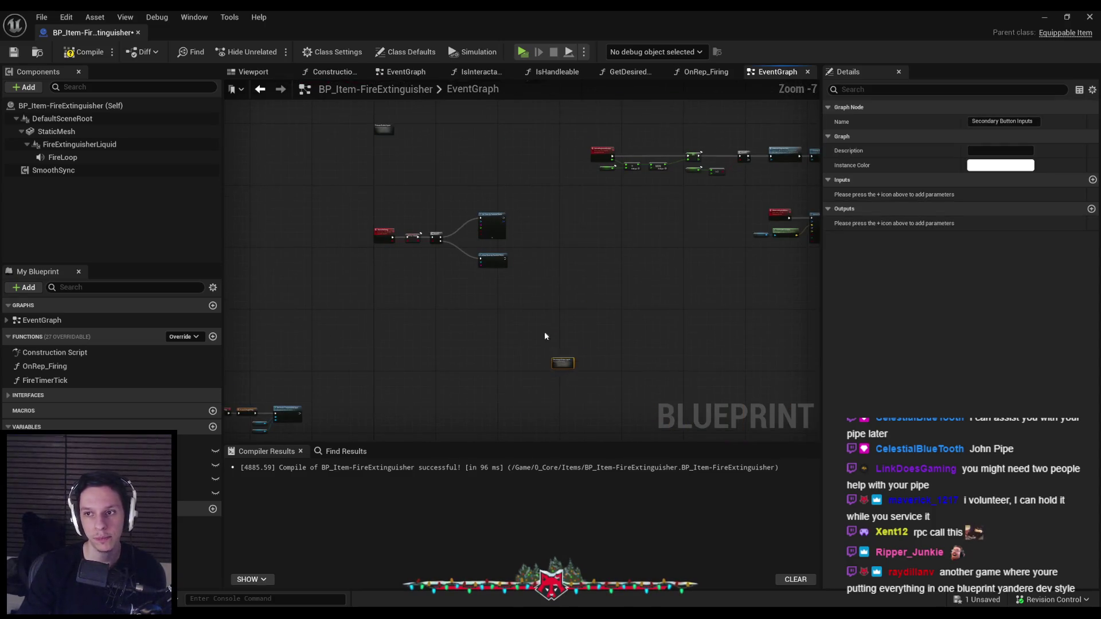
scroll(482, 292, "up", 6)
left_click_drag(481, 287, 397, 249)
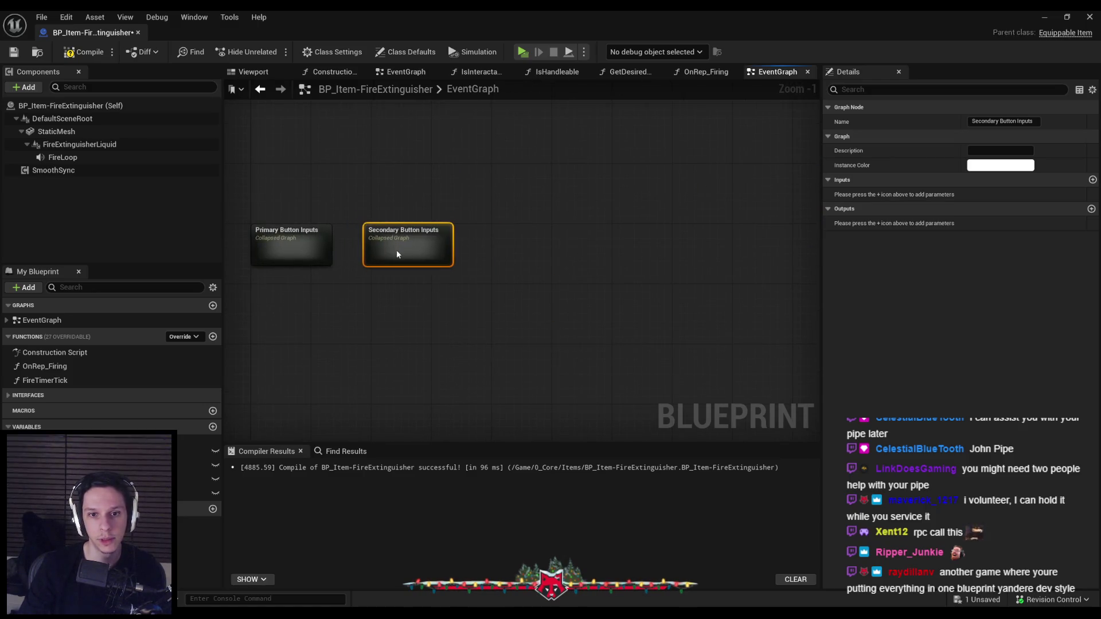
Inside Secondary Button Inputs, move the Inputs node up near the top.
double_click(397, 250)
left_click(314, 247)
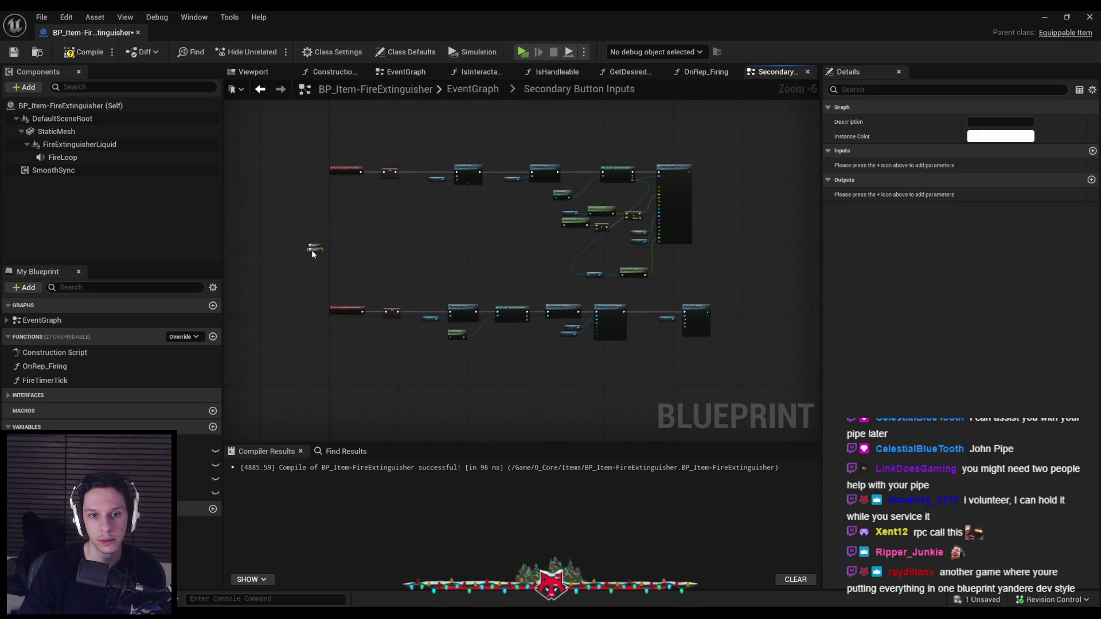
left_click(317, 250)
left_click_drag(319, 255, 286, 140)
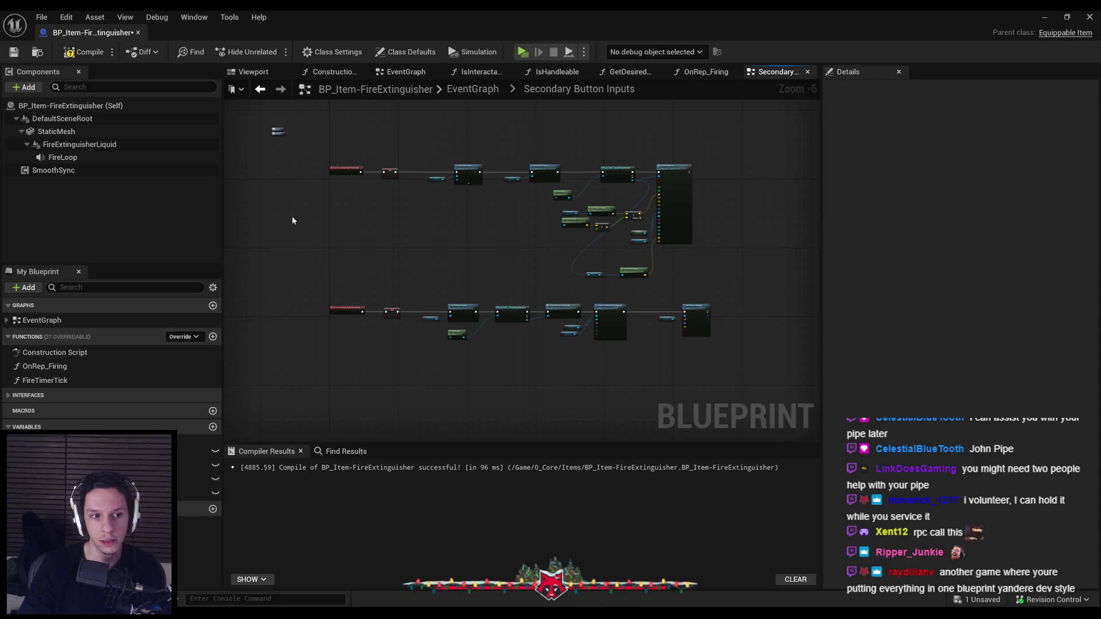
key("alt+Left")
Inside Primary Button Inputs, move the Outputs node beside the Inputs node, then recompile.
double_click(302, 246)
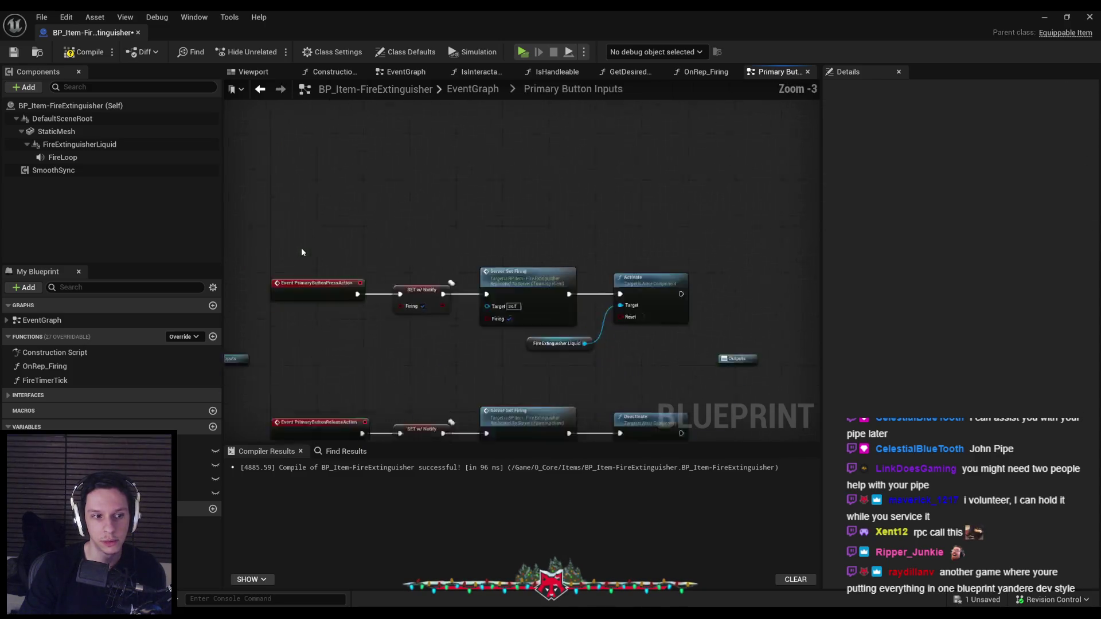
scroll(813, 227, "down", 1)
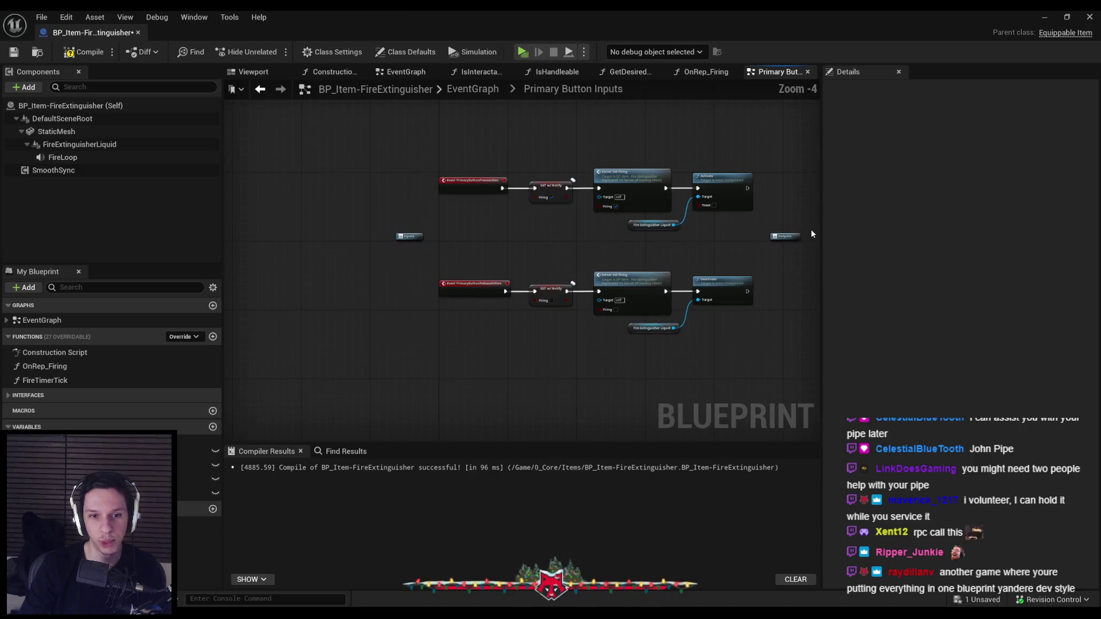
left_click_drag(780, 244, 418, 245)
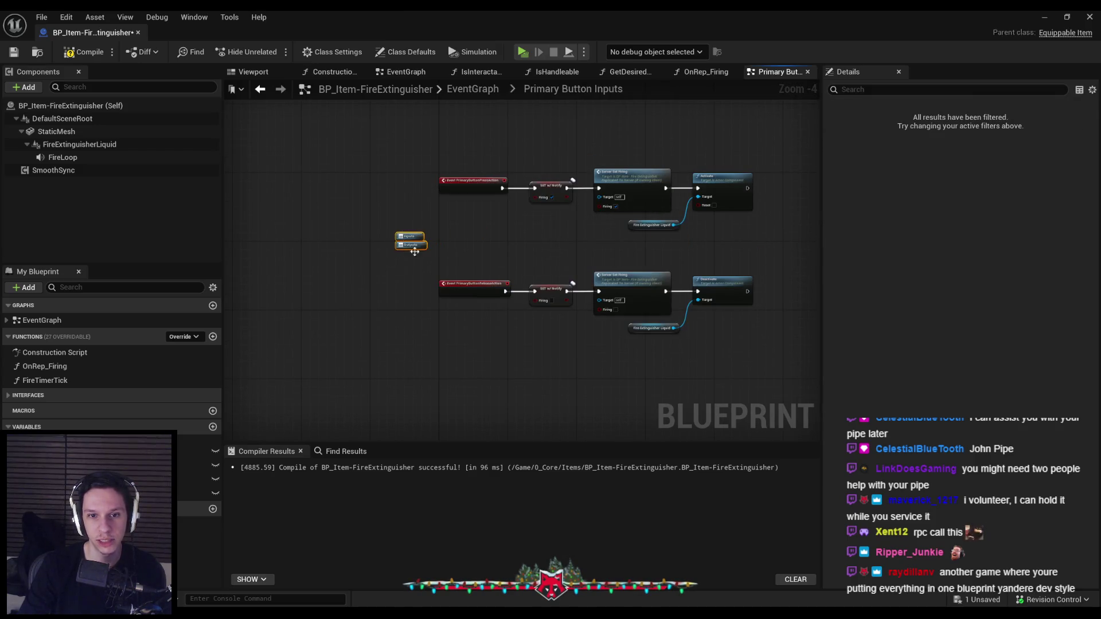
key("alt+Left")
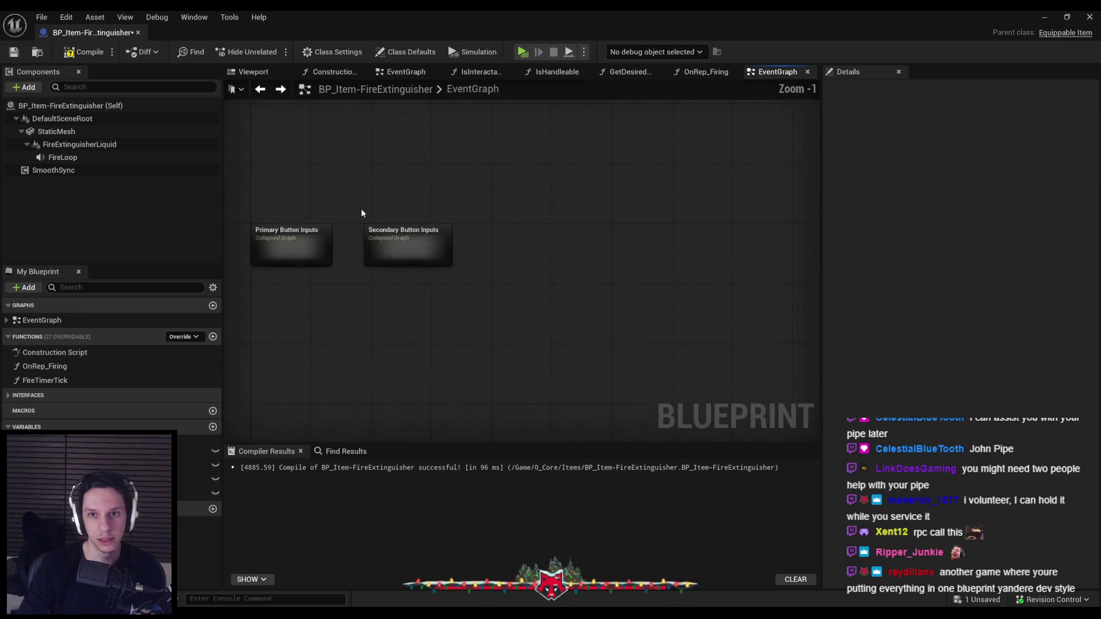
left_click(86, 53)
Save the freshly compiled blueprint.
left_click(12, 52)
scroll(524, 246, "down", 3)
scroll(447, 246, "up", 3)
scroll(514, 339, "down", 2)
scroll(490, 356, "up", 2)
scroll(490, 356, "down", 5)
scroll(700, 290, "up", 4)
scroll(569, 345, "down", 6)
Move the MulticastExplodeItem node group upward, under the firing chain.
left_click_drag(306, 317, 388, 363)
scroll(389, 363, "up", 3)
left_click_drag(405, 410, 408, 277)
scroll(408, 277, "up", 3)
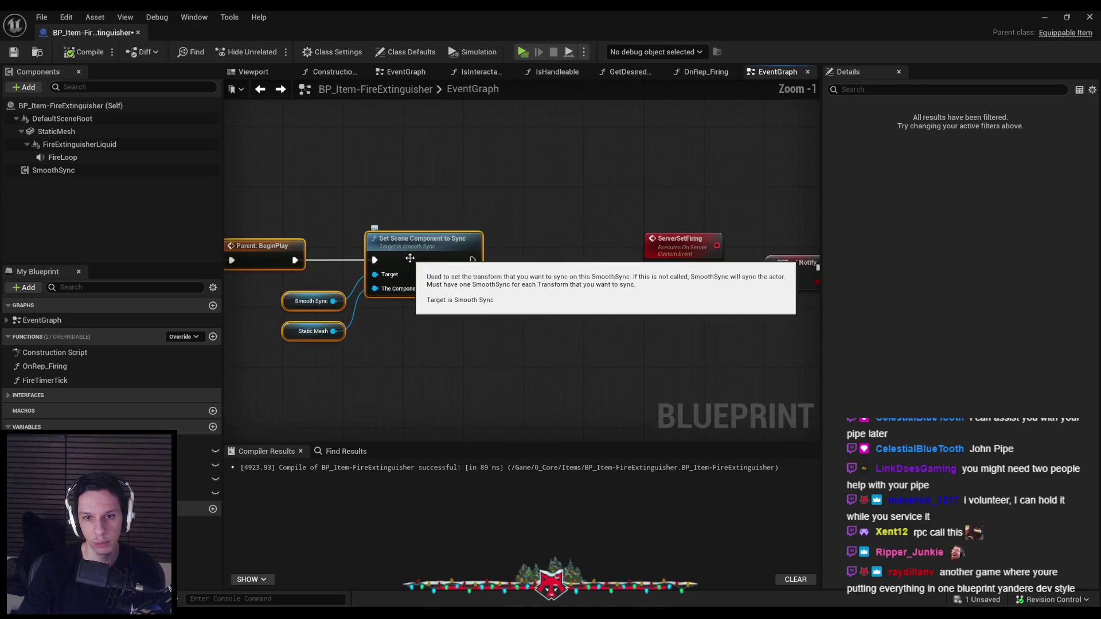
left_click(443, 331)
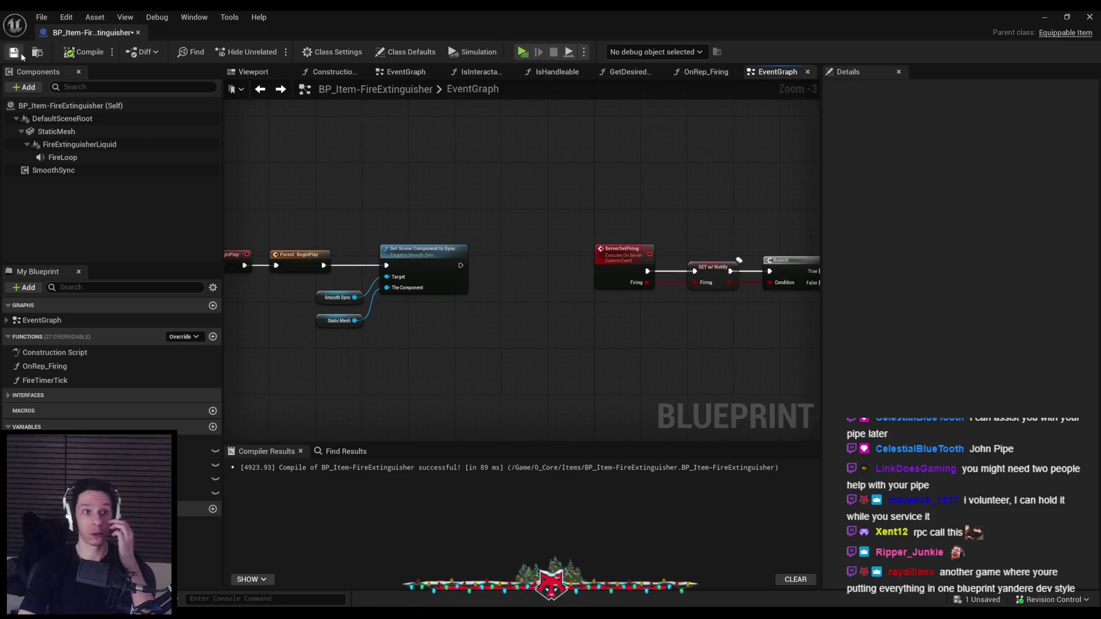
mouse_move(394, 196)
left_mouse_down()
mouse_move(483, 316)
mouse_move(562, 327)
mouse_move(423, 288)
mouse_move(483, 333)
mouse_move(507, 331)
mouse_move(396, 222)
left_mouse_up()
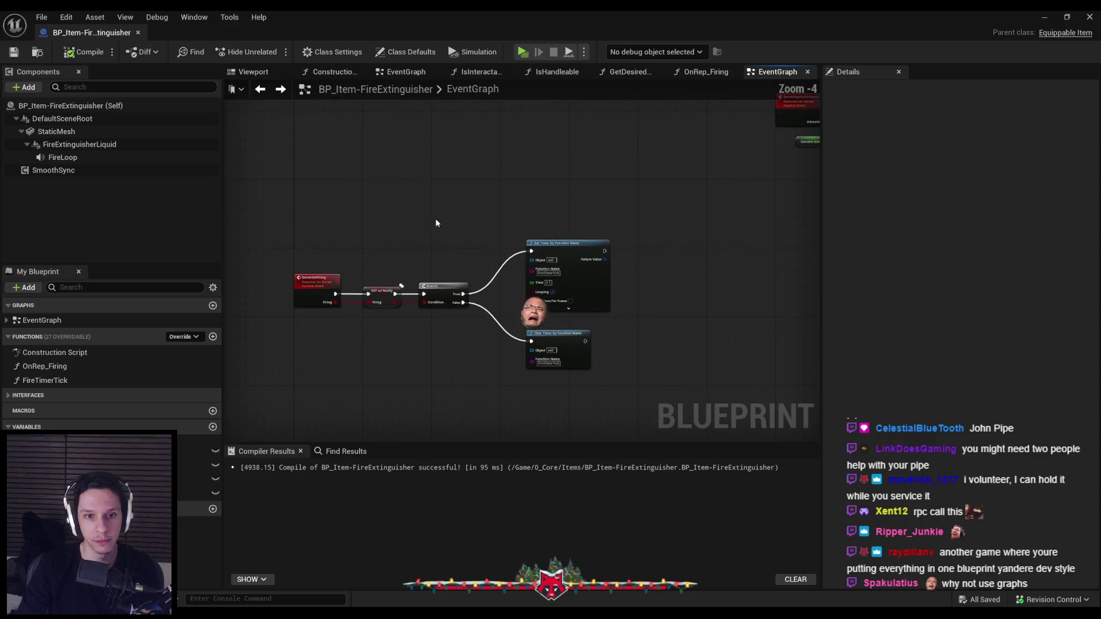
scroll(643, 325, "up", 1)
scroll(679, 324, "down", 4)
mouse_move(598, 300)
left_mouse_down()
mouse_move(340, 303)
mouse_move(305, 245)
left_mouse_up()
scroll(304, 245, "up", 5)
scroll(361, 239, "down", 4)
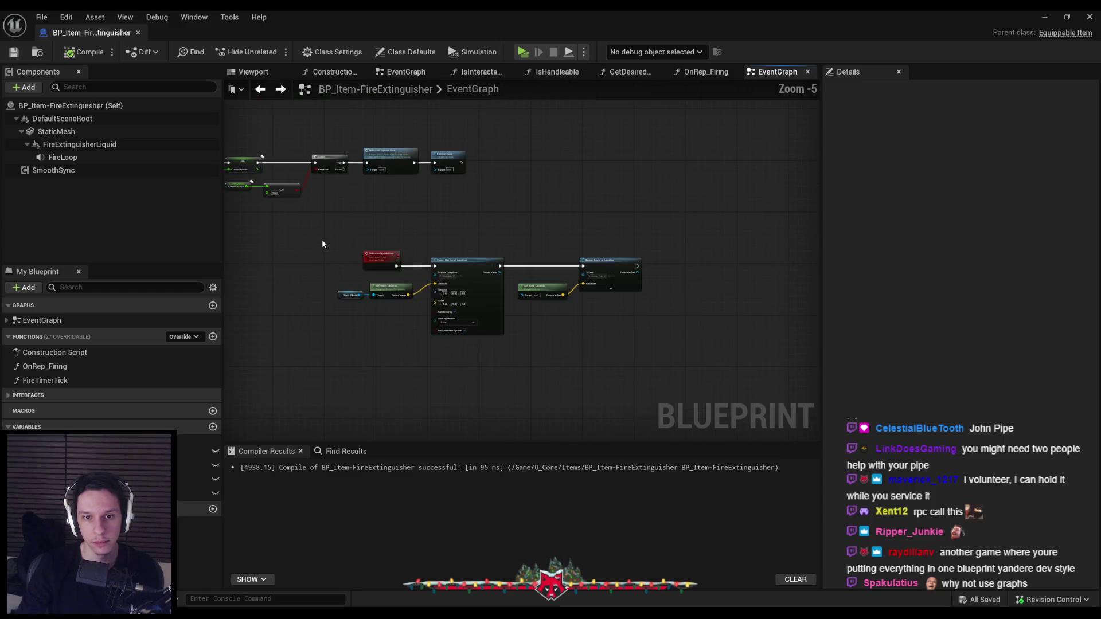
Fine-tune the explosion group's position, deselect it, and save the blueprint.
mouse_move(378, 261)
left_mouse_down()
mouse_move(574, 293)
mouse_move(407, 271)
left_mouse_up()
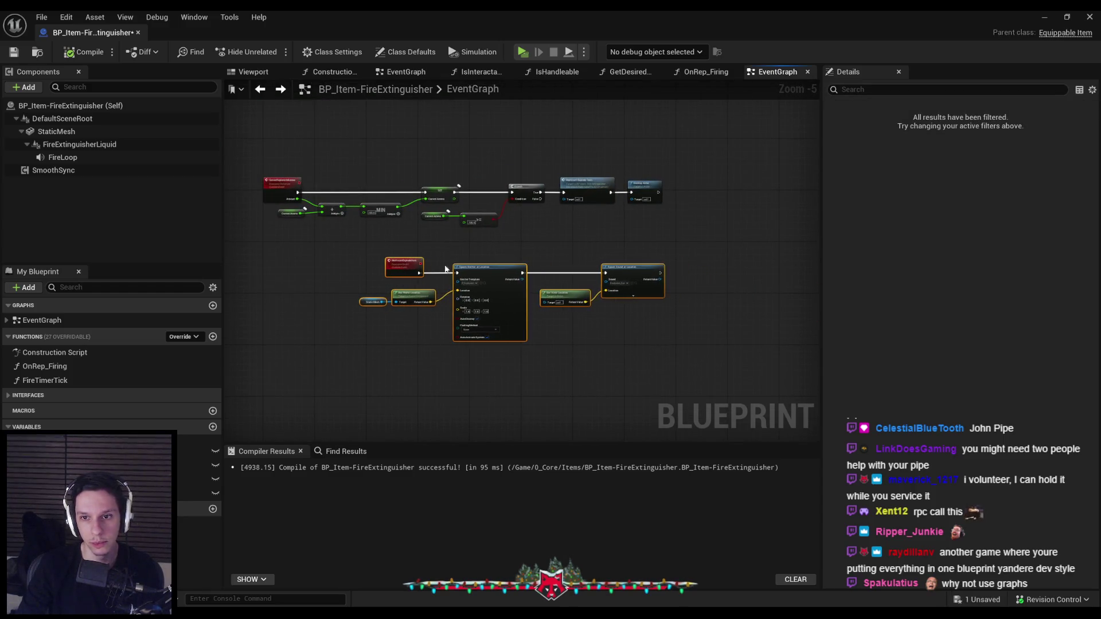
scroll(648, 285, "up", 4)
left_click(638, 247)
key("ctrl+s")
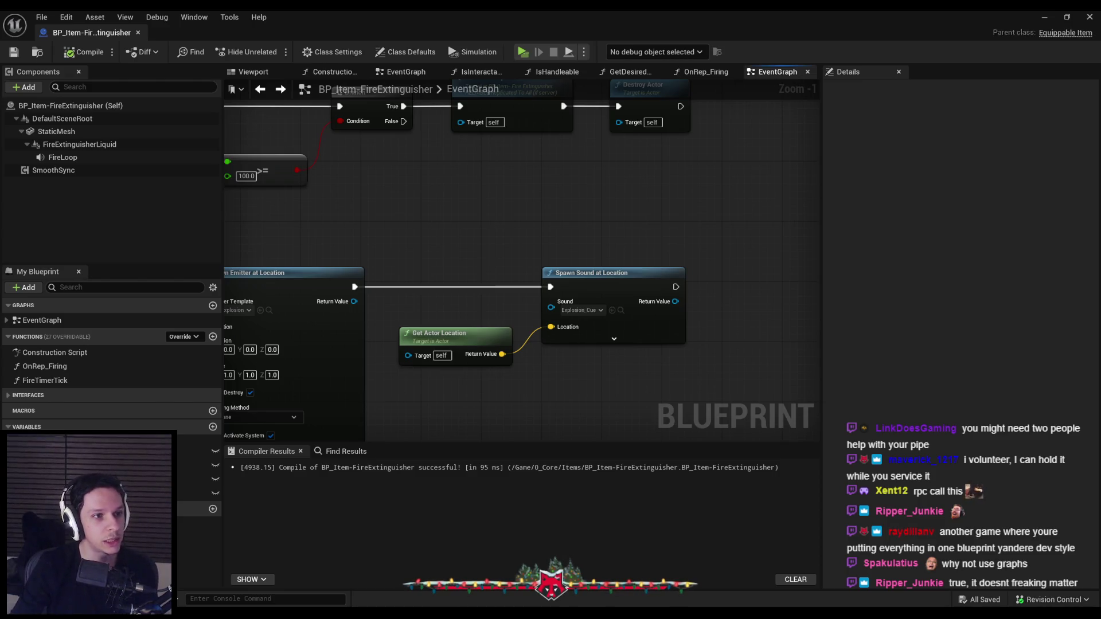
scroll(403, 265, "down", 2)
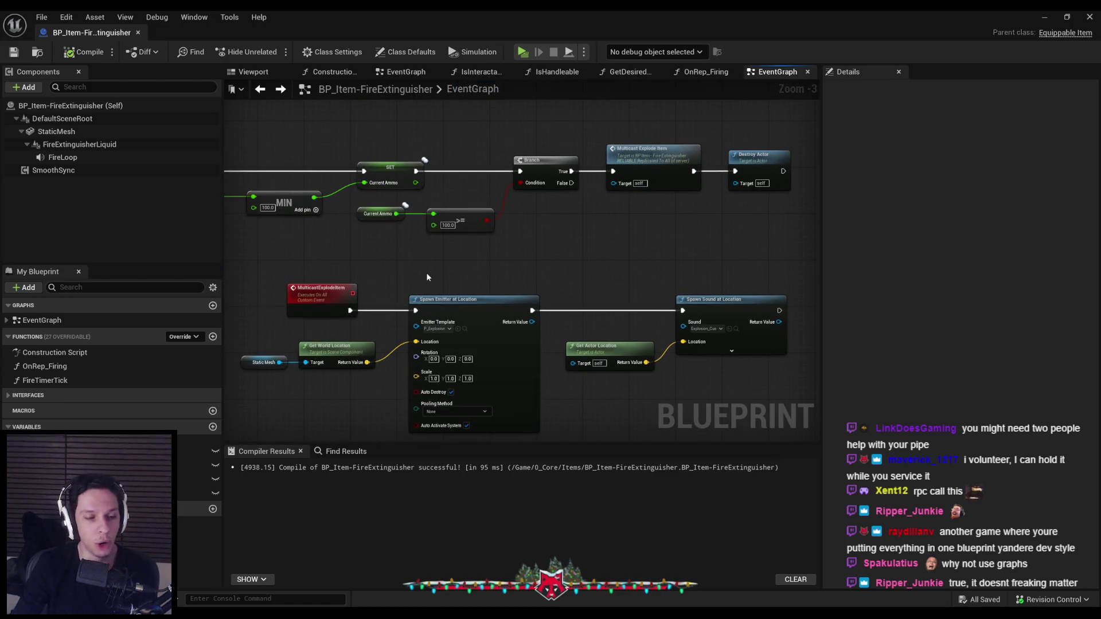
left_click_drag(374, 259, 428, 246)
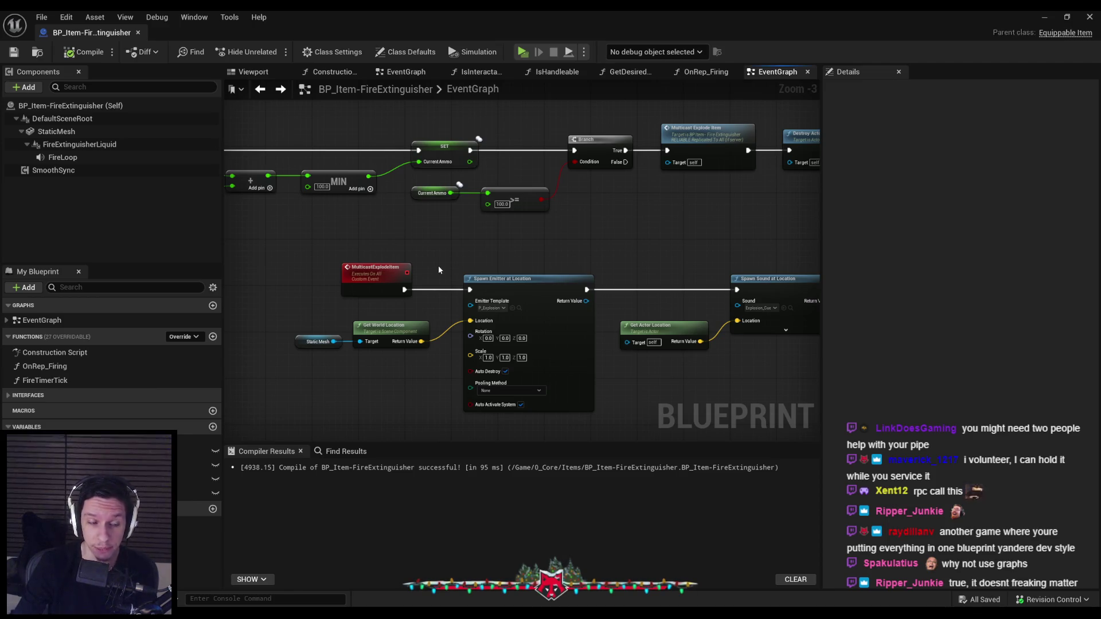
scroll(435, 266, "down", 3)
scroll(550, 197, "up", 3)
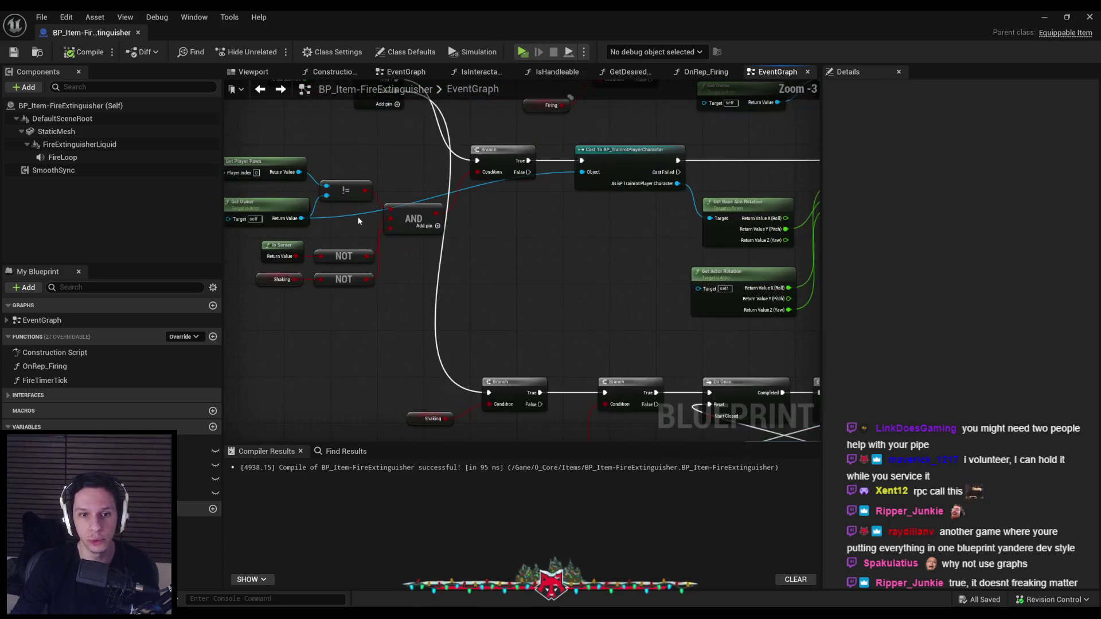
Duplicate the Get Owner node and wire its return value into the Cast's Object pin.
left_click(265, 204)
key("ctrl+c")
scroll(544, 284, "up", 1)
key("ctrl+v")
mouse_move(602, 290)
left_mouse_down()
mouse_move(619, 294)
mouse_move(624, 219)
mouse_move(572, 262)
mouse_move(525, 366)
mouse_move(321, 200)
left_mouse_up()
Collapse the condition, cast and rotation nodes into a SetRotationOnOtherClients node.
mouse_move(543, 271)
left_mouse_down()
mouse_move(524, 263)
mouse_move(433, 335)
left_mouse_up()
scroll(433, 335, "down", 2)
left_click_drag(694, 279, 522, 350)
left_click_drag(466, 261, 424, 238)
right_click(424, 242)
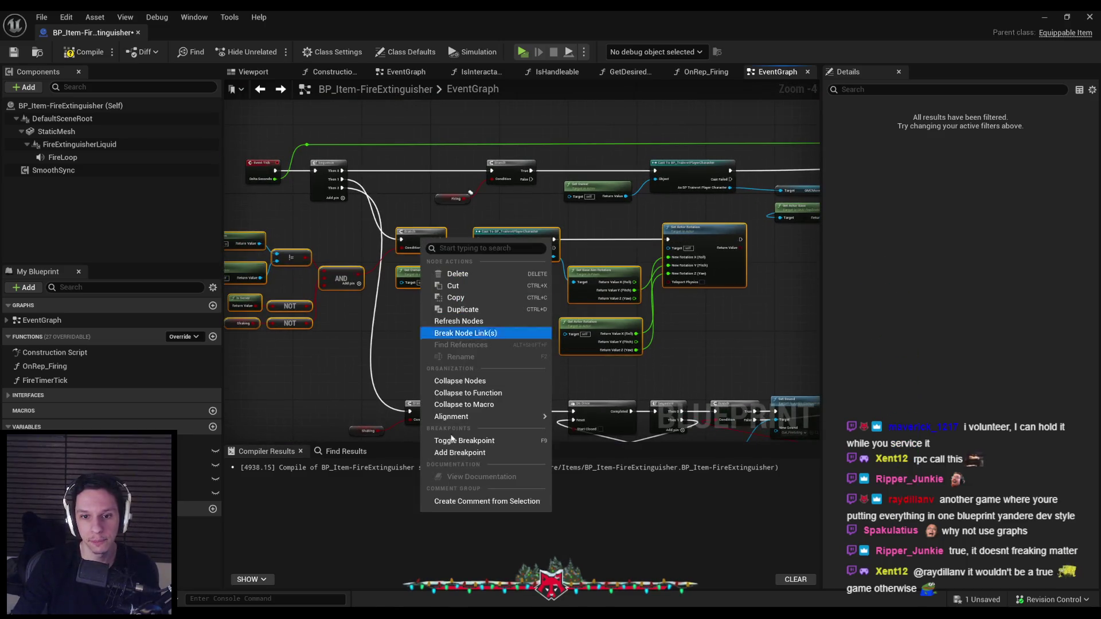
left_click(466, 382)
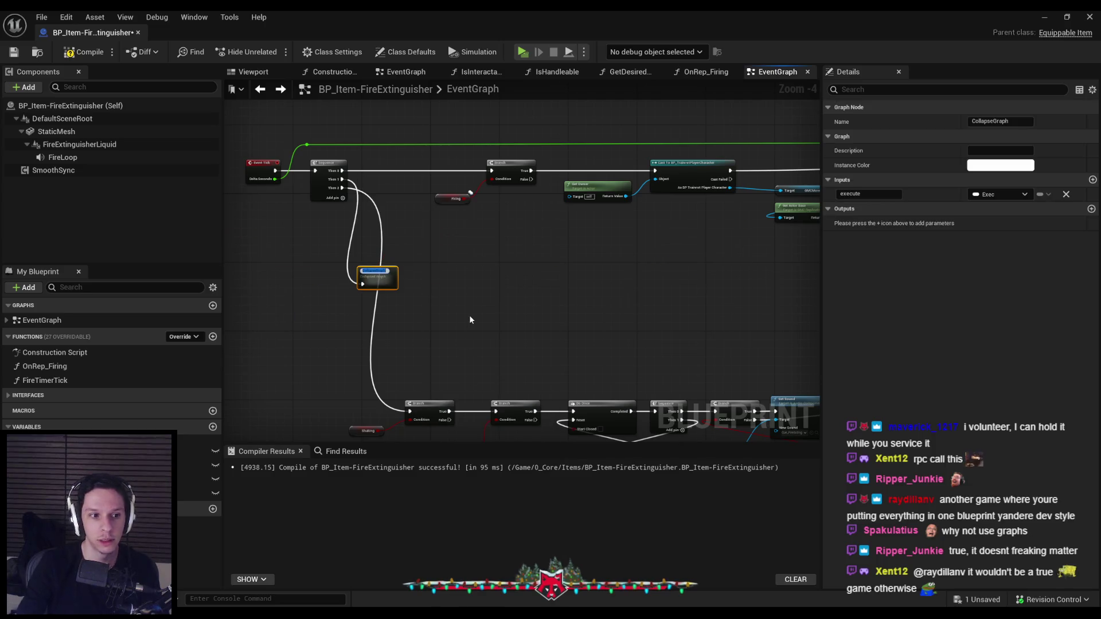
type("SetRotationOn")
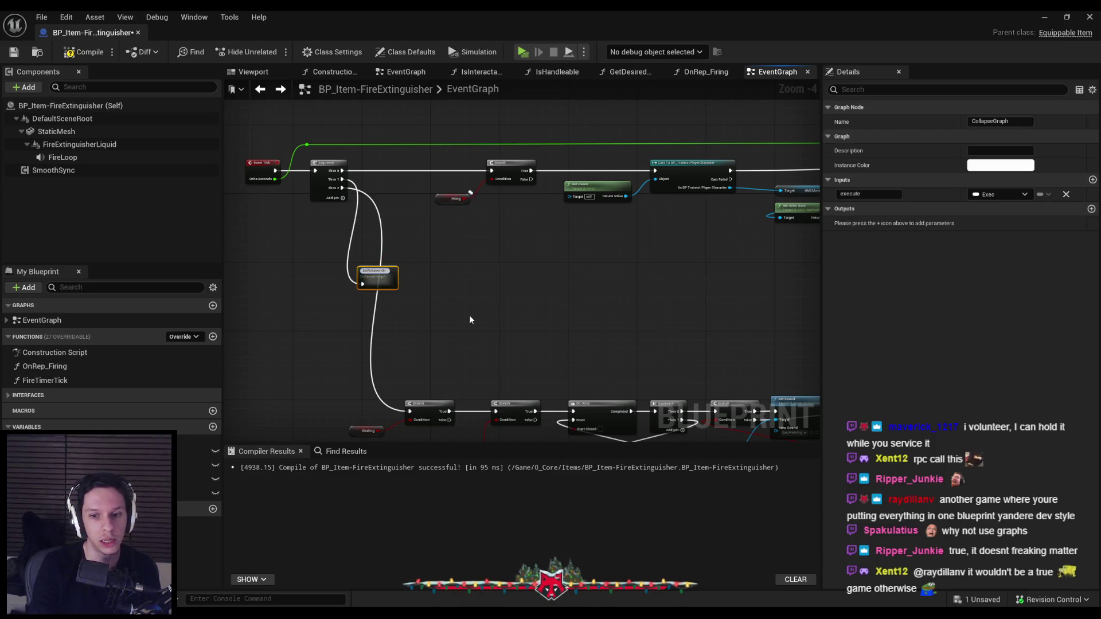
type("OtherClients")
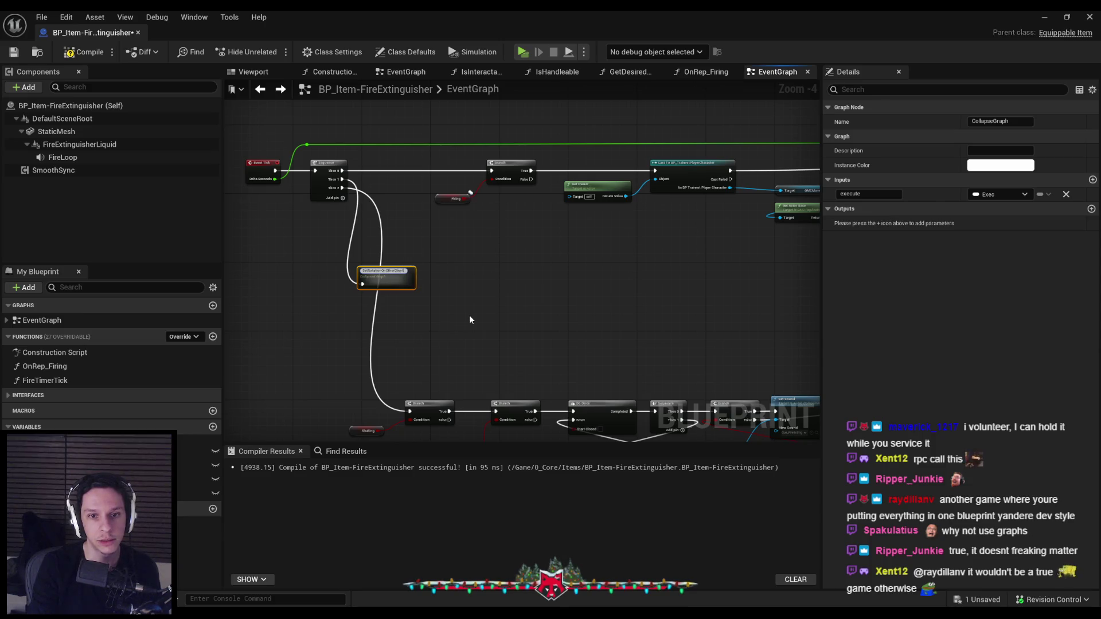
key("Return")
Tidy the SetRotationOnOtherClients graph, placing the Outputs node above the Branch.
double_click(468, 252)
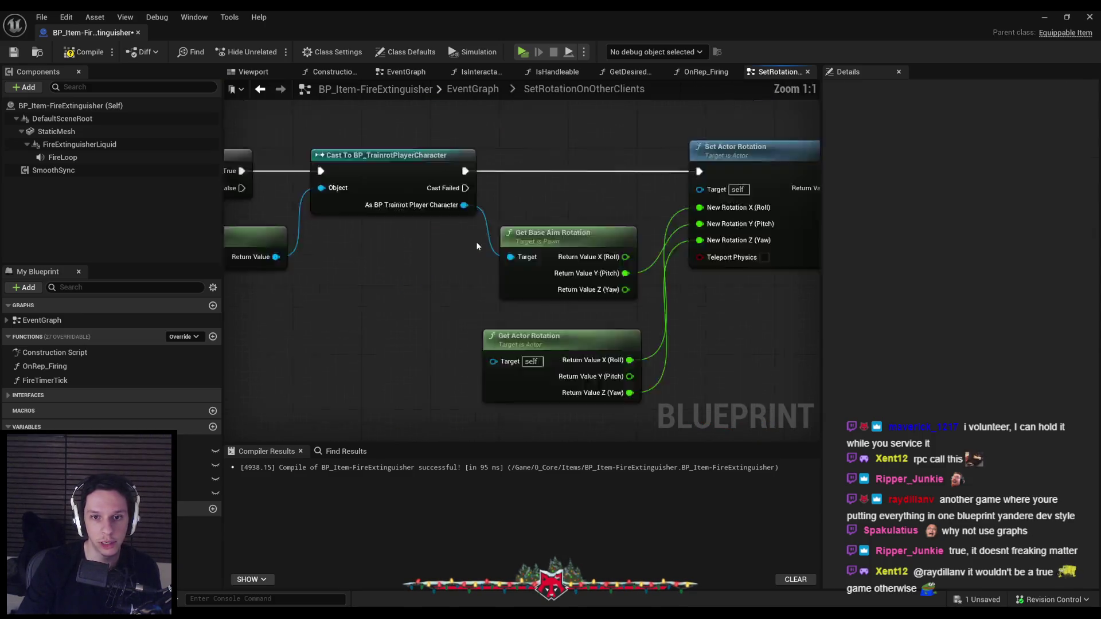
scroll(386, 260, "up", 4)
left_click(571, 185)
left_click(597, 316)
scroll(551, 344, "down", 2)
mouse_move(281, 189)
left_mouse_down()
mouse_move(429, 327)
mouse_move(419, 327)
left_mouse_up()
left_click(460, 341)
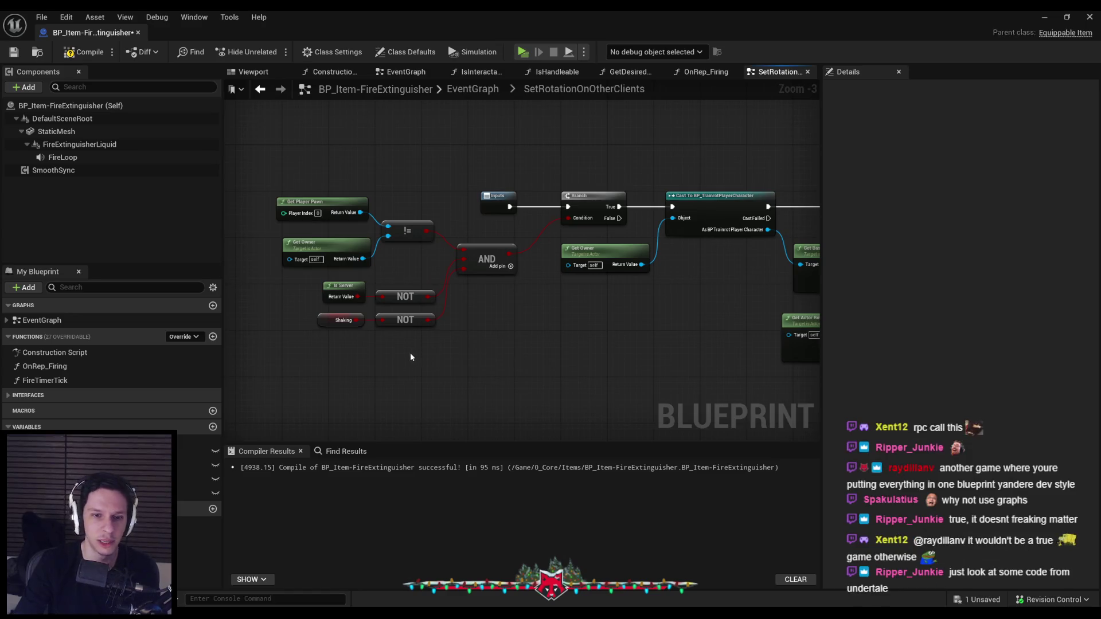
scroll(429, 337, "down", 1)
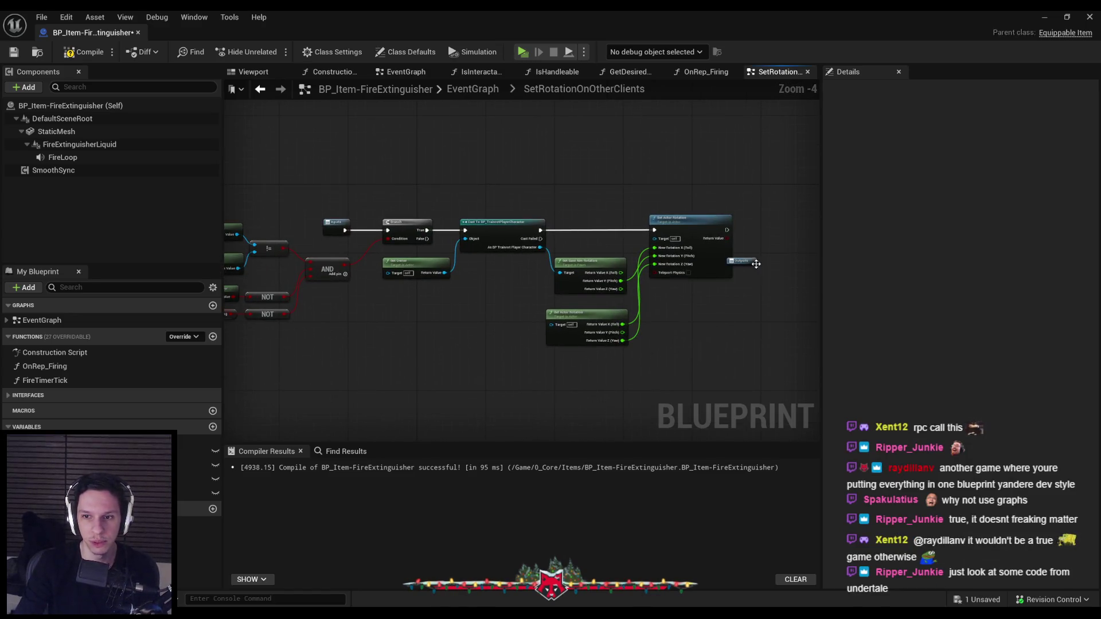
left_click_drag(756, 264, 379, 212)
left_click(383, 198)
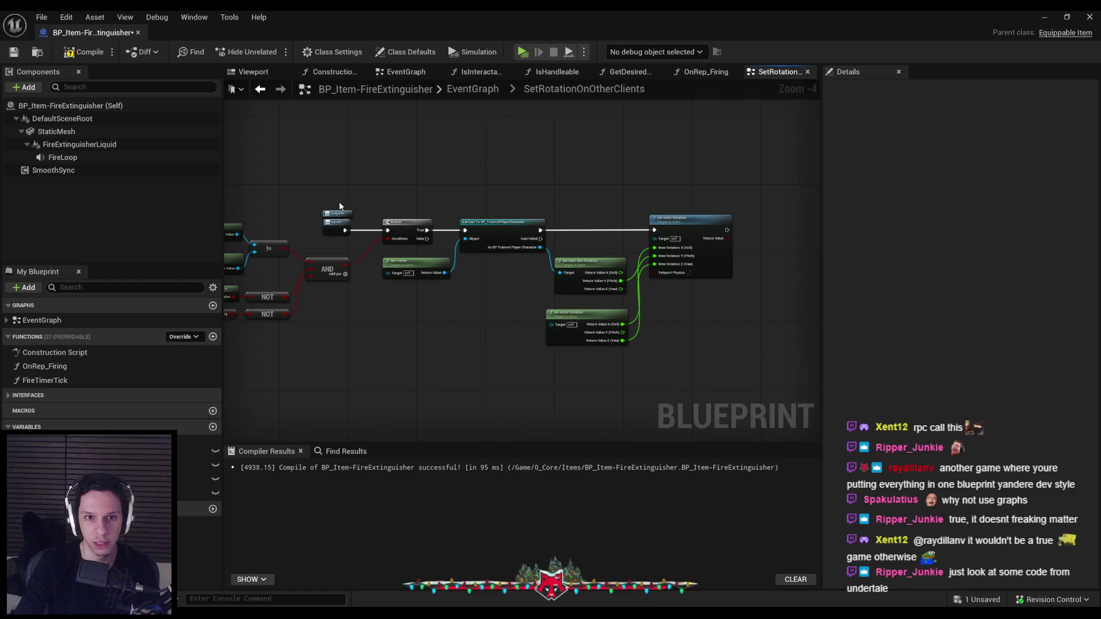
scroll(339, 201, "up", 3)
Compile and save the blueprint, then go back to the main EventGraph.
left_click(84, 52)
left_click(15, 52)
scroll(409, 218, "down", 3)
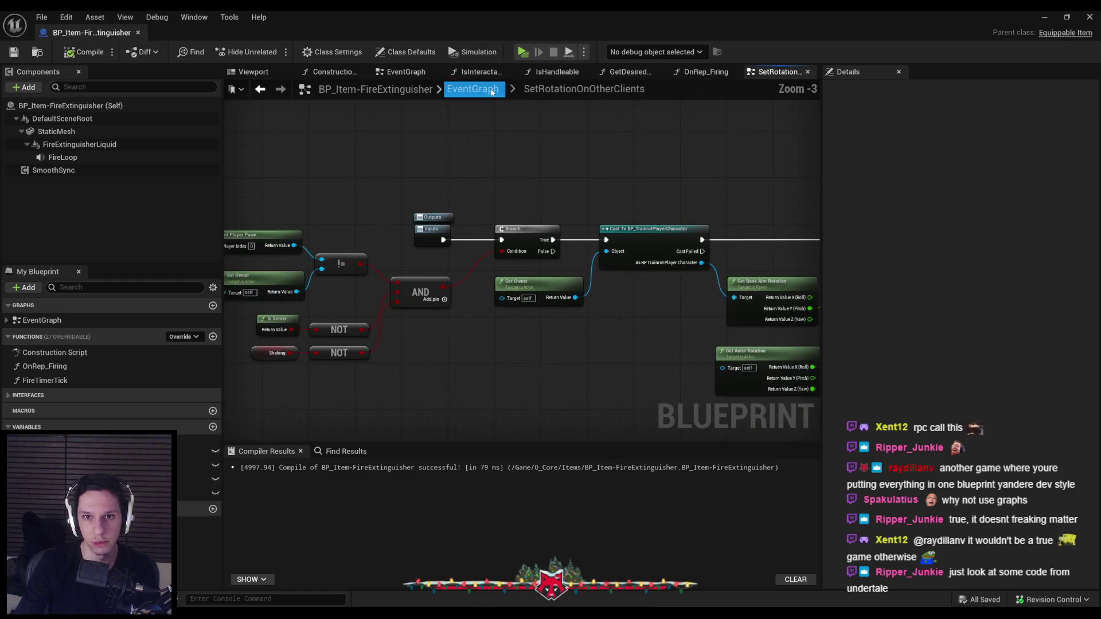
left_click(473, 89)
scroll(349, 189, "up", 1)
scroll(493, 318, "up", 4)
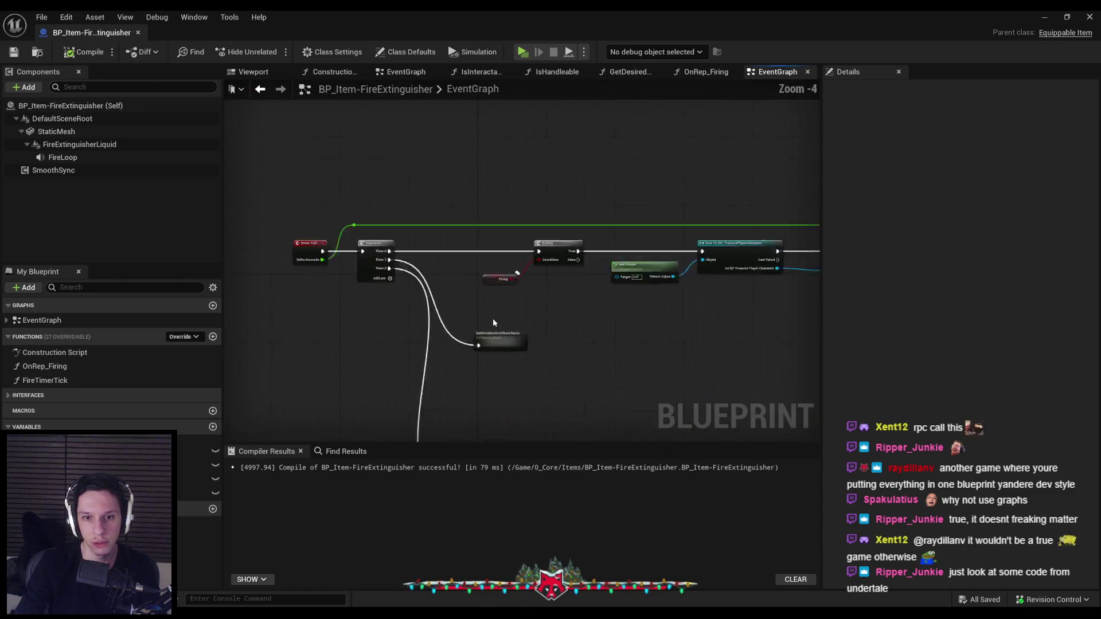
Reopen SetRotationOnOtherClients and review its Get Player Pawn, Get Owner, != and NOT nodes.
double_click(505, 347)
mouse_move(542, 270)
left_mouse_down()
mouse_move(582, 294)
mouse_move(480, 325)
mouse_move(388, 329)
mouse_move(546, 346)
left_mouse_up()
scroll(365, 273, "up", 2)
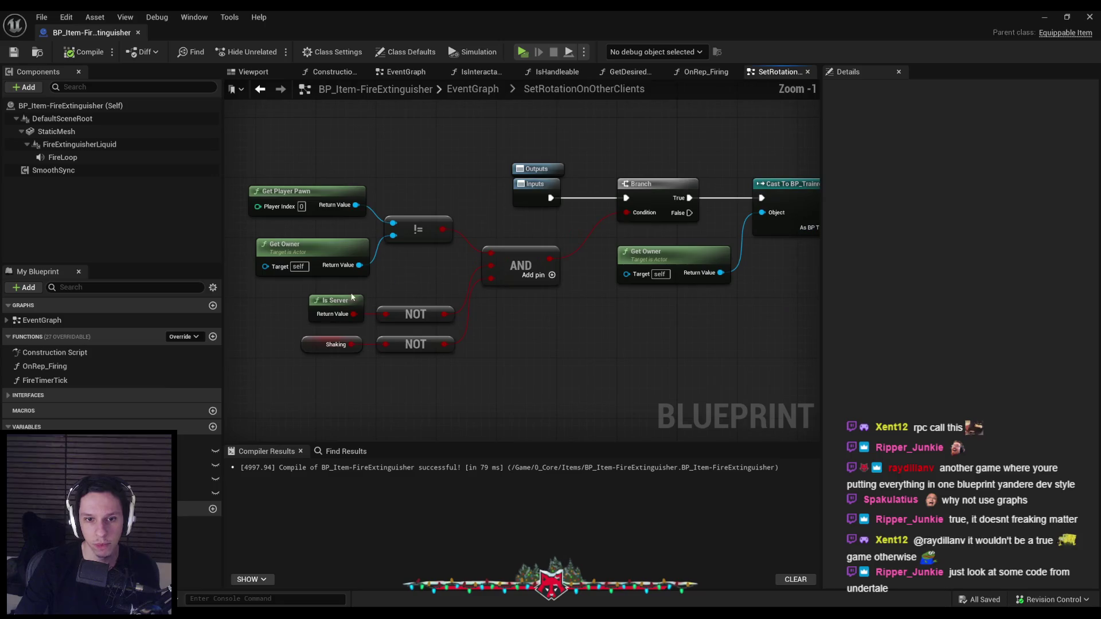
scroll(465, 325, "down", 1)
left_click_drag(699, 305, 543, 314)
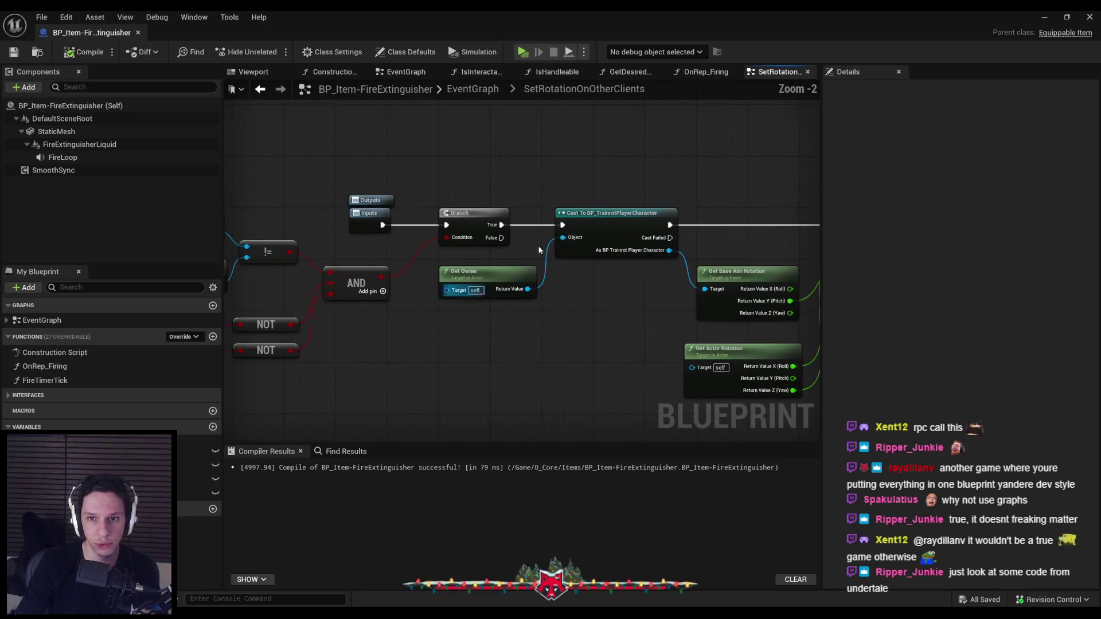
left_click_drag(443, 315, 727, 305)
scroll(626, 367, "up", 2)
left_click_drag(627, 369, 432, 333)
left_click_drag(407, 198, 591, 256)
left_click(597, 266)
scroll(596, 261, "down", 5)
left_click_drag(444, 305, 344, 312)
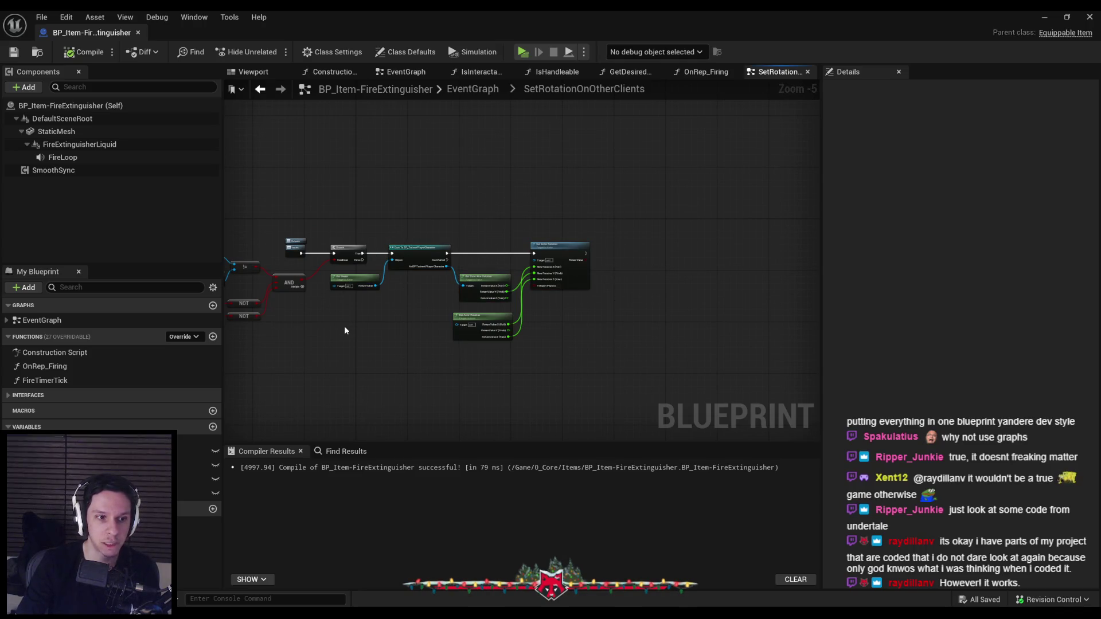
Recheck the Get Base Aim Rotation node in the collapsed graph, then return to the EventGraph.
key("alt+Left")
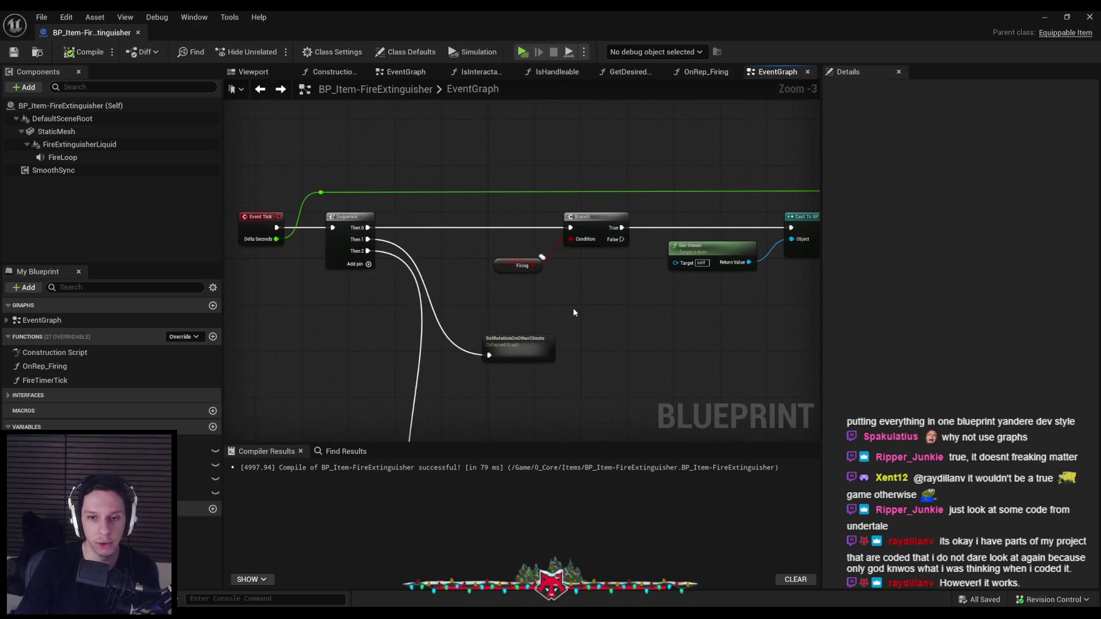
scroll(573, 308, "down", 1)
double_click(464, 253)
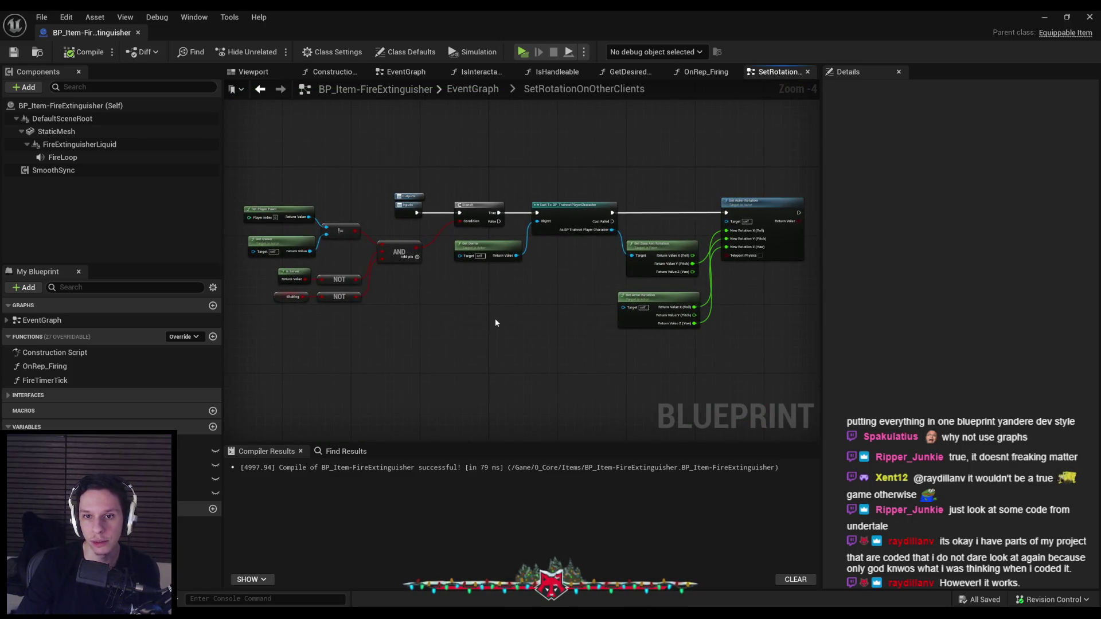
scroll(621, 281, "up", 1)
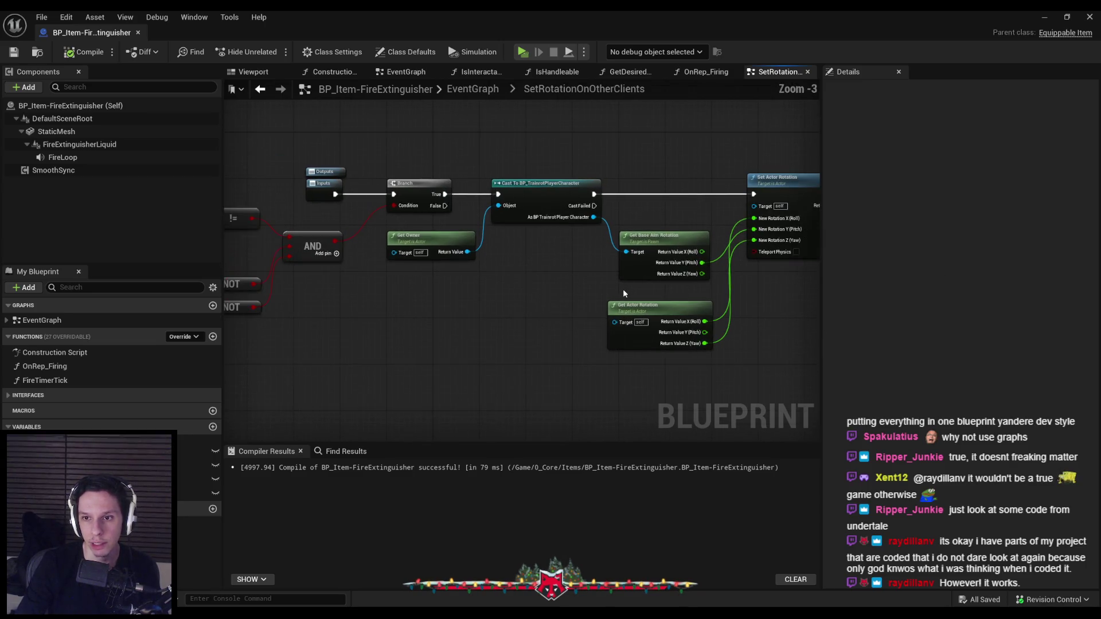
left_click(637, 273)
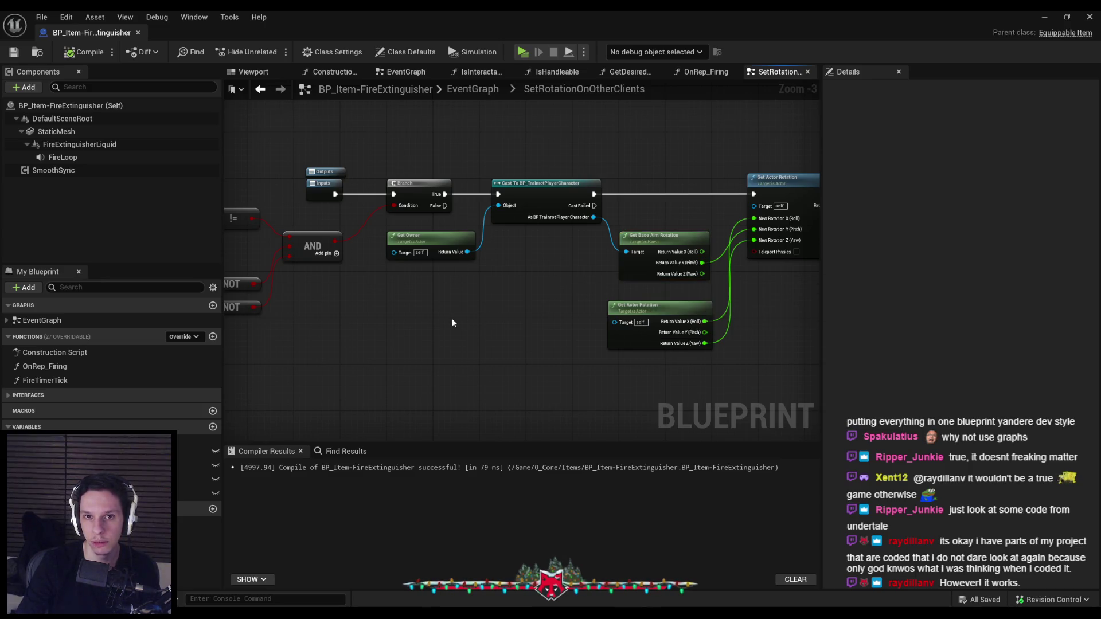
key("alt+Left")
scroll(455, 252, "down", 3)
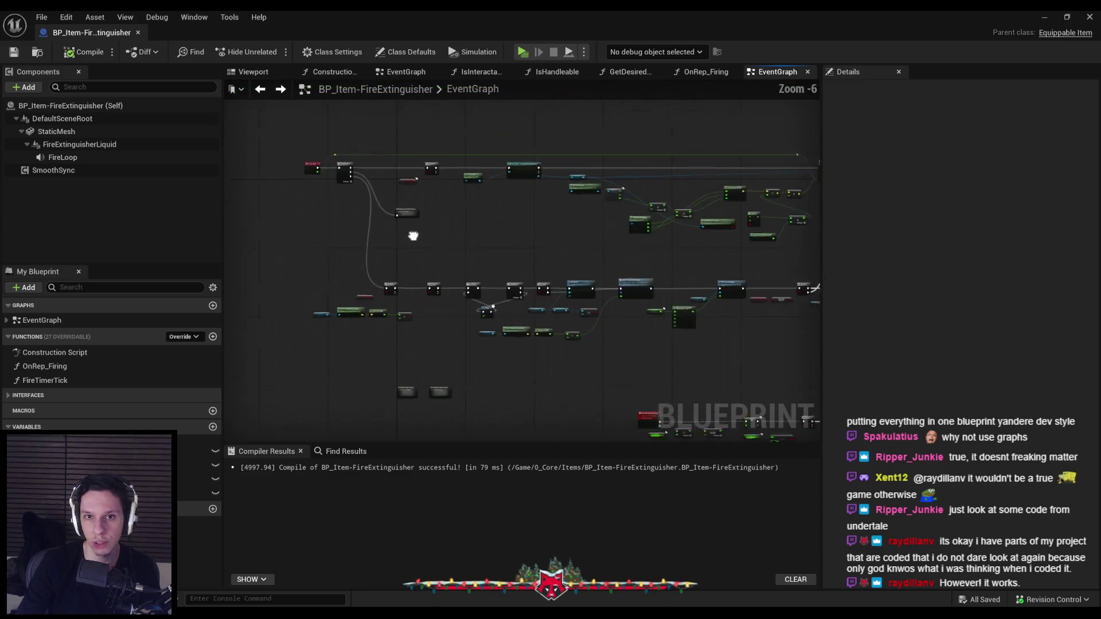
Nudge the SetRotationOnOtherClients node slightly down and right into place.
scroll(327, 274, "down", 1)
left_click_drag(474, 311, 741, 340)
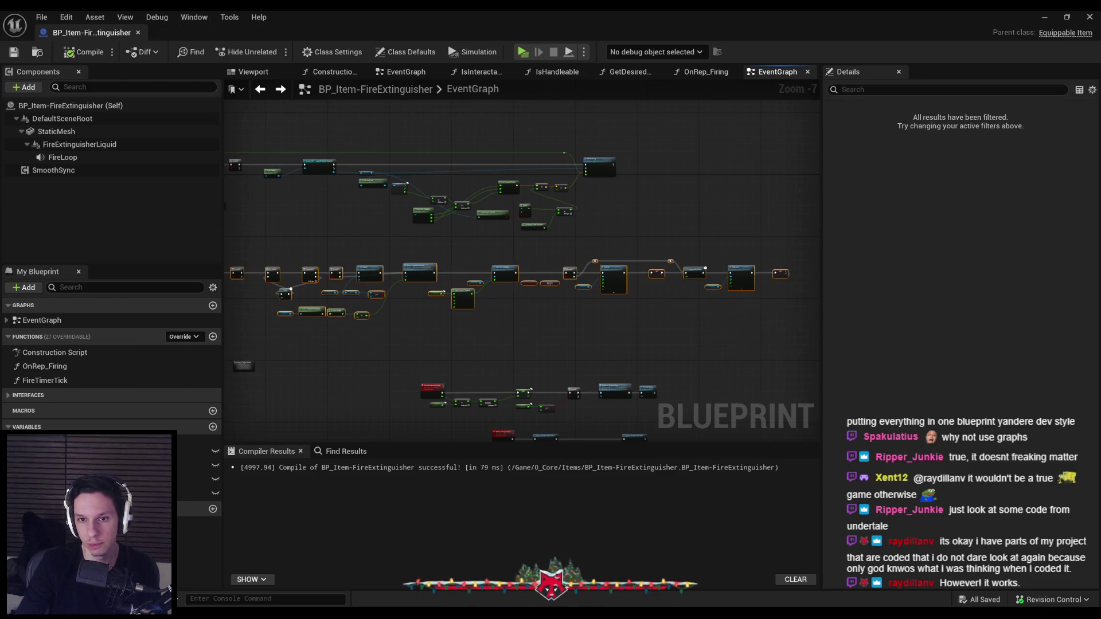
scroll(463, 304, "up", 4)
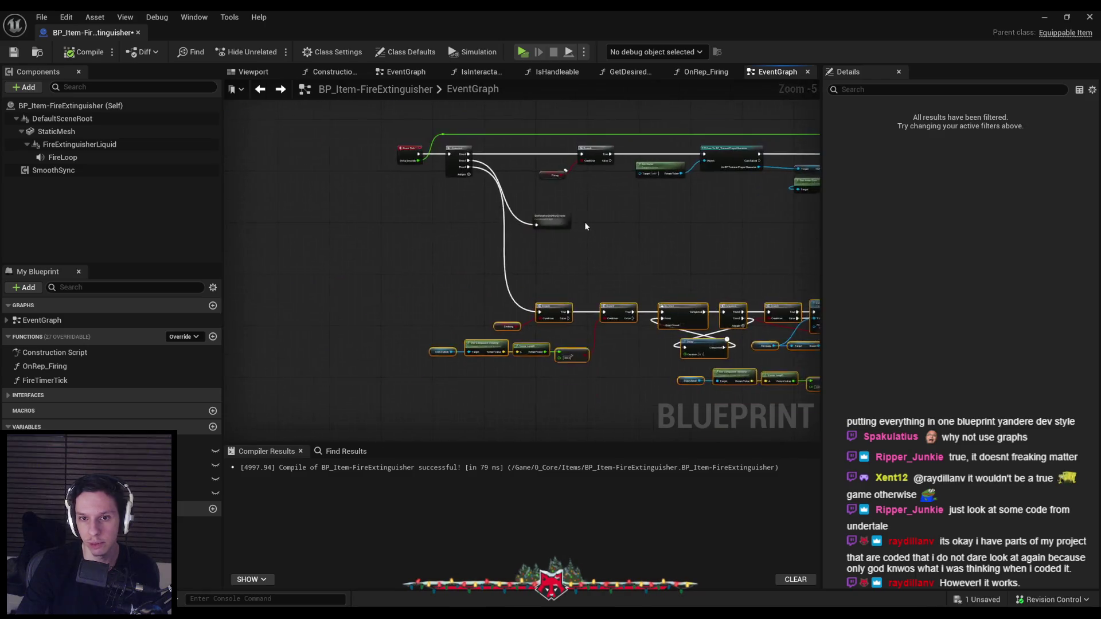
scroll(535, 226, "up", 1)
left_click_drag(535, 226, 542, 232)
left_click(541, 253)
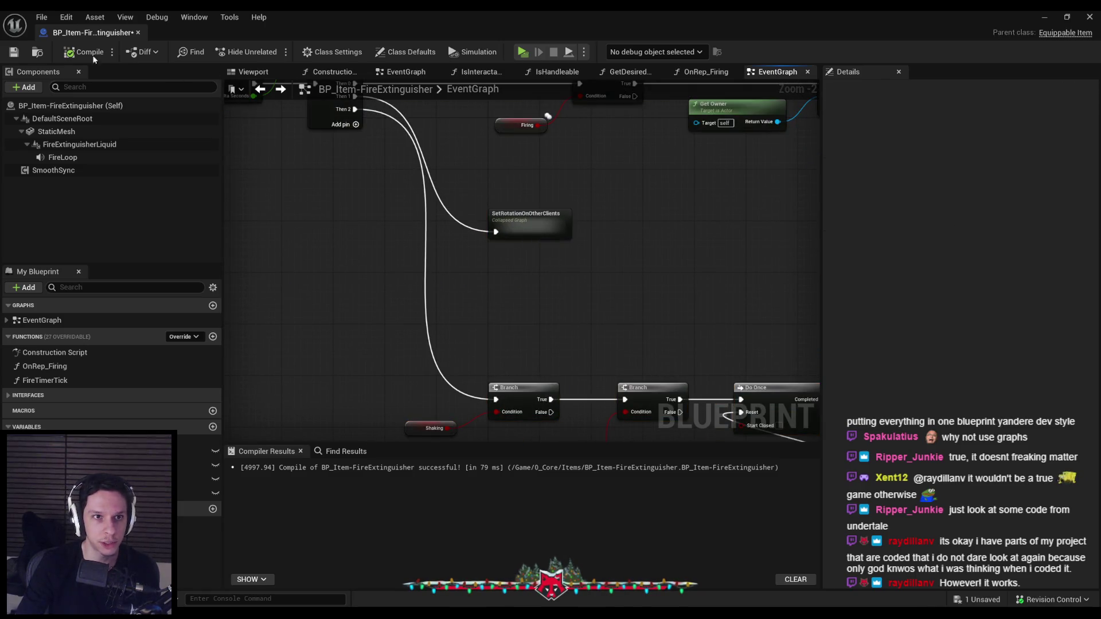
Compile and save BP_Item-FireExtinguisher, then bring the rotation-correction nodes into view.
left_click(25, 53)
scroll(509, 331, "down", 2)
left_click_drag(459, 276, 324, 274)
mouse_move(643, 282)
left_mouse_down()
mouse_move(516, 275)
mouse_move(473, 289)
left_mouse_up()
scroll(481, 292, "up", 1)
scroll(522, 269, "down", 1)
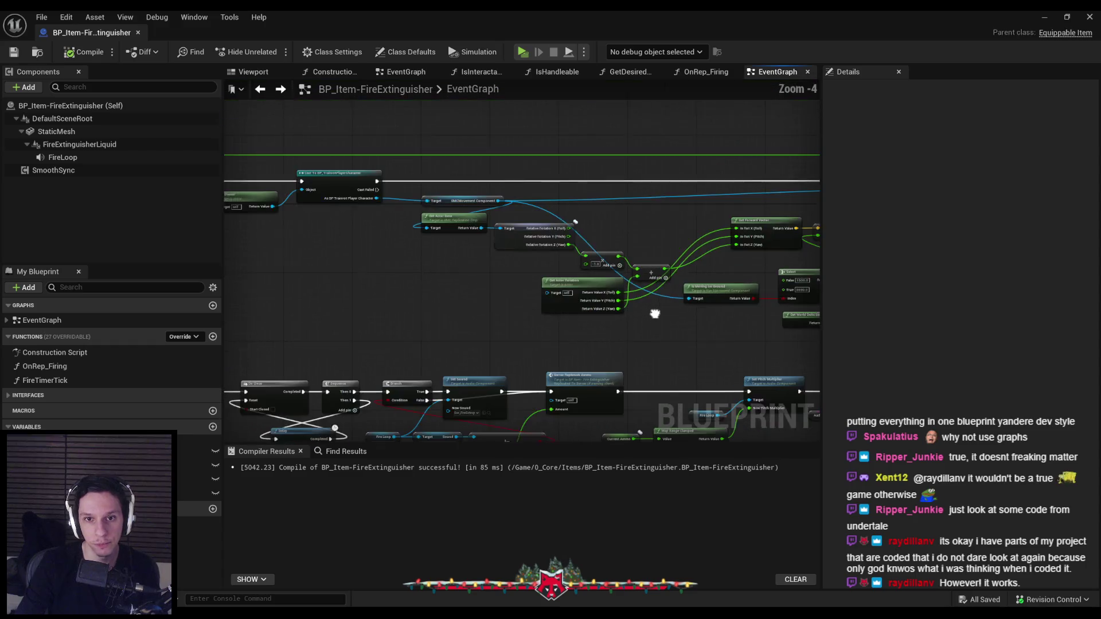
Shift the Is Moving on Ground node slightly to the right.
scroll(479, 289, "up", 1)
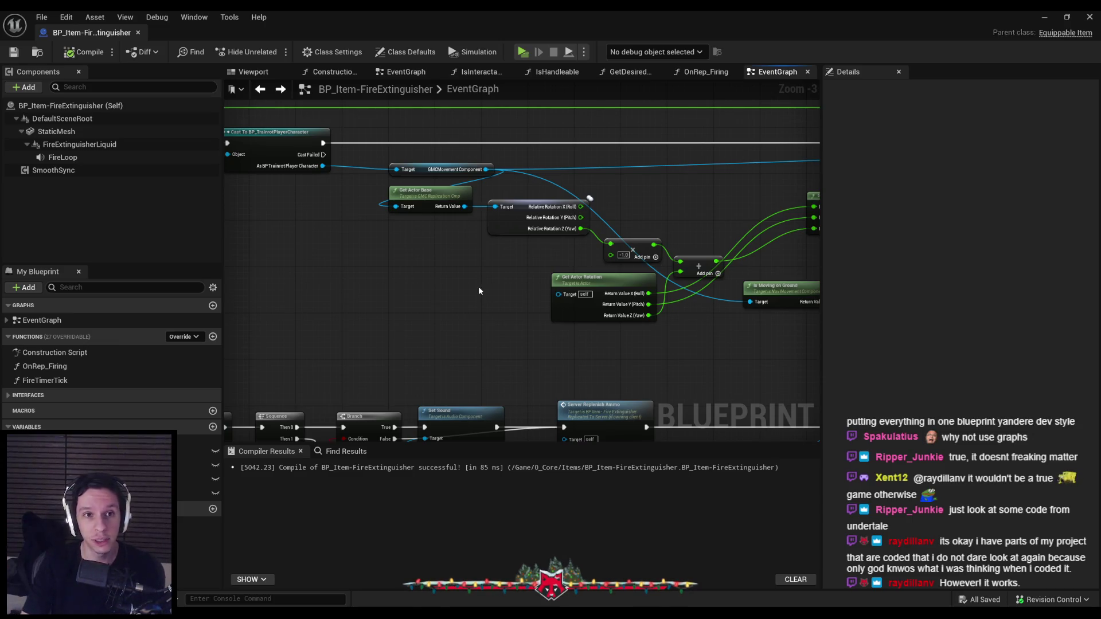
scroll(476, 263, "down", 5)
scroll(453, 304, "up", 5)
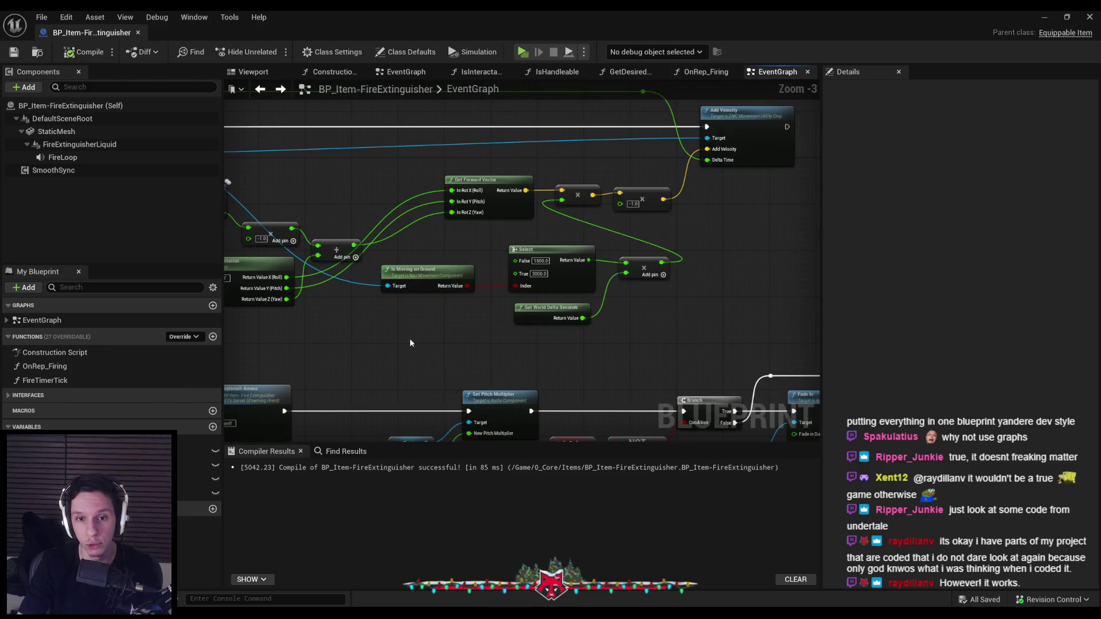
scroll(410, 343, "up", 1)
left_click_drag(482, 307, 489, 307)
left_click(498, 375)
Save the fire extinguisher blueprint with Ctrl+S and recompile it.
key("ctrl+s")
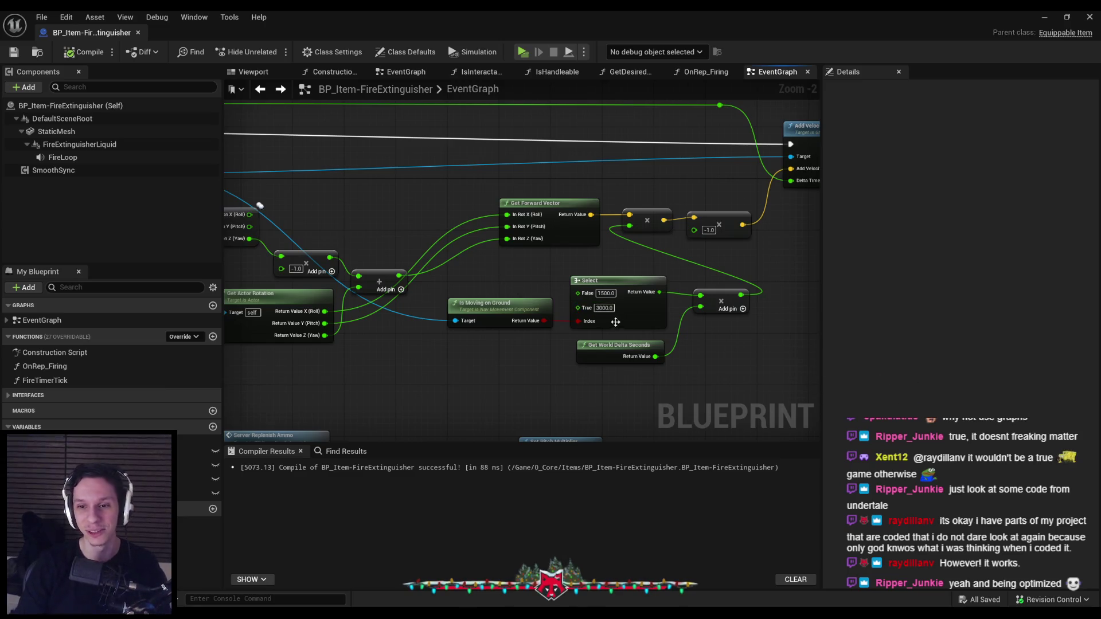
scroll(536, 262, "up", 2)
left_click(99, 58)
scroll(437, 275, "down", 2)
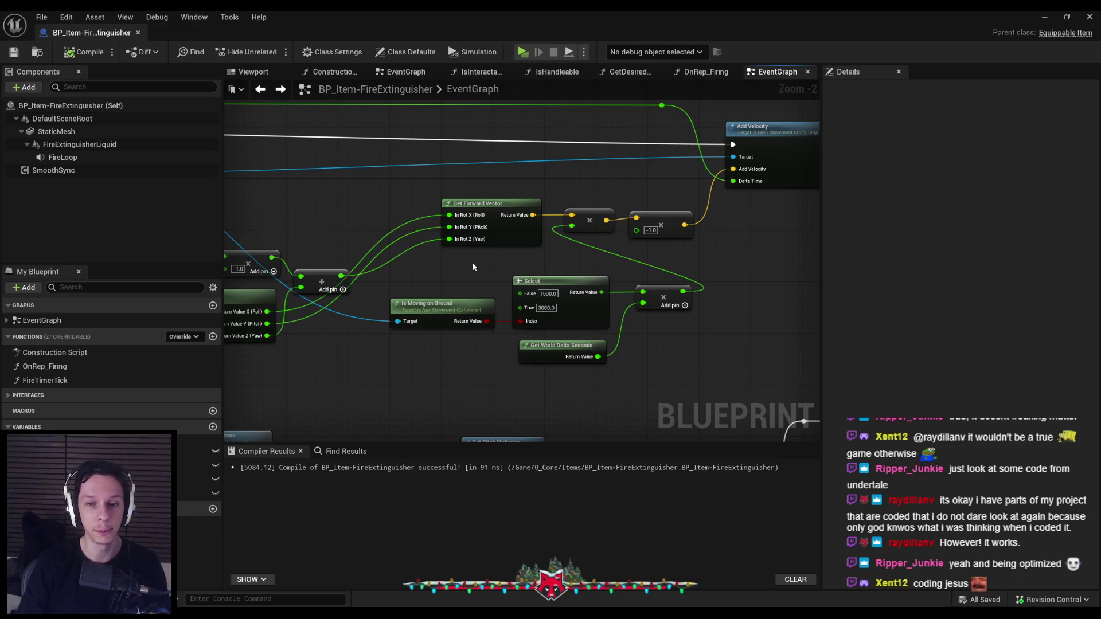
scroll(477, 264, "up", 2)
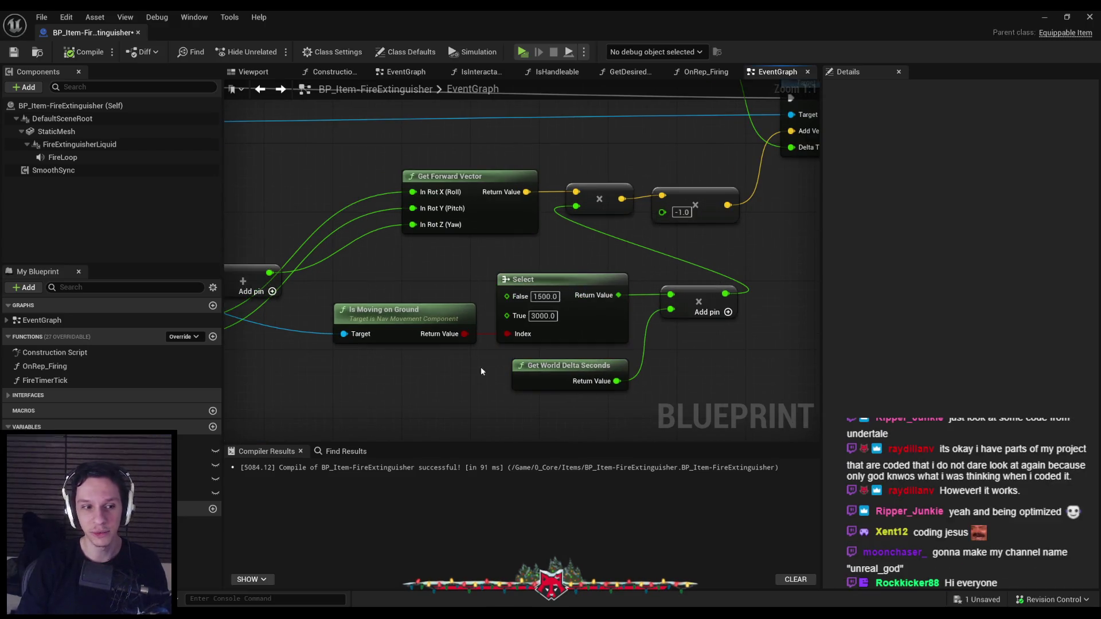
Compile the blueprint with F7 and save it with Ctrl+S.
key("F7")
key("ctrl+s")
scroll(407, 256, "down", 2)
scroll(516, 257, "up", 1)
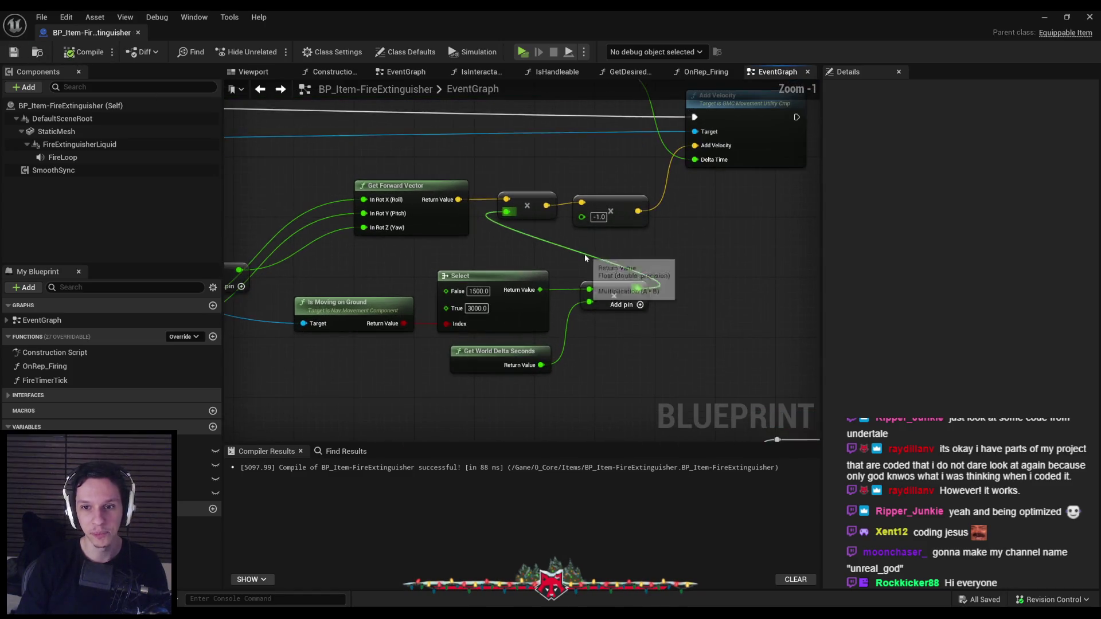
Straighten the wire into the -1.0 multiply node, aligning it with its input, then compile and save.
left_click_drag(344, 166, 637, 256)
key("q")
left_click(637, 257)
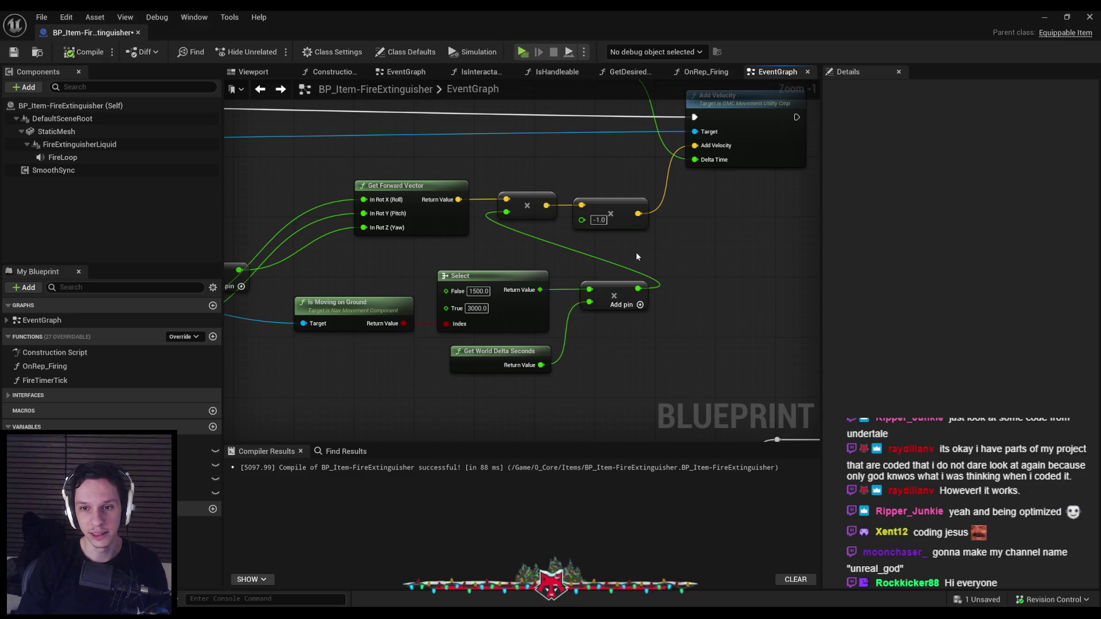
left_click_drag(657, 321, 570, 193)
left_click(528, 259)
key("F7")
key("ctrl+s")
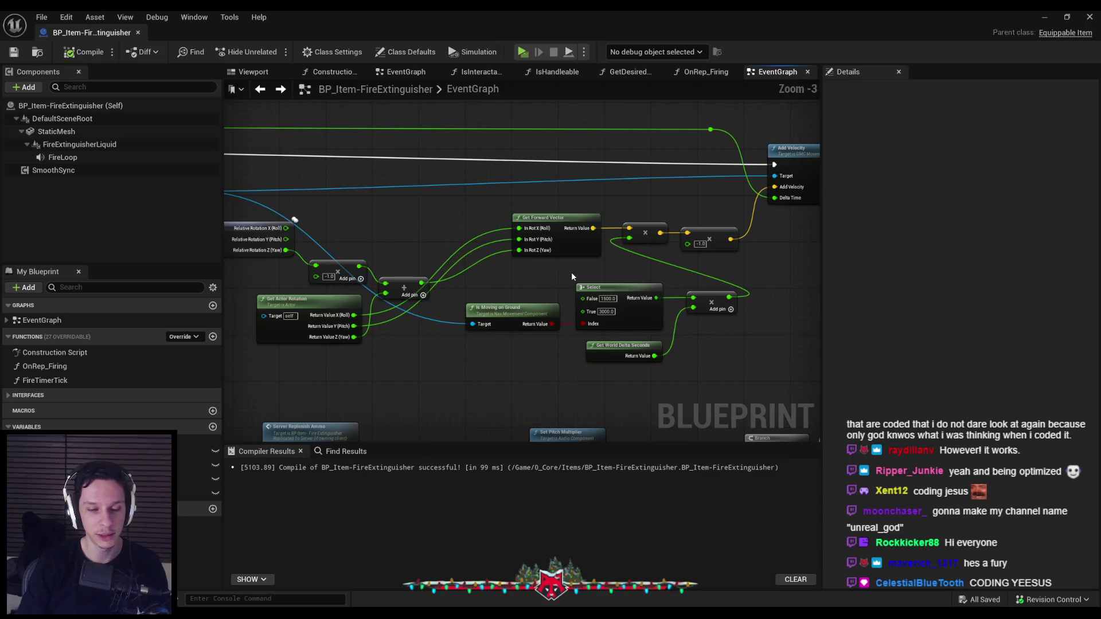
Move the Is Moving on Ground, Select and Get World Delta Seconds nodes slightly right and recompile.
scroll(567, 271, "up", 1)
scroll(532, 271, "down", 4)
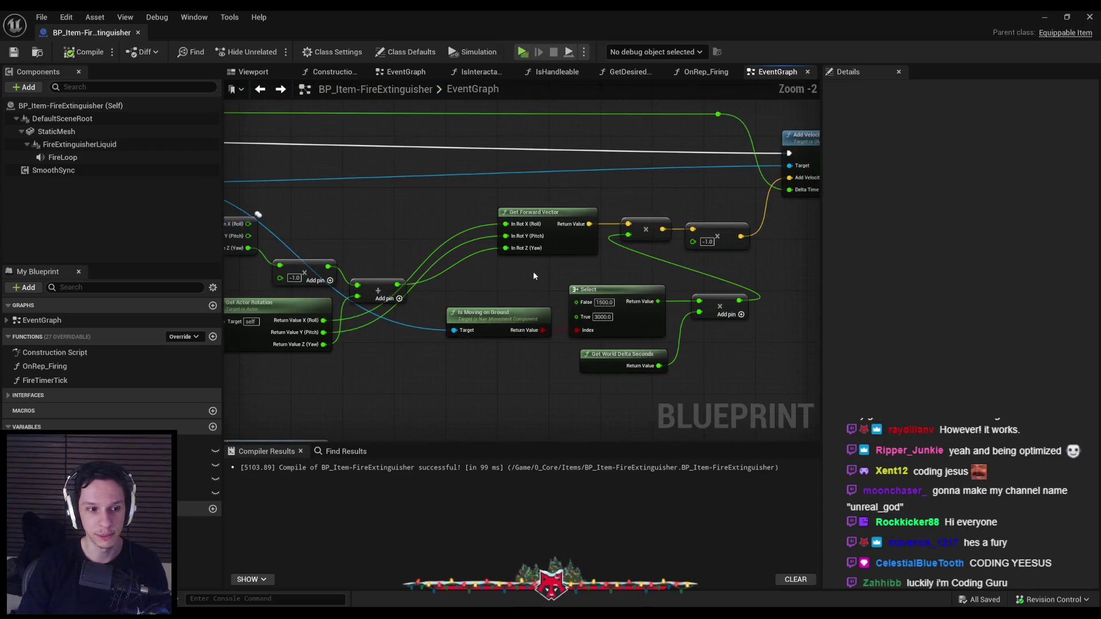
scroll(473, 354, "up", 4)
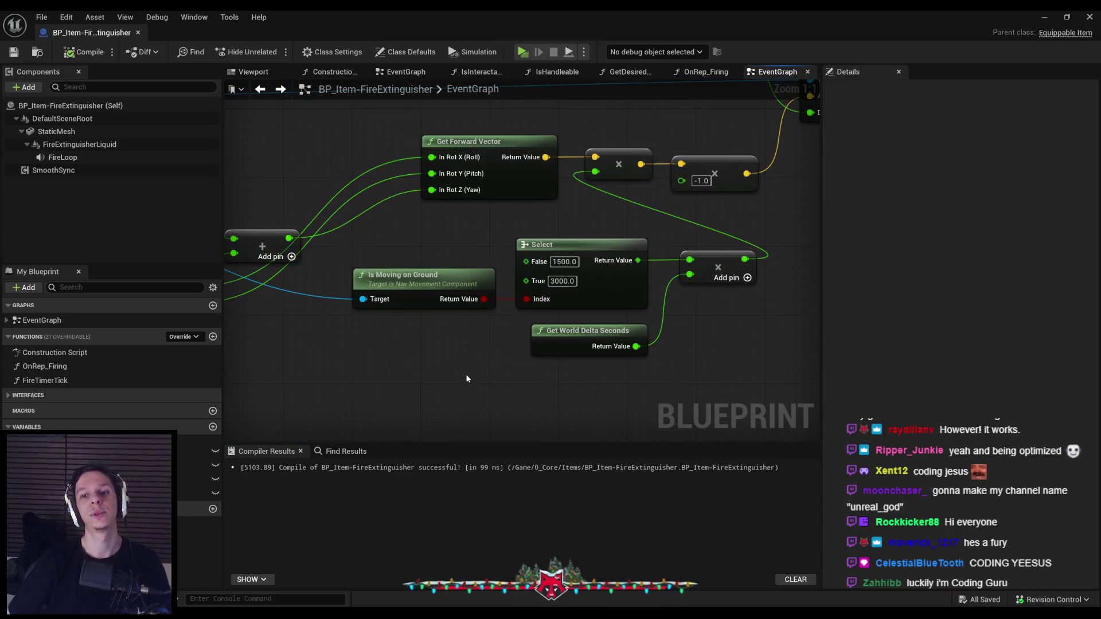
left_click_drag(466, 379, 654, 241)
left_click_drag(425, 276, 433, 276)
left_click(357, 326)
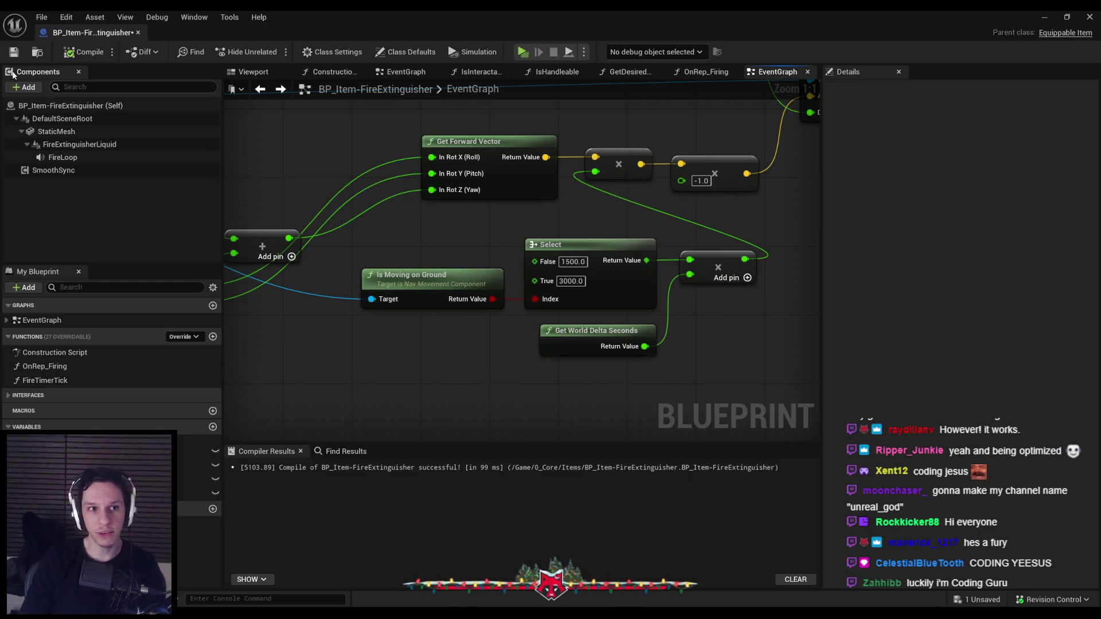
left_click(14, 51)
Nudge the Select node group a few more pixels right and recompile and save.
scroll(412, 229, "down", 2)
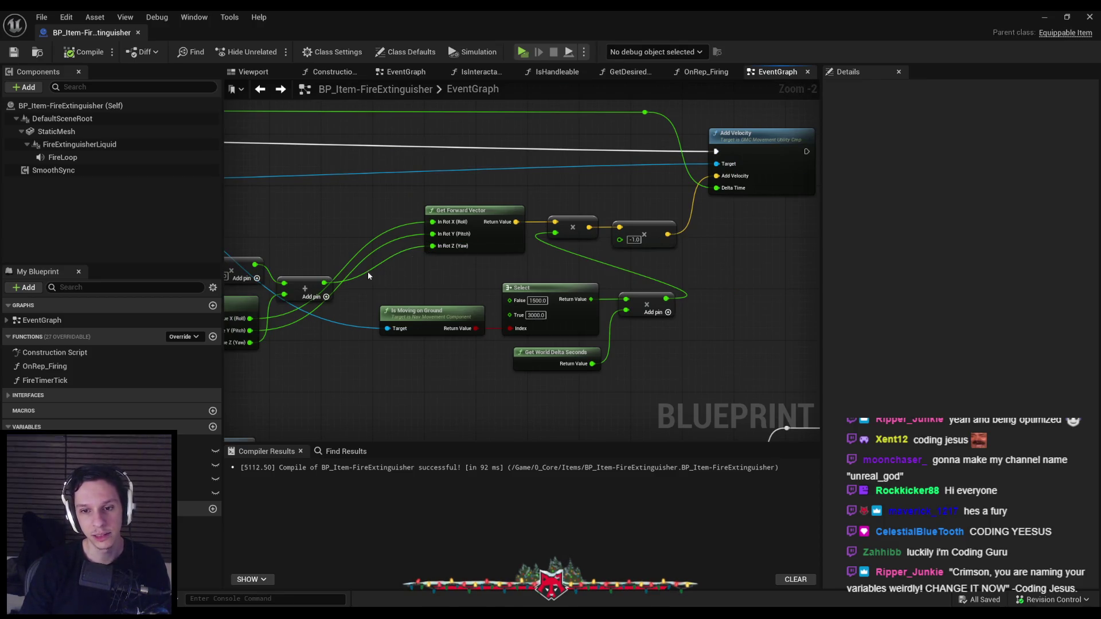
left_click_drag(371, 276, 605, 376)
left_click_drag(498, 324, 501, 324)
left_click(13, 52)
left_click(411, 269)
scroll(412, 268, "up", 1)
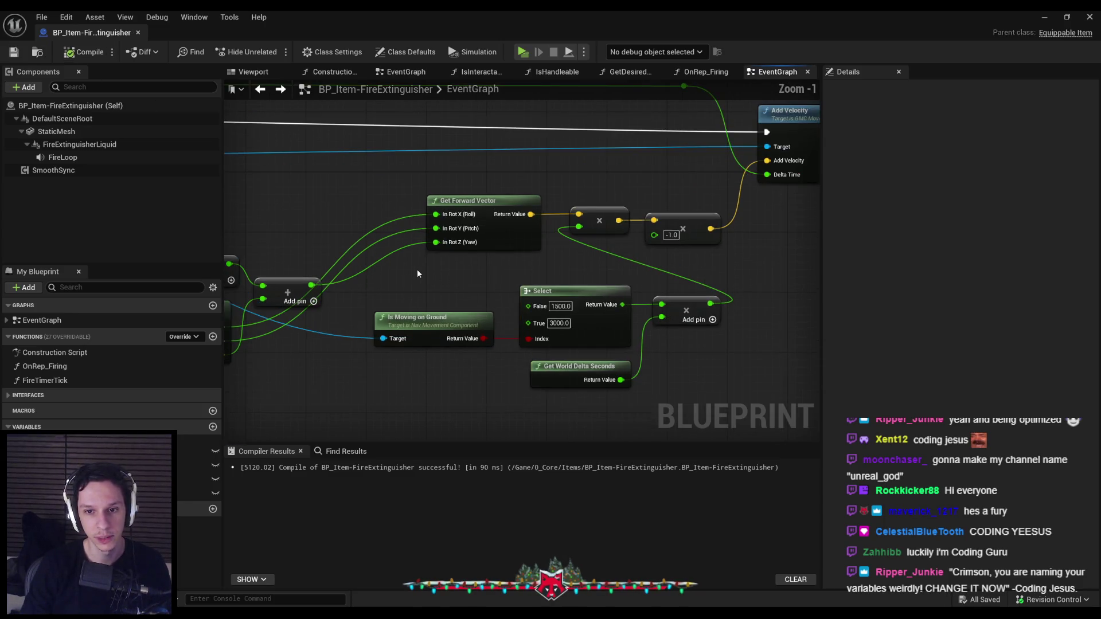
scroll(417, 273, "down", 2)
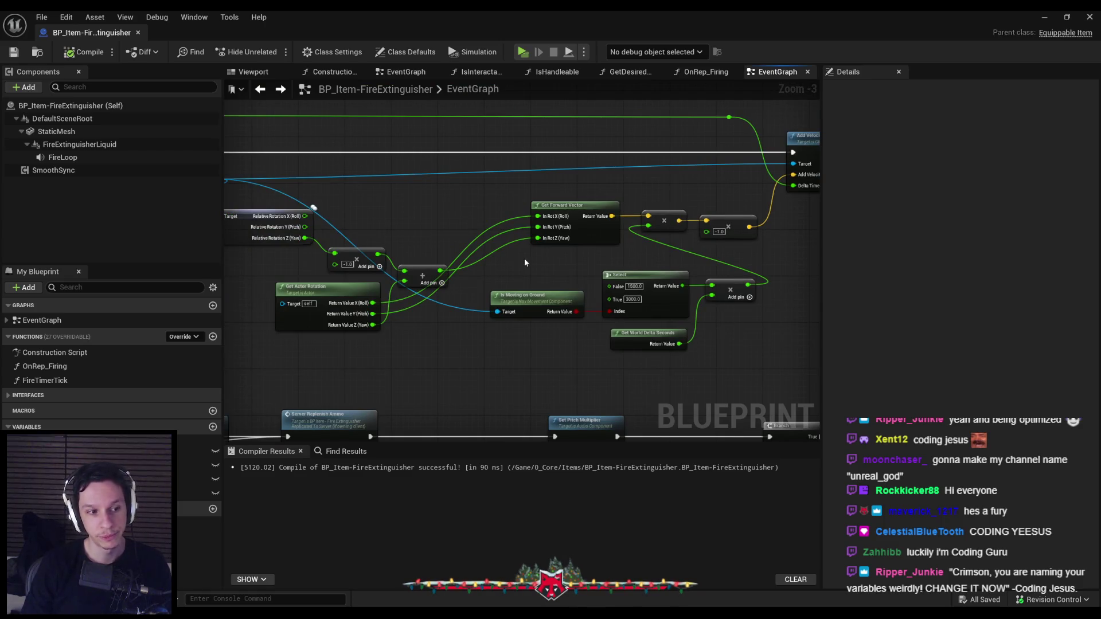
Move the Get Actor Rotation node down toward the Add node.
scroll(548, 273, "up", 2)
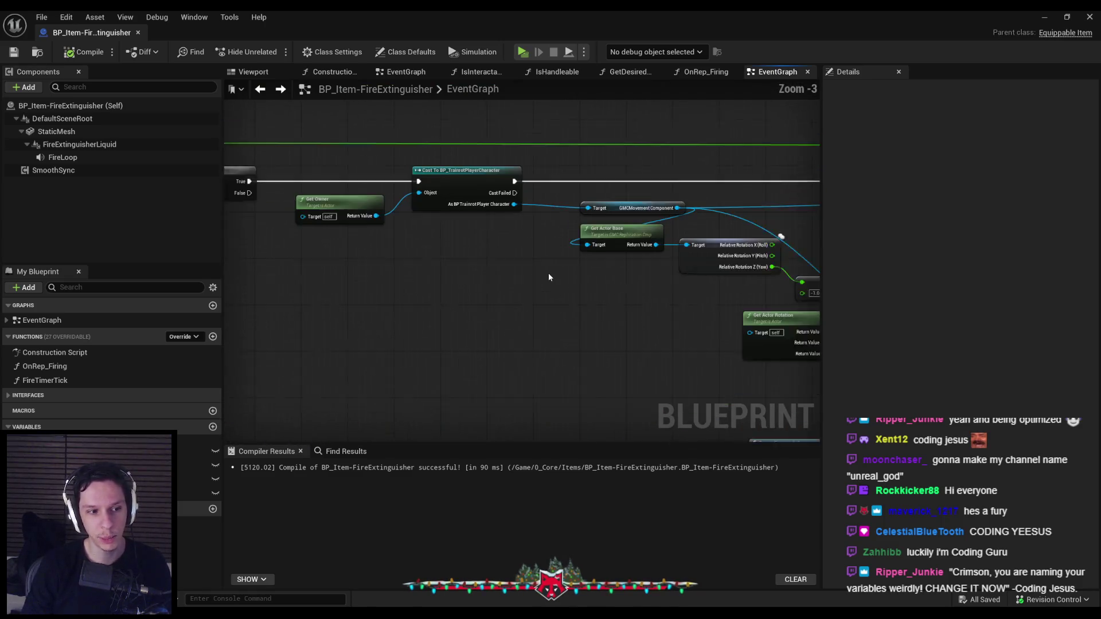
scroll(545, 278, "down", 2)
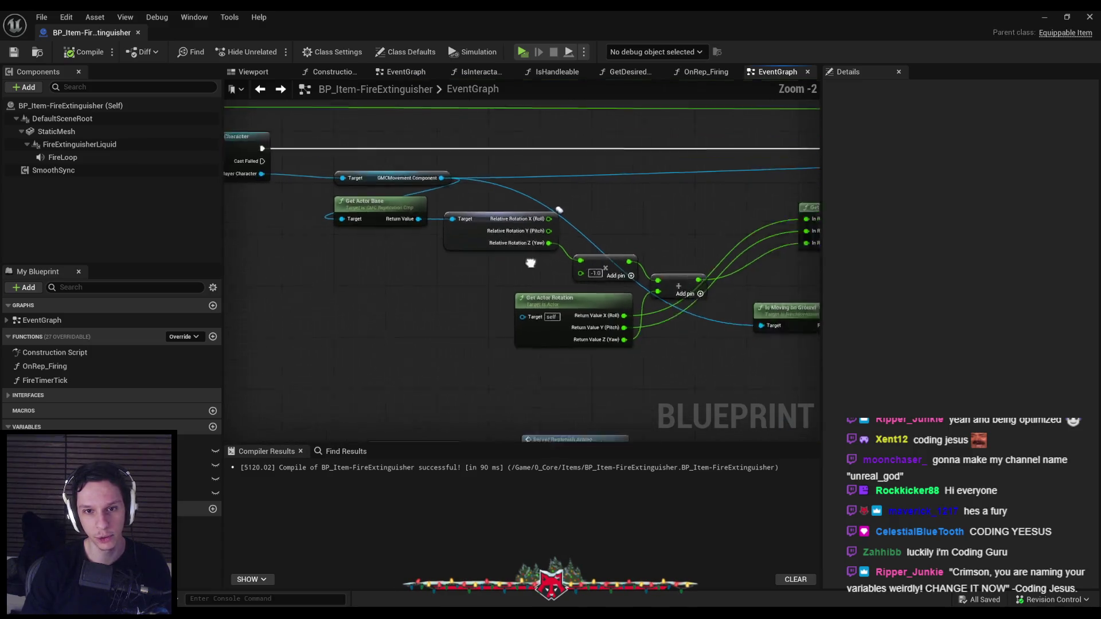
left_click_drag(648, 225, 511, 232)
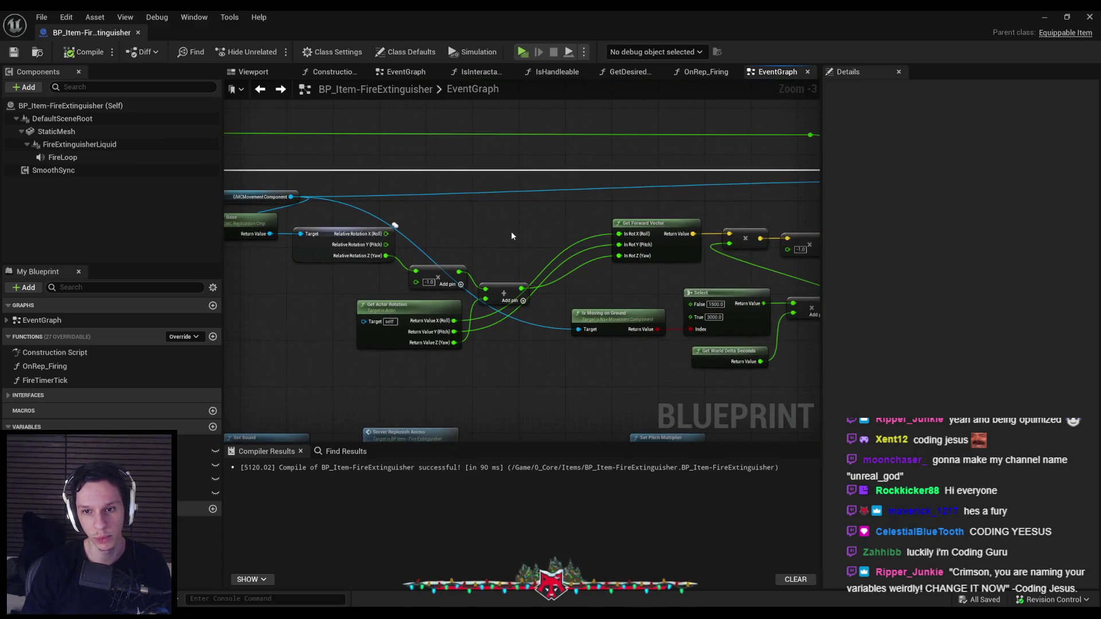
scroll(511, 231, "up", 1)
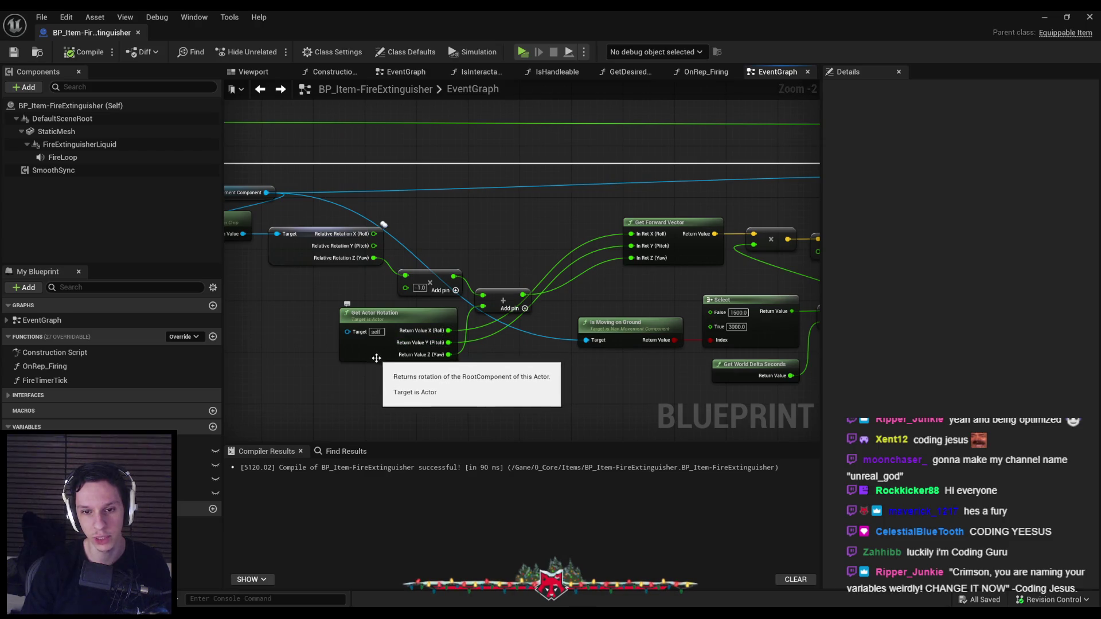
mouse_move(375, 353)
left_mouse_down()
mouse_move(442, 249)
mouse_move(432, 328)
mouse_move(356, 373)
mouse_move(452, 252)
mouse_move(390, 401)
mouse_move(360, 405)
mouse_move(384, 375)
left_mouse_up()
left_click(422, 403)
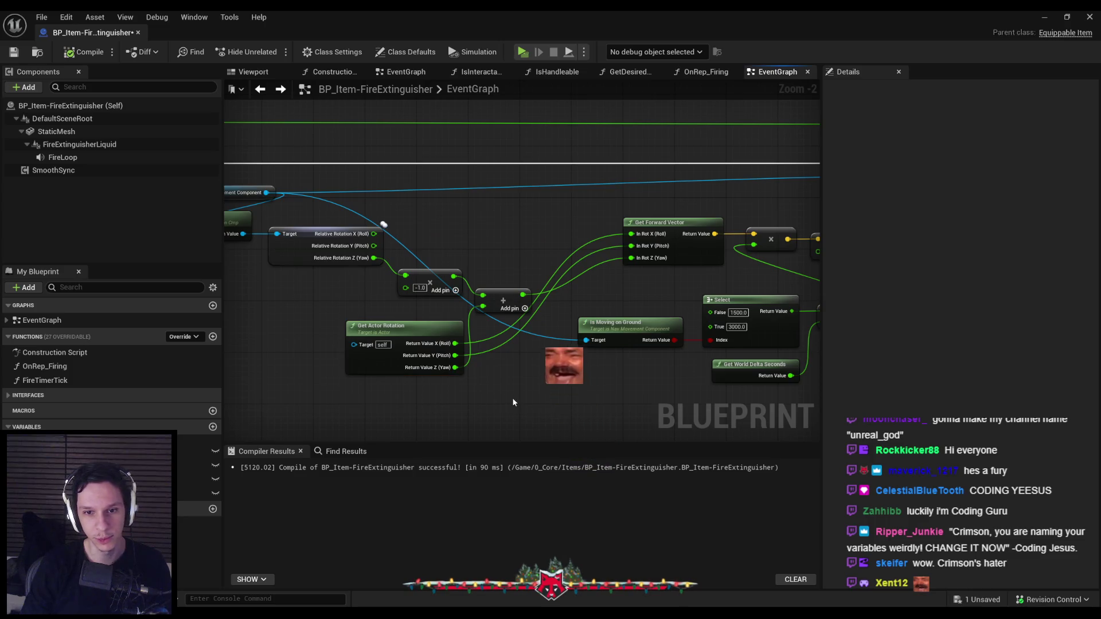
Recompile and save the blueprint, then review the rotation and velocity nodes.
left_click(90, 55)
scroll(410, 289, "down", 2)
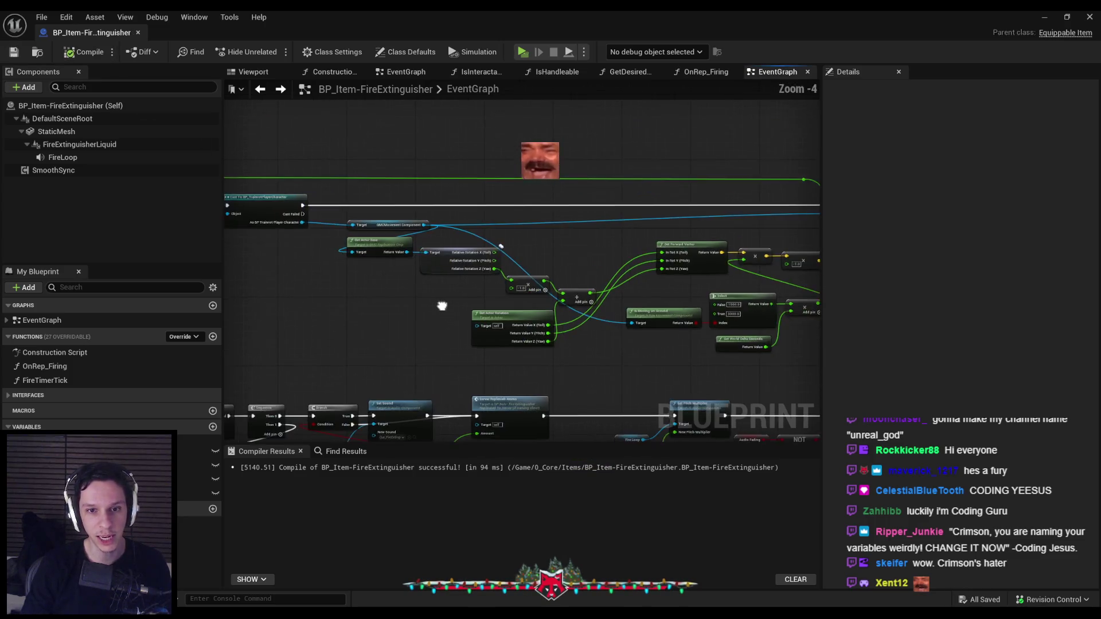
scroll(409, 289, "down", 1)
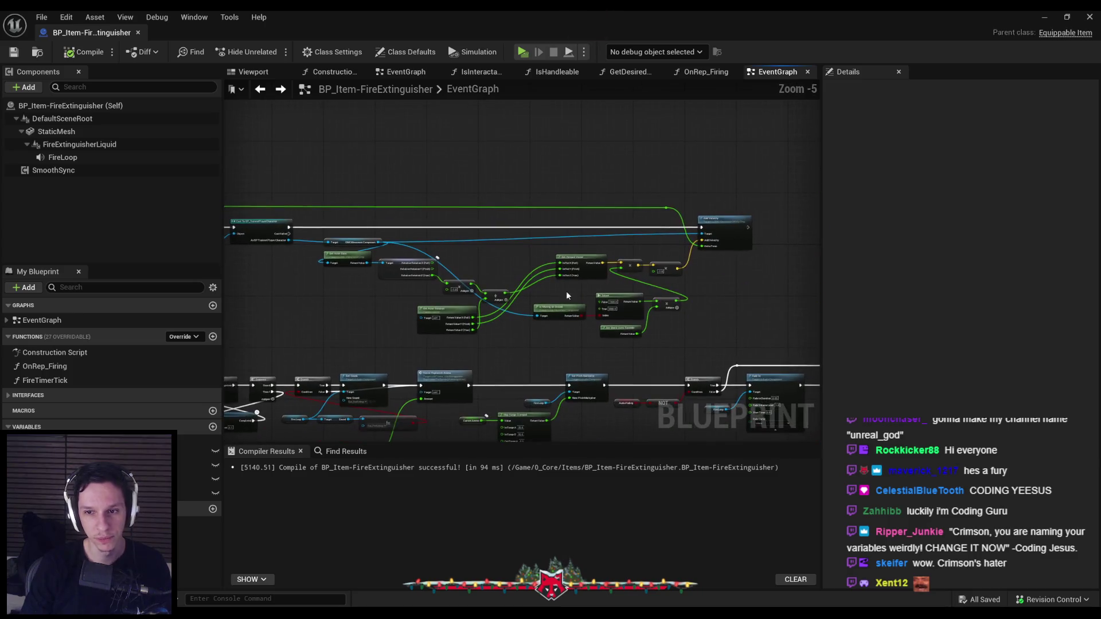
scroll(566, 291, "up", 1)
scroll(657, 356, "up", 1)
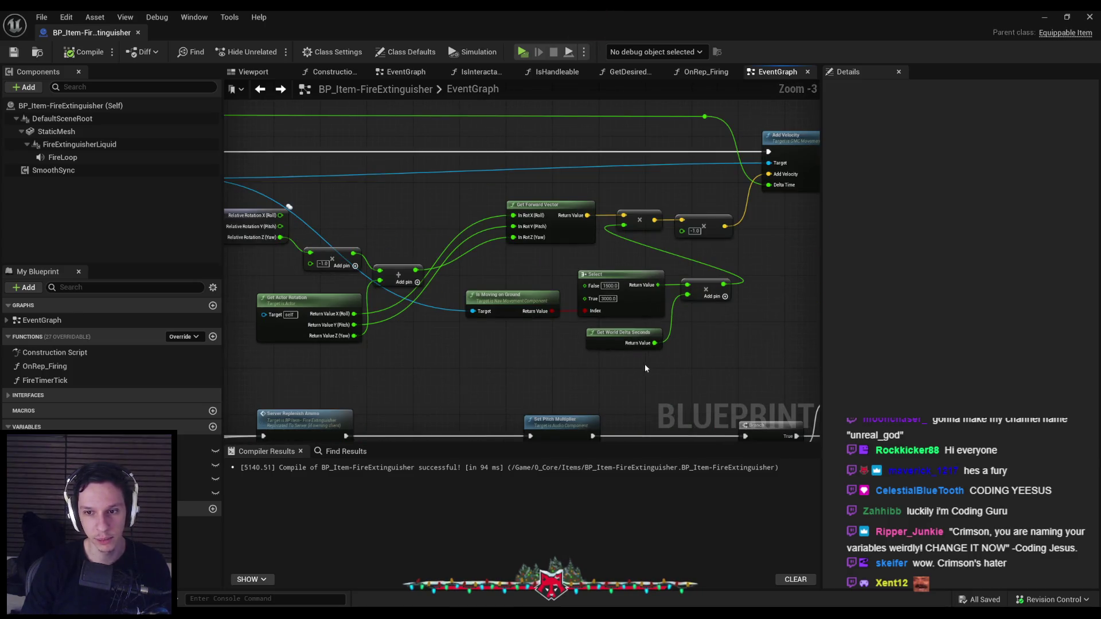
scroll(515, 299, "down", 1)
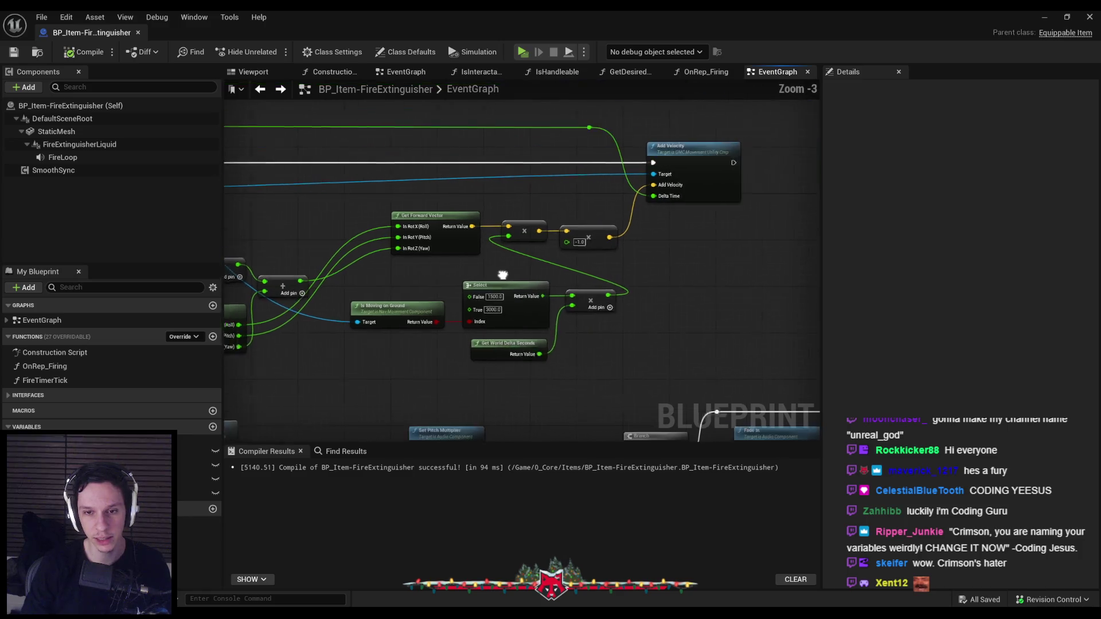
scroll(582, 259, "up", 1)
scroll(556, 314, "up", 2)
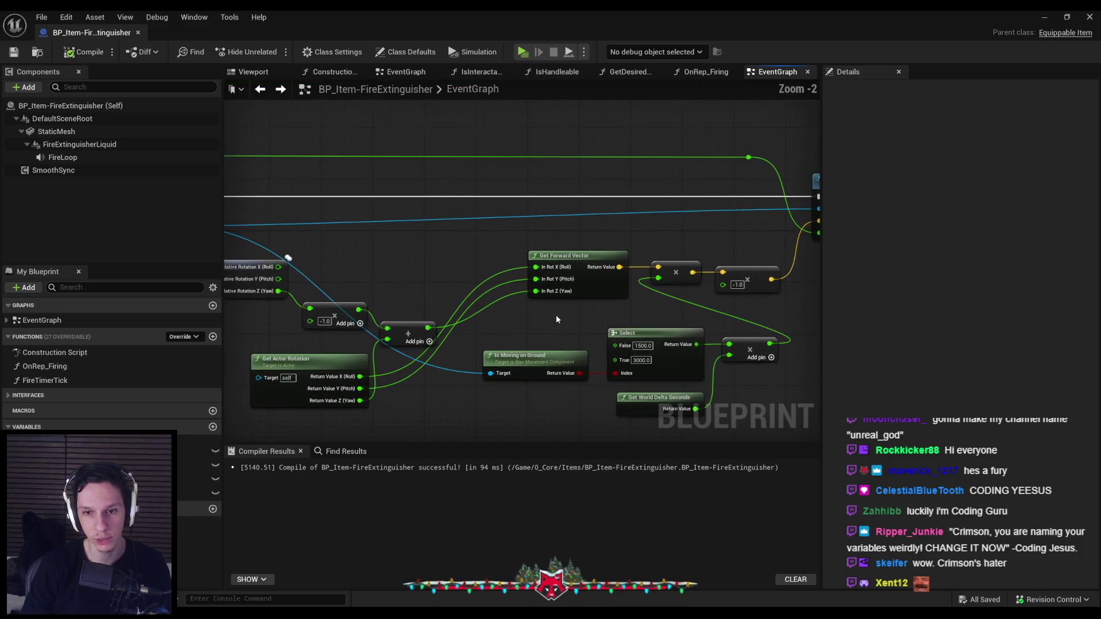
scroll(566, 273, "down", 2)
Straighten the wires between the four rotation-related nodes beside the Cast To BP_TrainrotPlayerCharacter nodes.
left_click_drag(377, 319, 530, 326)
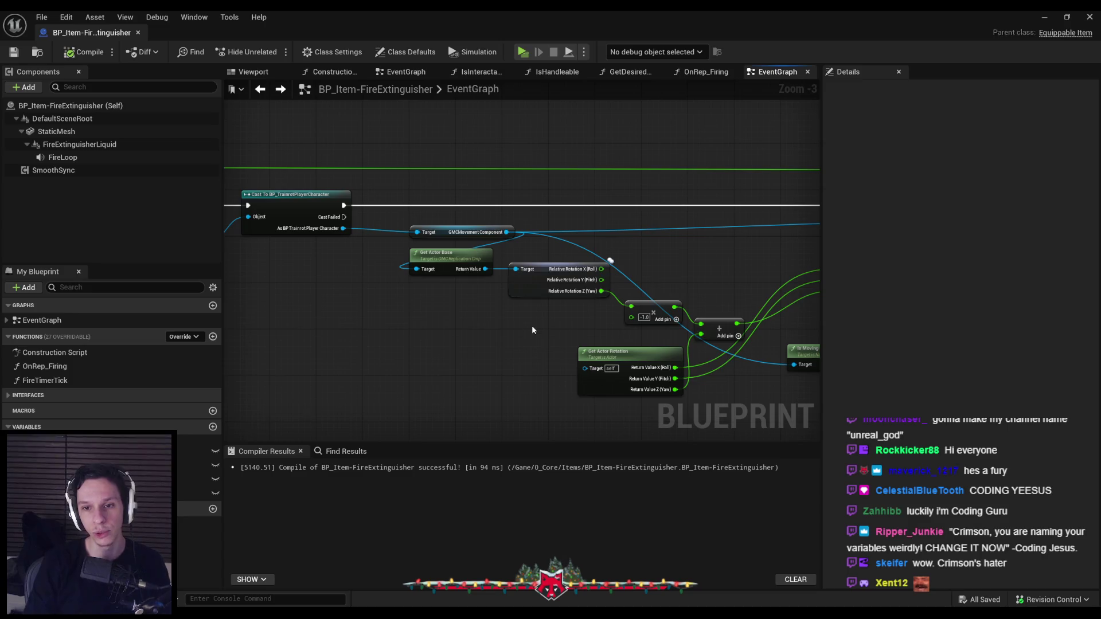
left_click_drag(710, 336, 409, 248)
key("q")
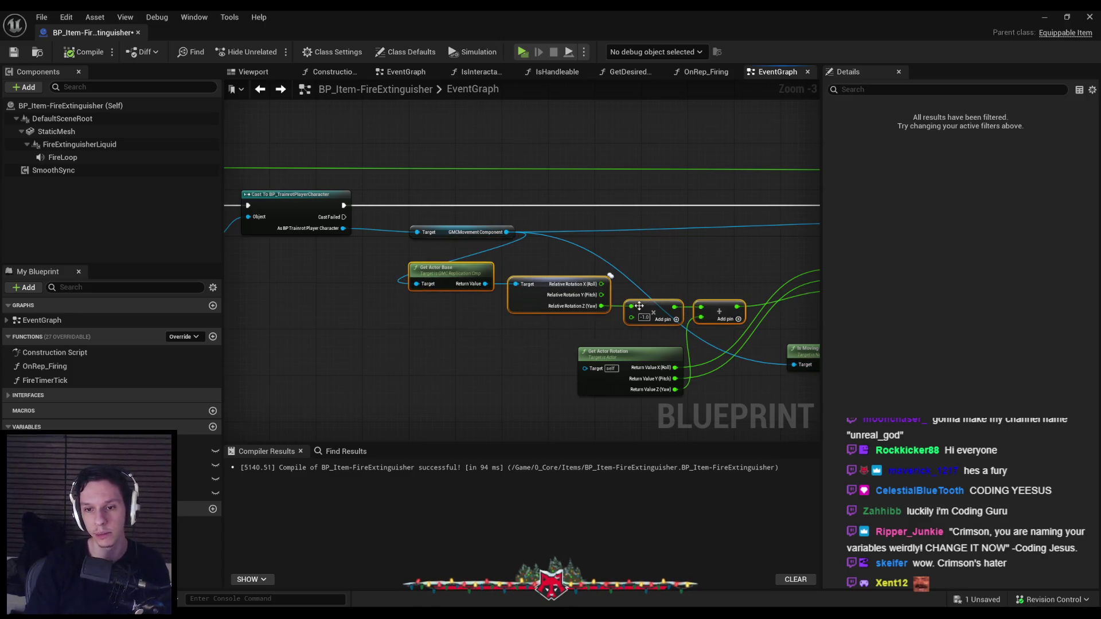
left_click_drag(657, 304, 518, 300)
left_click(519, 301)
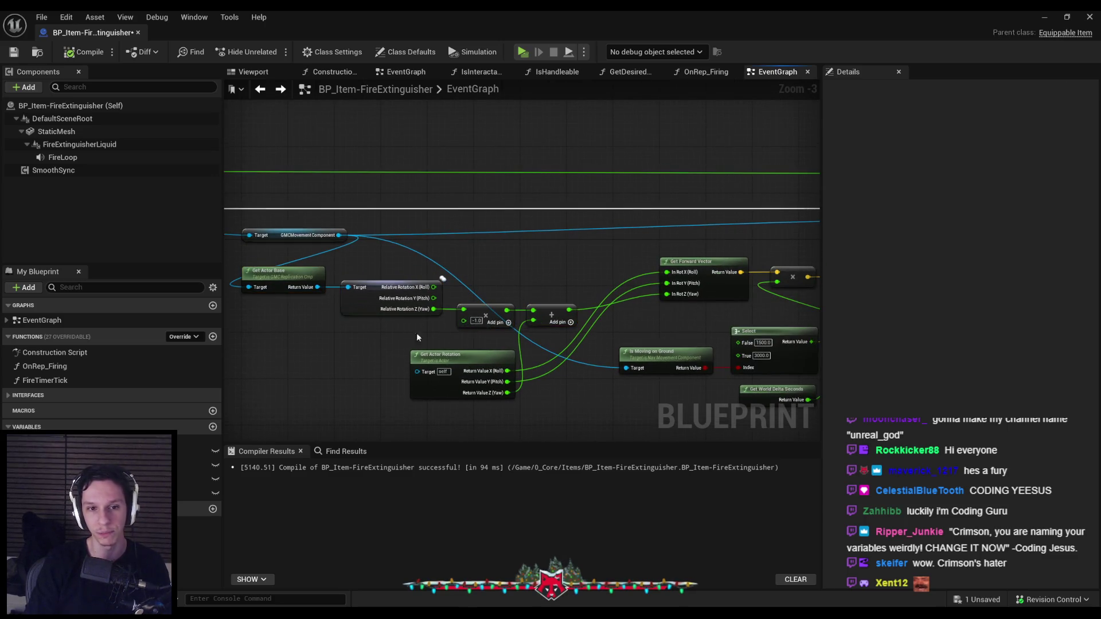
Place Get Actor Rotation above the rotation node and shift the Add node about 100 px right.
scroll(478, 328, "up", 2)
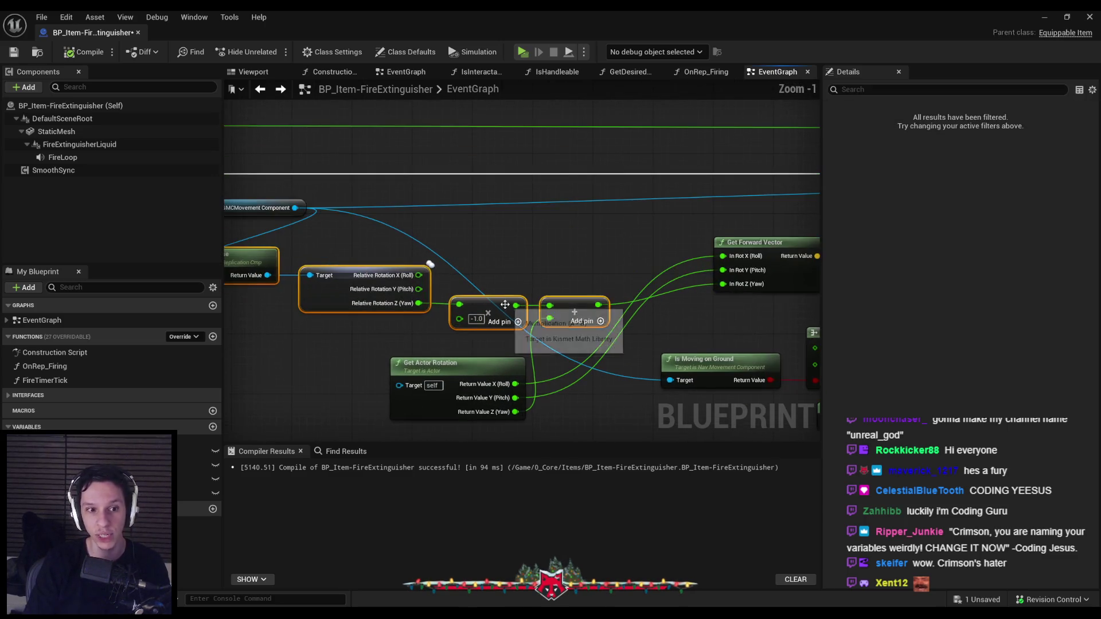
mouse_move(487, 370)
left_mouse_down()
mouse_move(487, 224)
mouse_move(548, 231)
left_mouse_up()
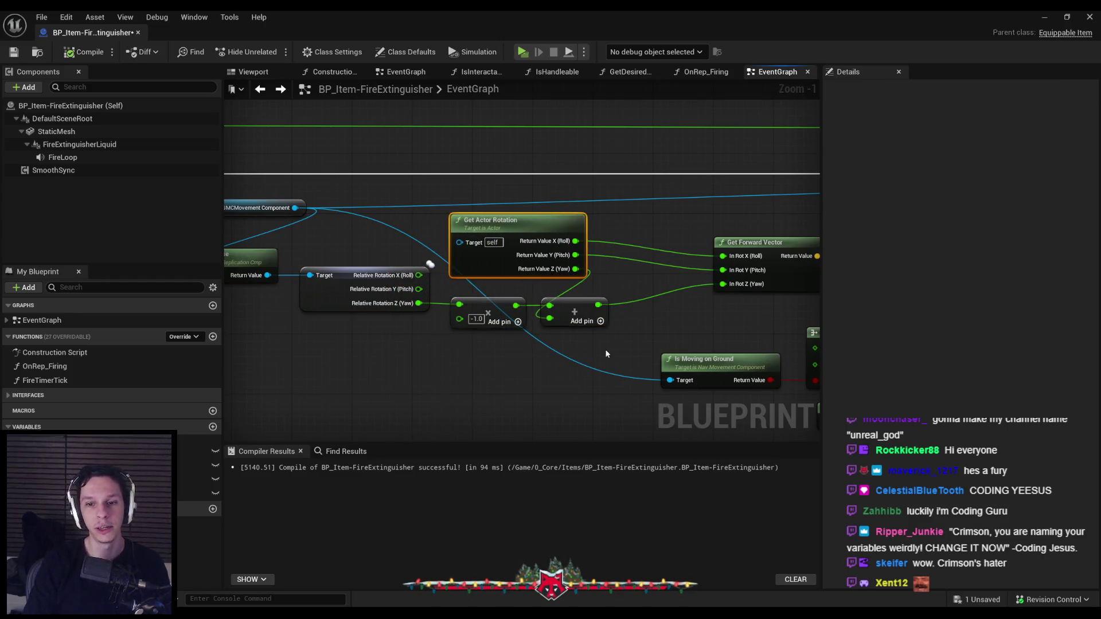
scroll(606, 353, "down", 2)
left_click_drag(607, 354, 492, 315)
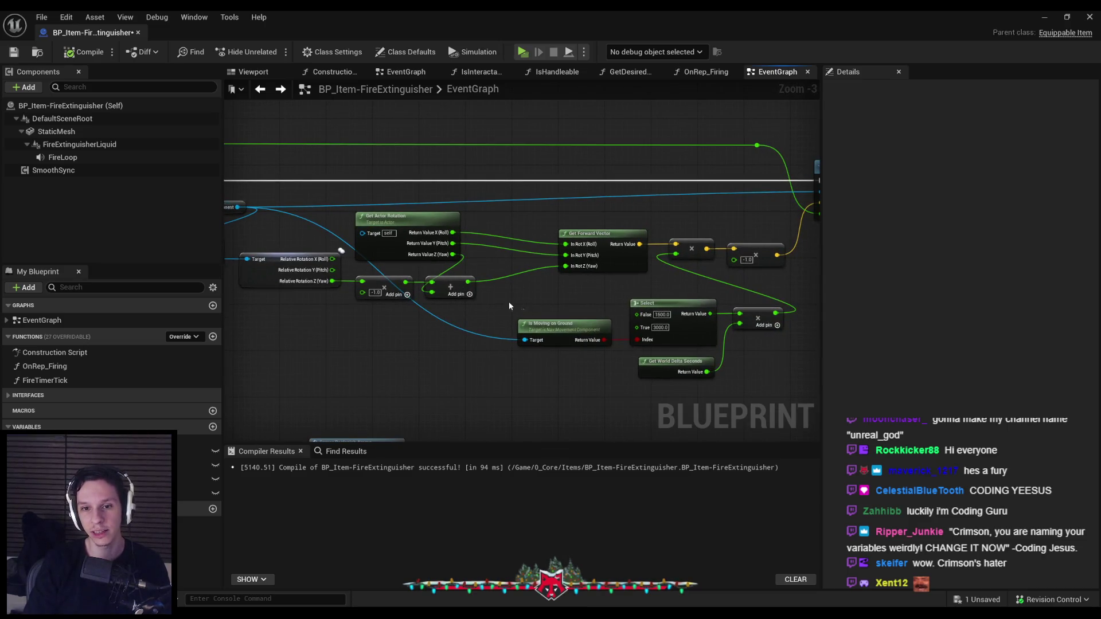
left_click_drag(545, 322, 586, 314)
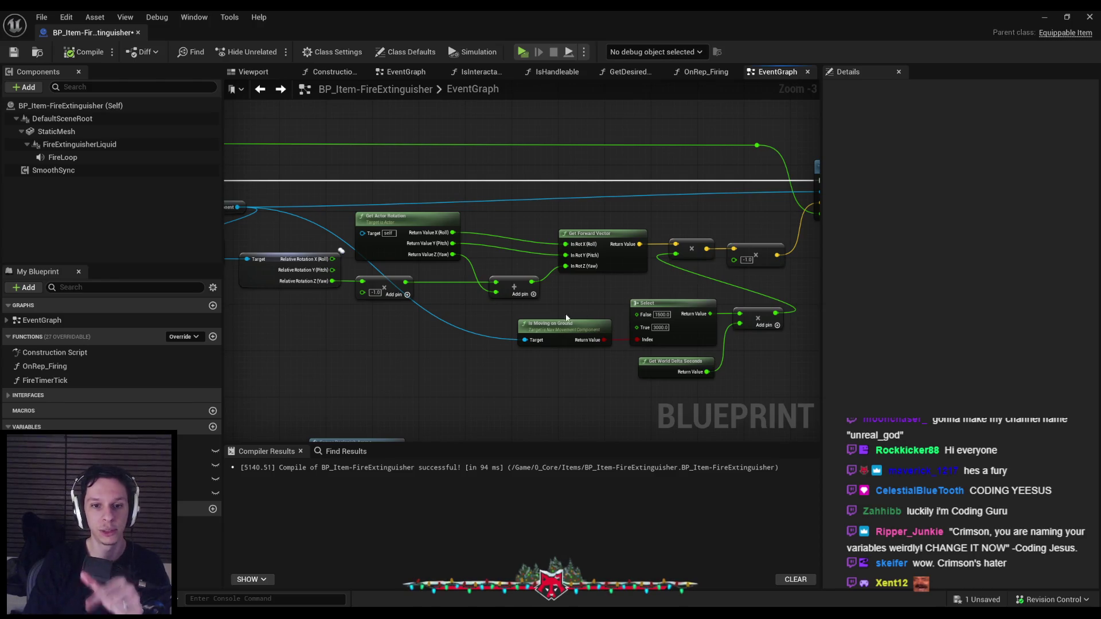
Connect the Add node's lower input to Get Actor Rotation's Return Value Z.
mouse_move(463, 308)
left_mouse_down()
mouse_move(529, 319)
mouse_move(508, 322)
left_mouse_up()
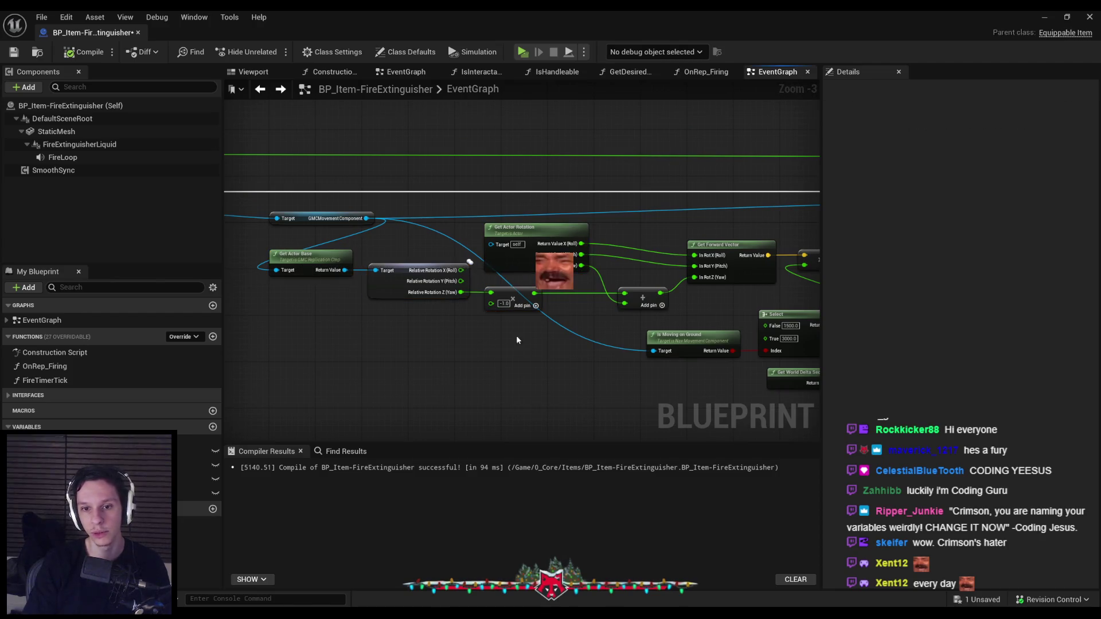
scroll(595, 297, "up", 1)
scroll(594, 310, "up", 2)
left_click_drag(658, 306, 598, 252)
scroll(714, 325, "down", 2)
mouse_move(697, 323)
left_mouse_down()
mouse_move(289, 284)
mouse_move(299, 297)
left_mouse_up()
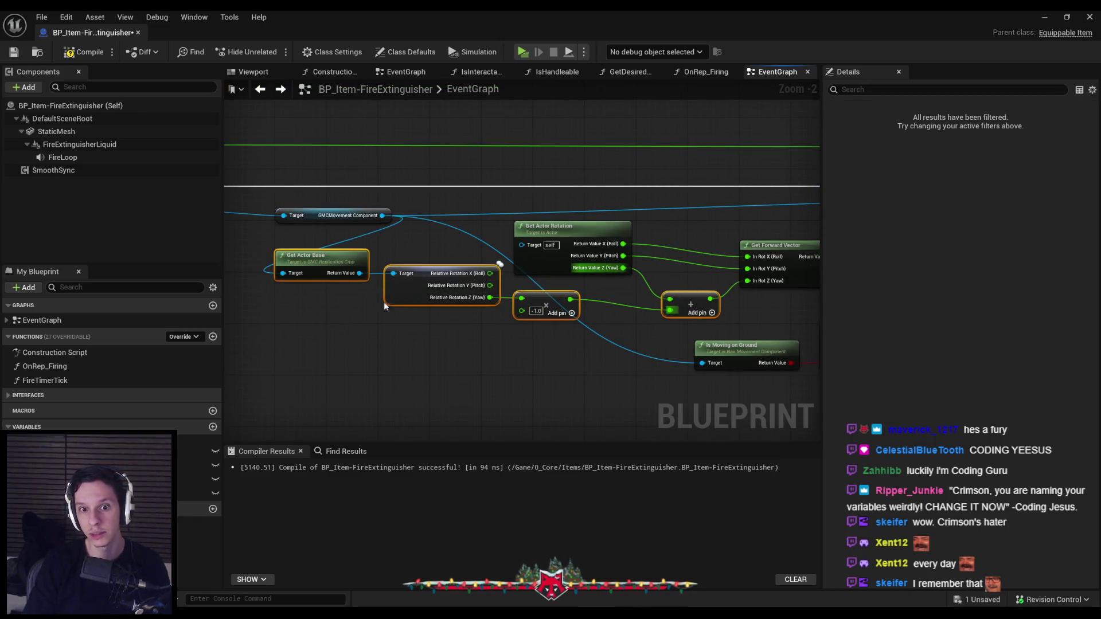
left_click(689, 275)
Check the Get Forward Vector and Get Actor Rotation nodes, then save with Ctrl+S.
left_click_drag(689, 271, 665, 284)
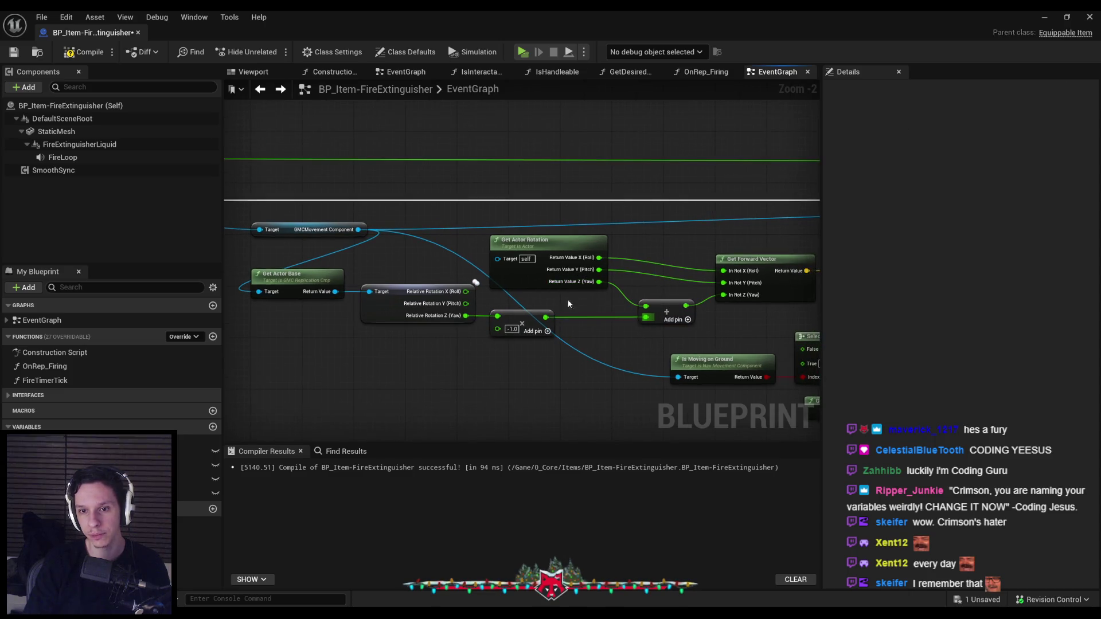
left_click_drag(598, 320, 489, 311)
left_click(631, 252)
left_click(446, 278, "ctrl")
left_click_drag(697, 318, 553, 310)
left_click(553, 310)
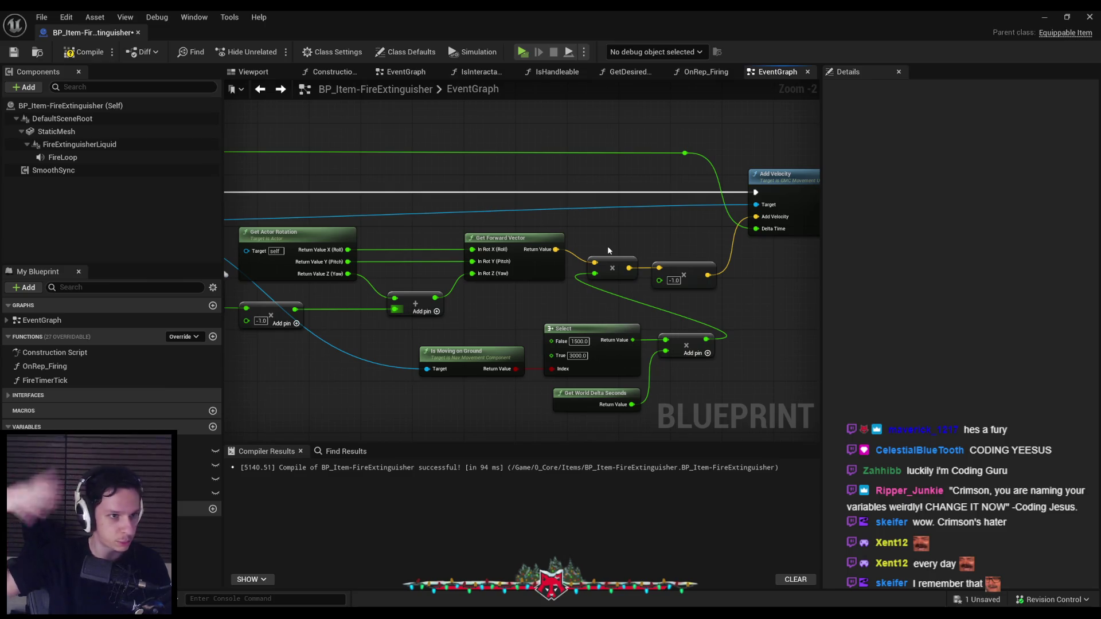
key("ctrl+s")
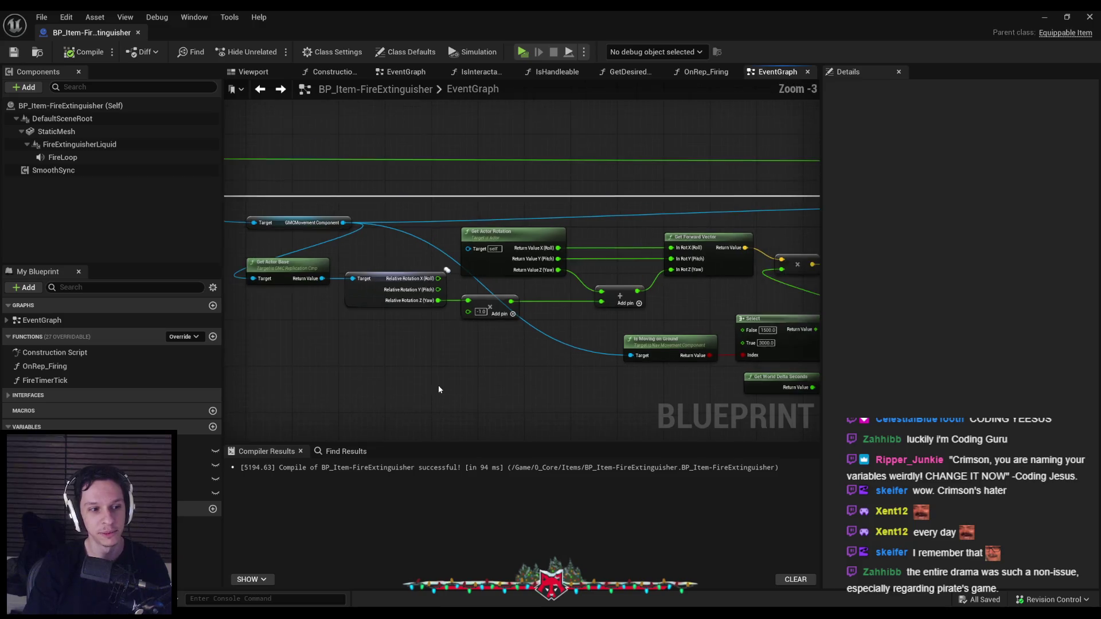
Bring the Cast and Get Actor Base nodes into view and select the GMC movement component node.
scroll(438, 385, "up", 1)
scroll(380, 354, "down", 3)
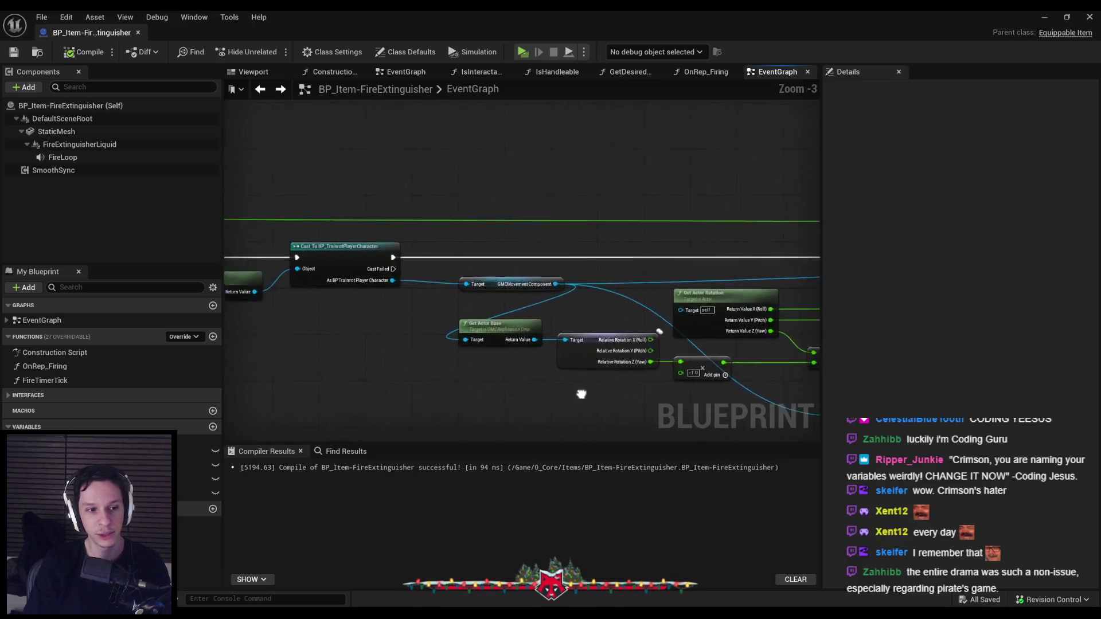
scroll(445, 384, "up", 2)
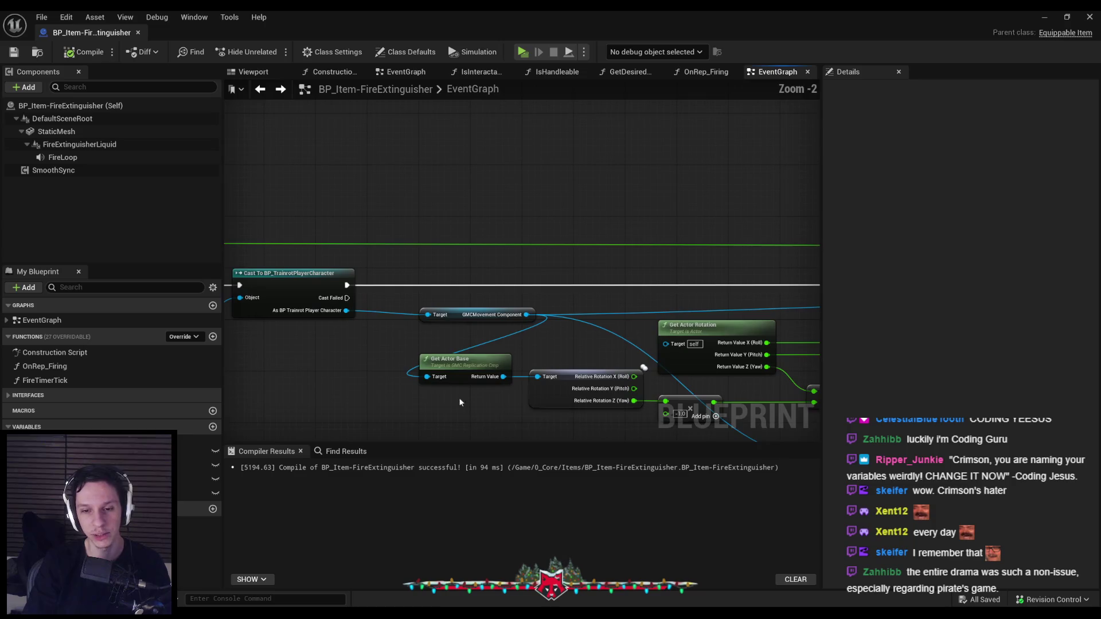
scroll(357, 303, "down", 2)
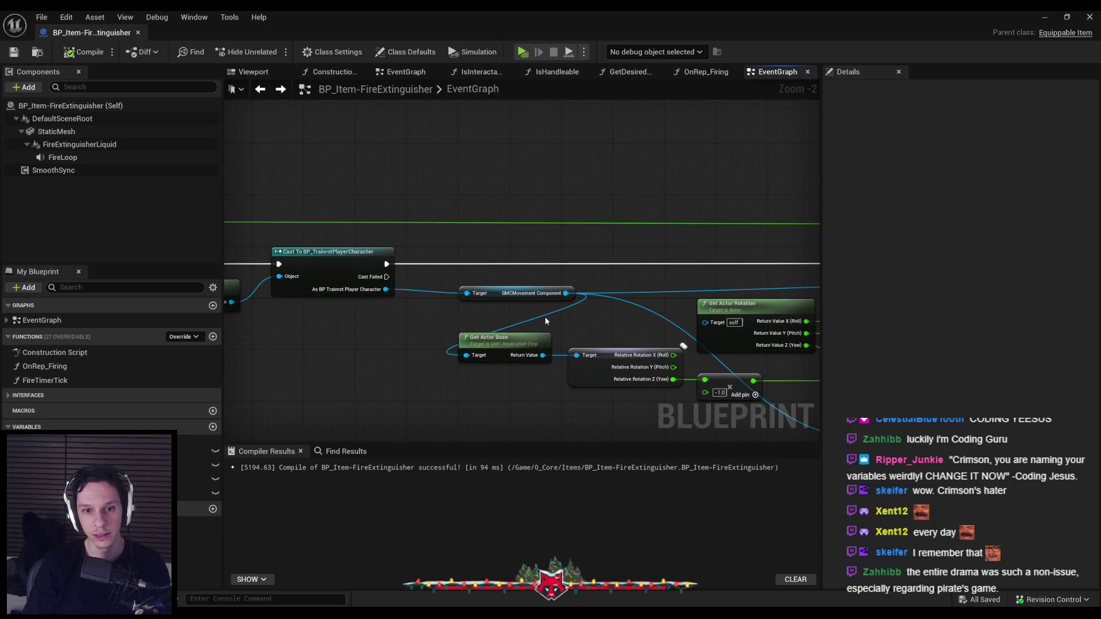
scroll(531, 282, "up", 1)
left_click_drag(531, 281, 790, 292)
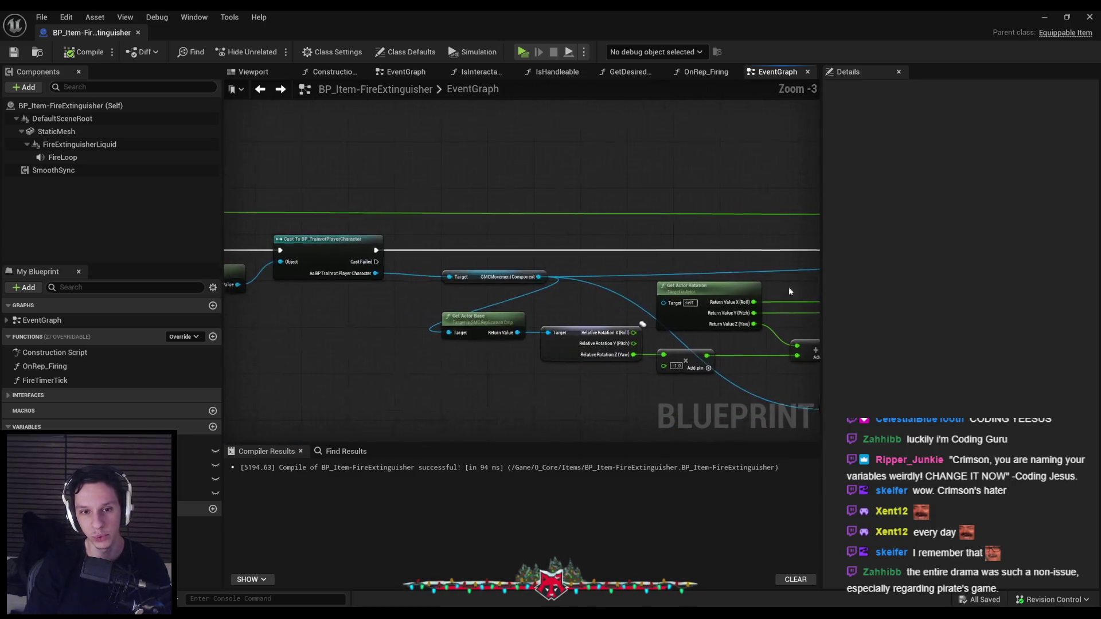
left_click(492, 281)
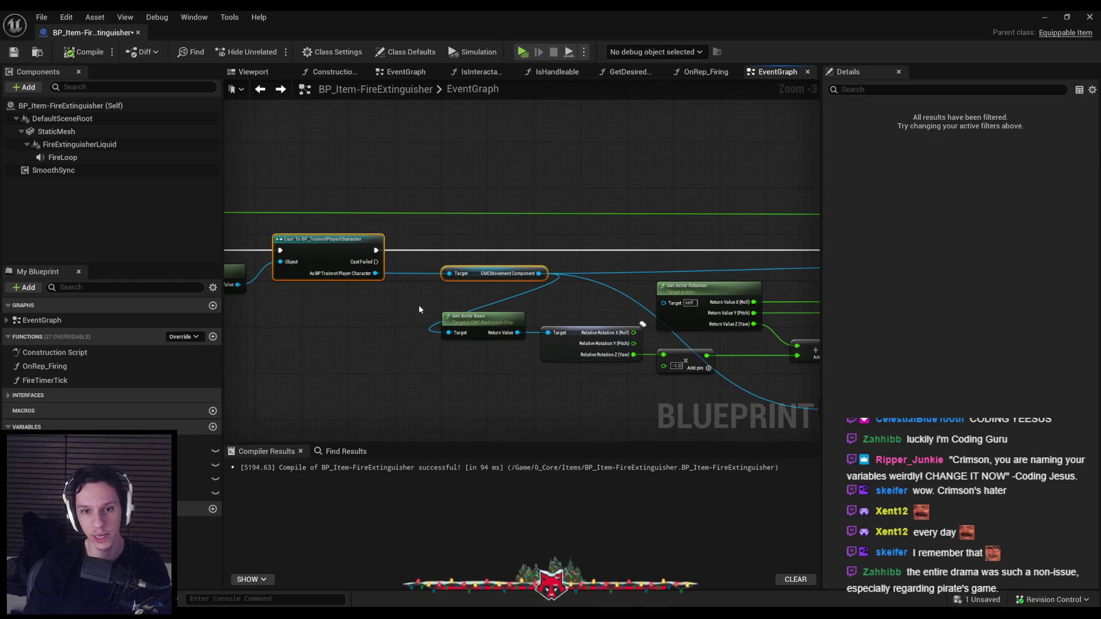
Nudge the middle group of movement nodes left, then compile and save the blueprint.
scroll(373, 290, "down", 2)
scroll(373, 291, "down", 1)
mouse_move(349, 230)
left_mouse_down()
mouse_move(619, 327)
mouse_move(688, 338)
left_mouse_up()
scroll(401, 318, "up", 3)
mouse_move(401, 318)
left_mouse_down()
mouse_move(629, 322)
mouse_move(620, 332)
left_mouse_up()
left_click(621, 332)
left_click(13, 52)
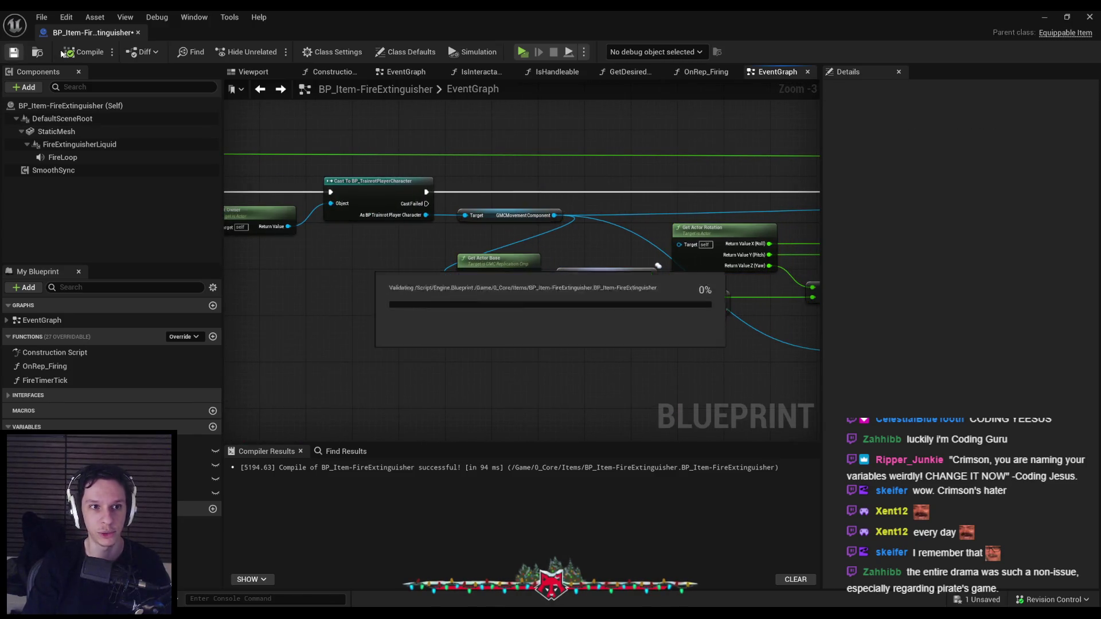
scroll(455, 315, "down", 1)
scroll(490, 253, "up", 2)
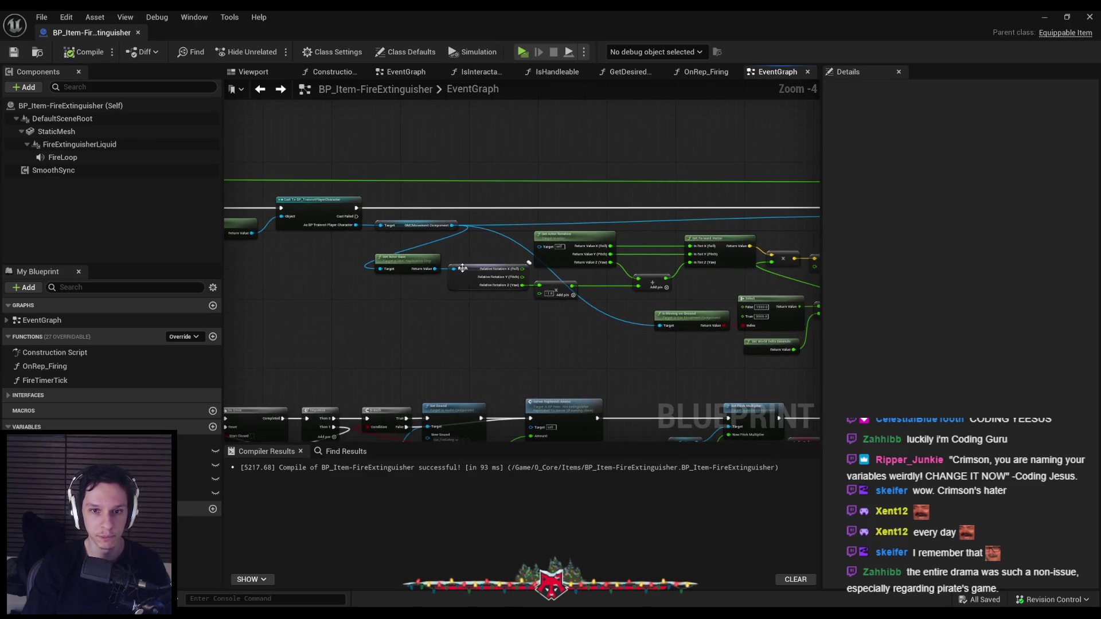
Add a reroute point on the blue wire feeding Is Moving on Ground, then compile and save.
scroll(491, 256, "down", 1)
mouse_move(491, 256)
left_mouse_down()
mouse_move(474, 346)
mouse_move(352, 372)
left_mouse_up()
double_click(488, 351)
left_click_drag(529, 336, 418, 317)
left_click(522, 386)
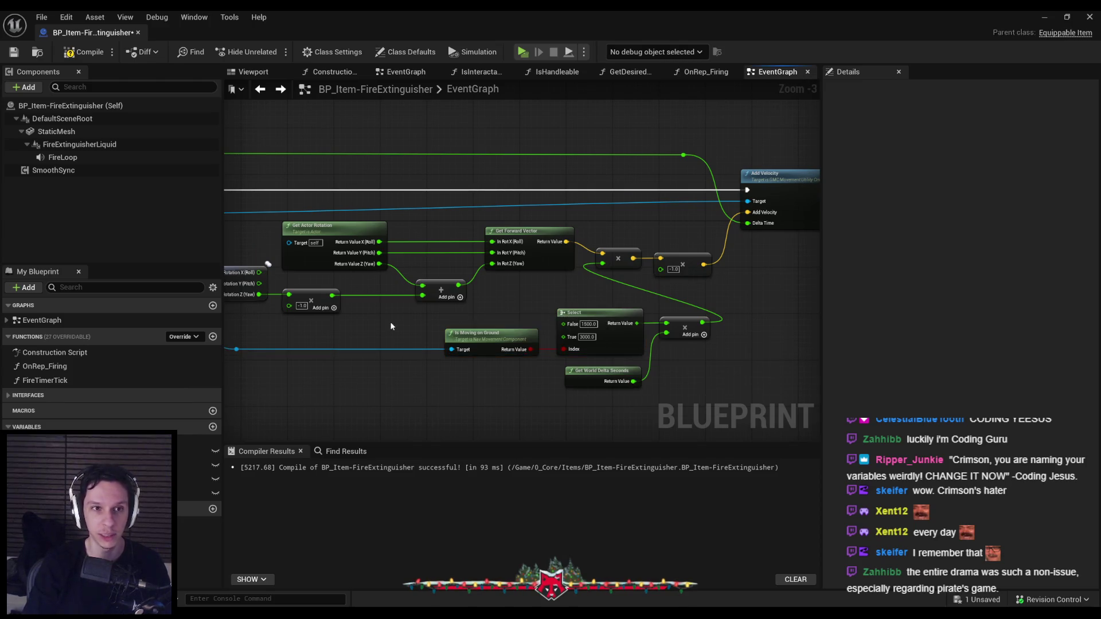
left_click(83, 52)
left_click(14, 52)
Shift the movement node group right and align Get Actor Base with the reroute point, then compile.
left_click_drag(366, 352, 407, 333)
scroll(408, 333, "down", 1)
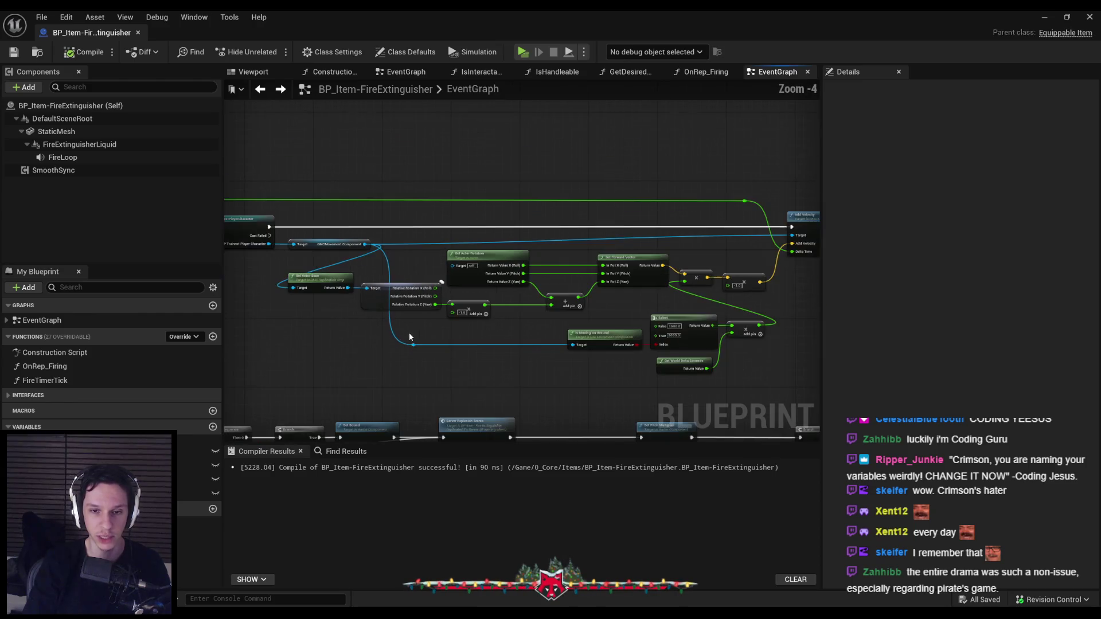
mouse_move(359, 300)
left_mouse_down()
mouse_move(537, 322)
mouse_move(487, 311)
left_mouse_up()
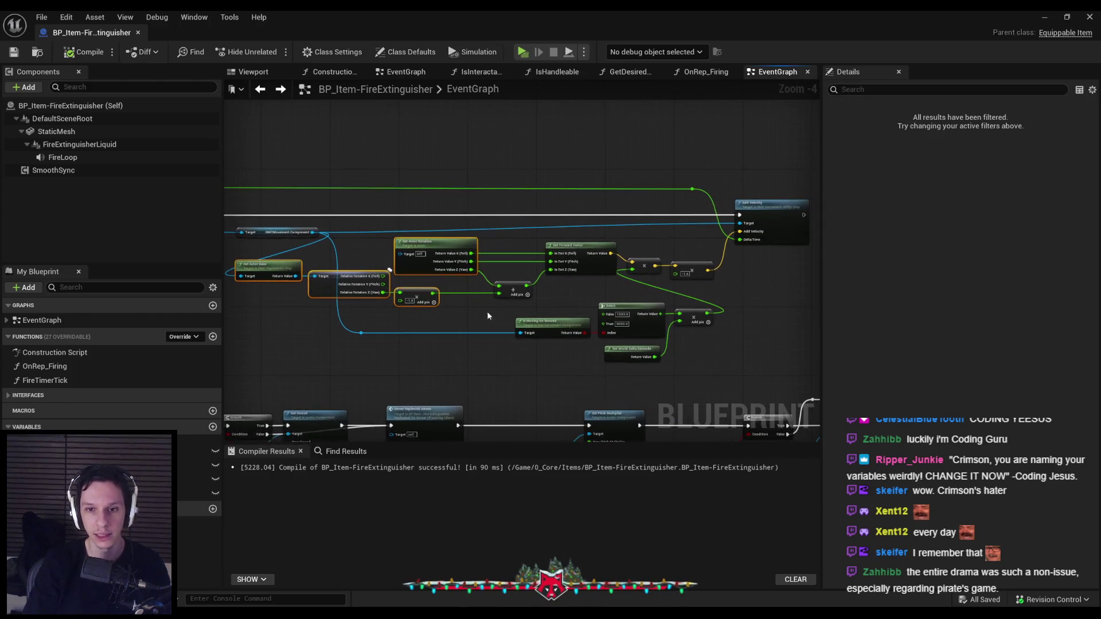
left_click_drag(414, 346, 651, 350)
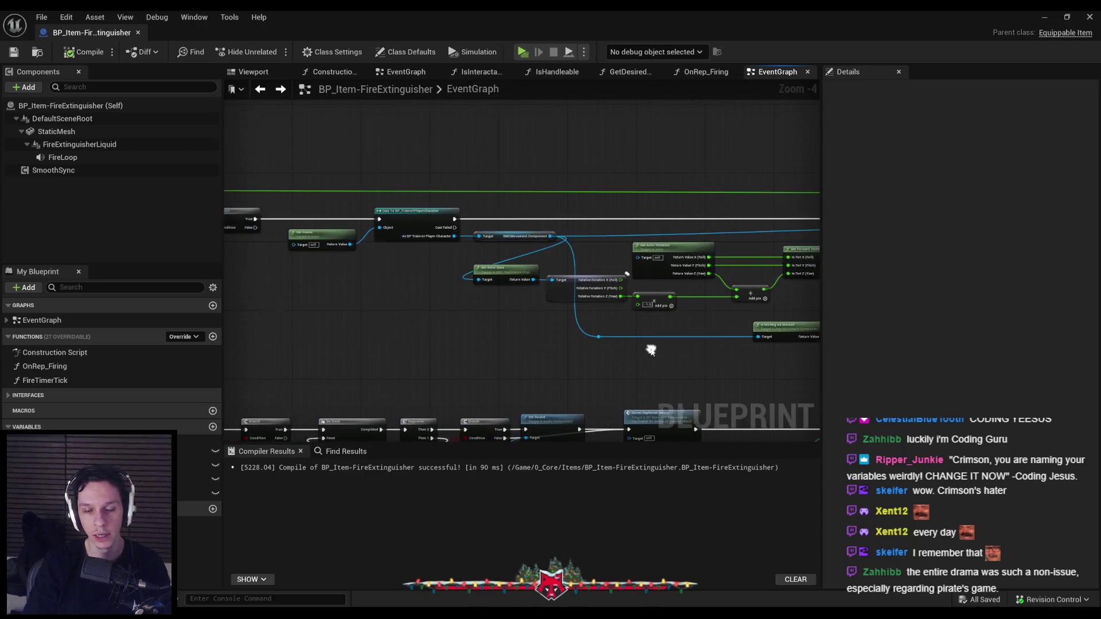
mouse_move(558, 360)
left_mouse_down()
mouse_move(364, 354)
mouse_move(636, 319)
mouse_move(485, 226)
mouse_move(728, 362)
left_mouse_up()
left_click_drag(414, 324, 539, 326)
left_click_drag(366, 395, 341, 264)
key("shift+a")
left_click(383, 326)
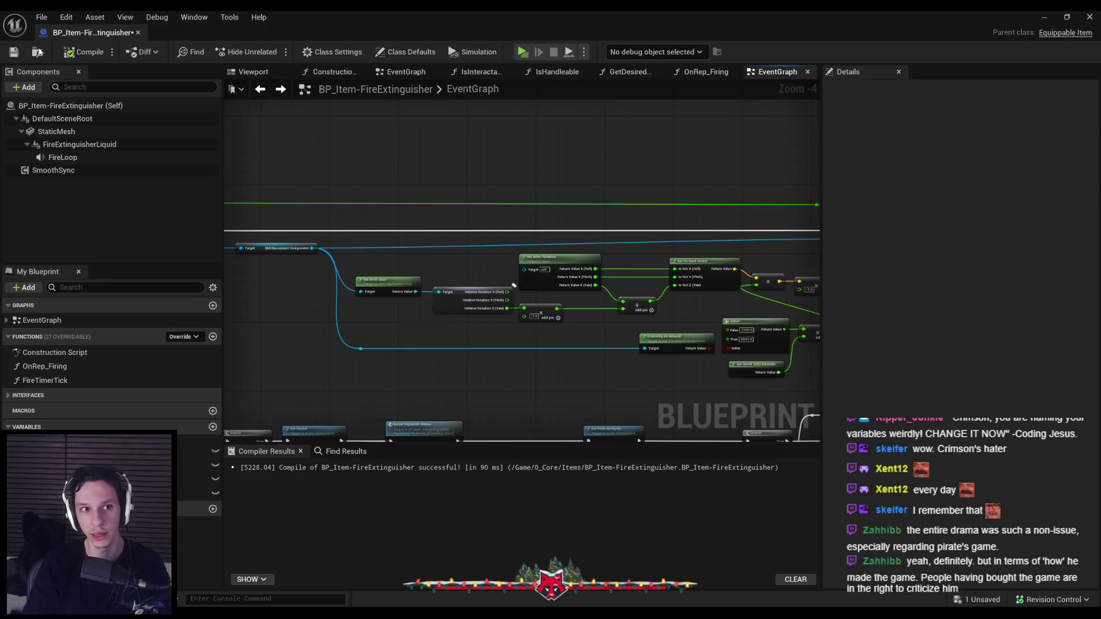
left_click(85, 57)
Straighten the multiply nodes in line with Get Forward Vector, then compile.
left_click_drag(683, 262, 406, 262)
left_click_drag(442, 264, 524, 299)
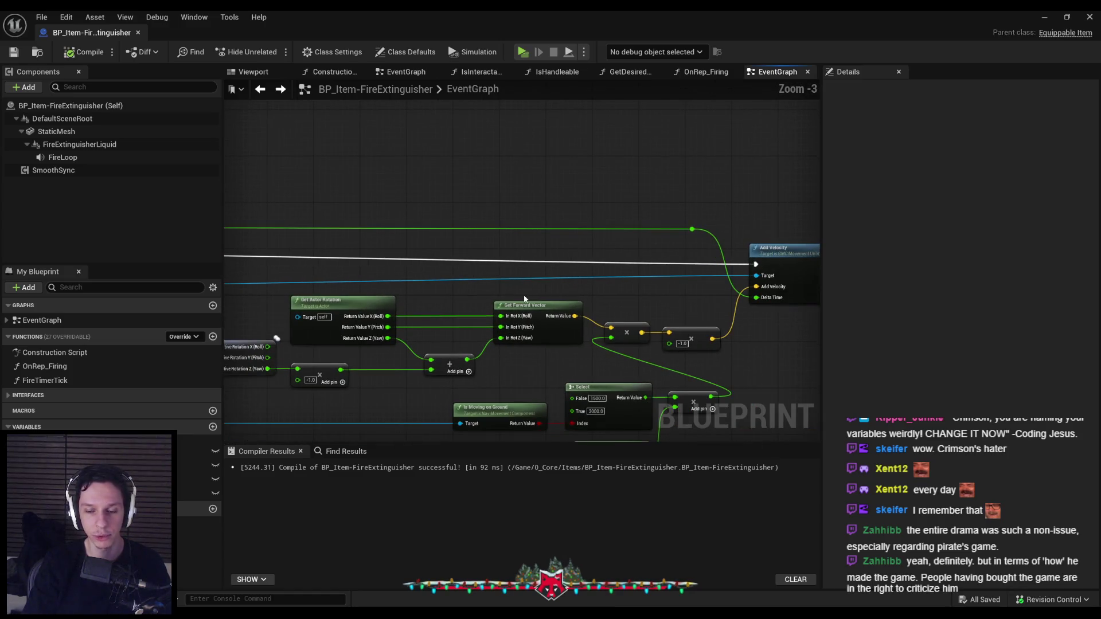
scroll(582, 321, "up", 1)
left_click_drag(743, 324, 568, 359)
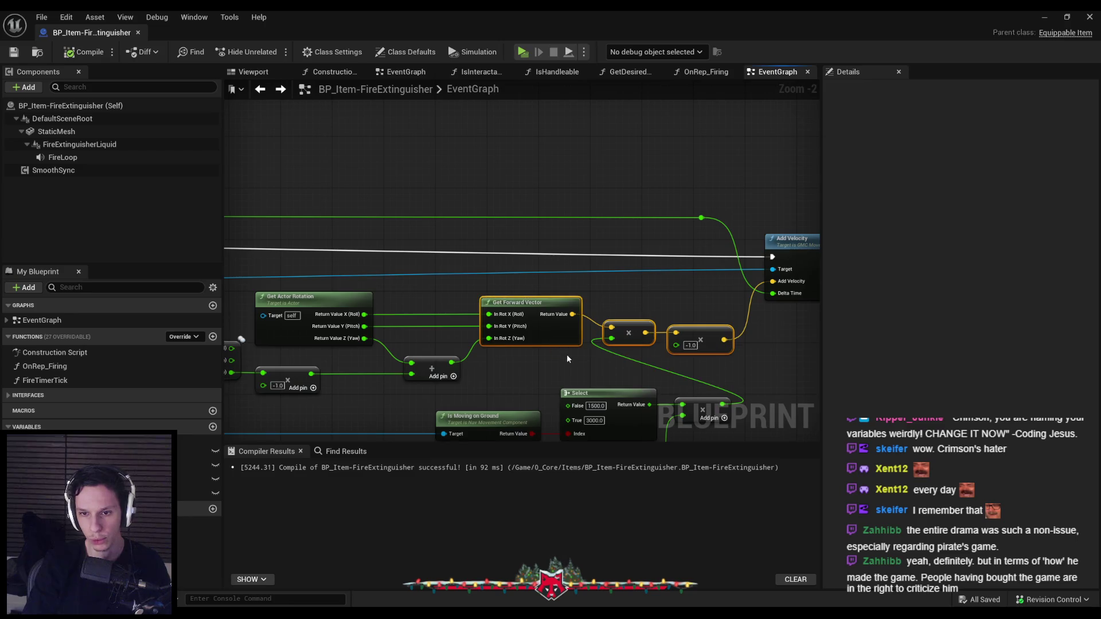
key("q")
left_click(566, 367)
scroll(568, 344, "down", 2)
left_click(537, 264)
left_click(83, 53)
Adjust the reroute, -1.0 multiply and Add nodes, then compile and save.
scroll(539, 286, "up", 3)
left_click_drag(561, 401, 540, 150)
left_click(509, 199)
left_click(14, 52)
left_click(83, 52)
Pan and zoom to review Get Forward Vector, Select and Add Velocity nodes.
scroll(400, 331, "down", 3)
mouse_move(378, 311)
left_mouse_down()
mouse_move(630, 321)
mouse_move(621, 355)
mouse_move(608, 223)
left_mouse_up()
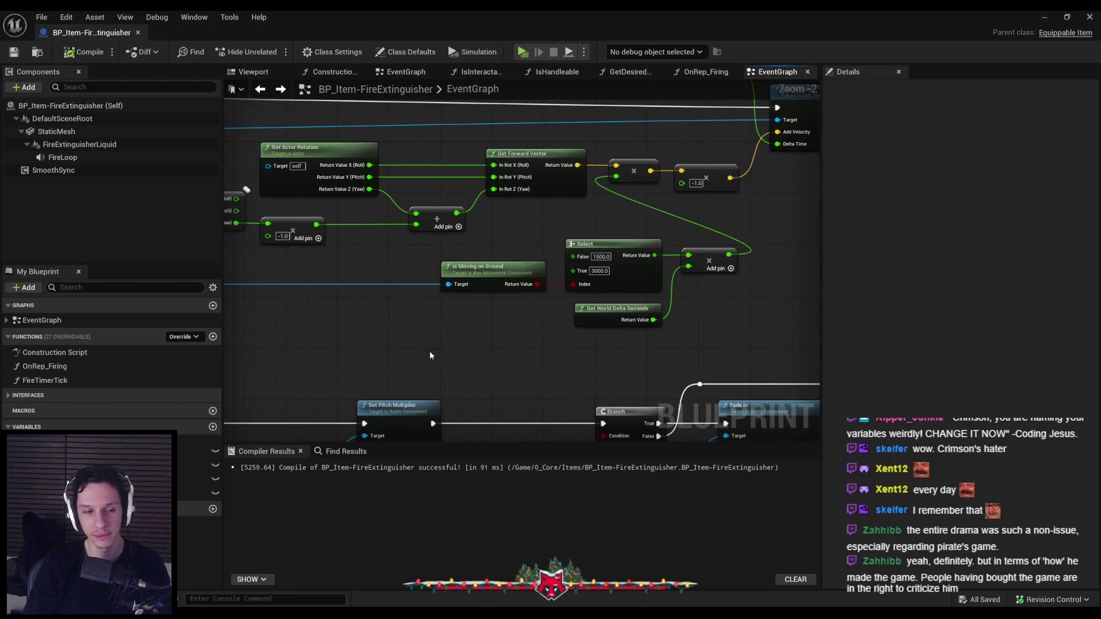
scroll(429, 351, "down", 2)
scroll(668, 362, "up", 2)
mouse_move(667, 362)
left_mouse_down()
mouse_move(481, 338)
mouse_move(502, 339)
mouse_move(321, 345)
left_mouse_up()
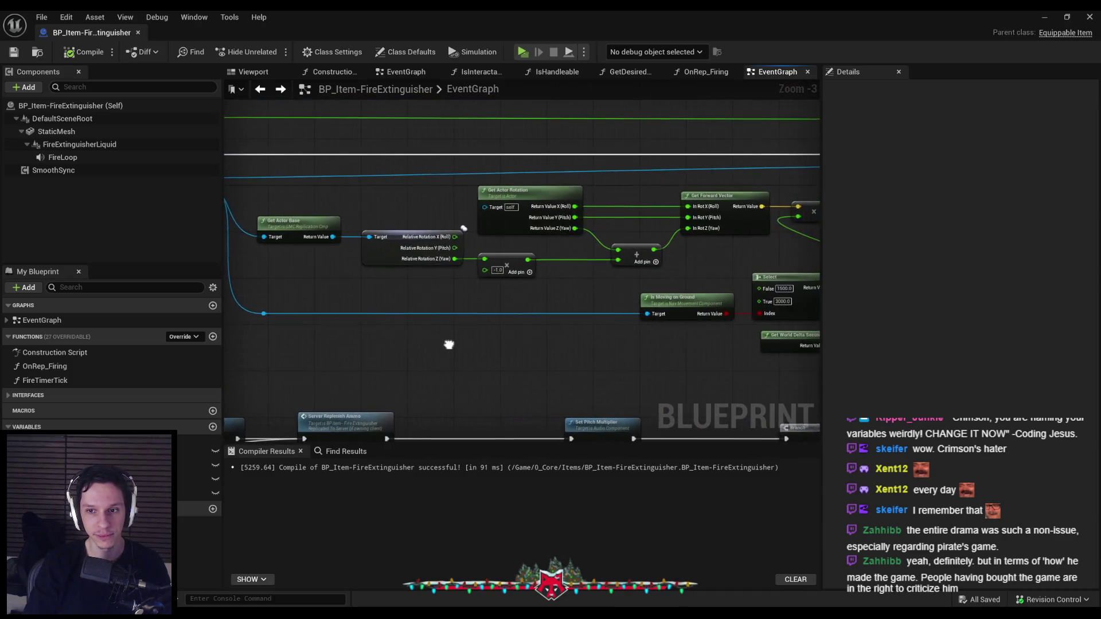
mouse_move(602, 354)
left_mouse_down()
mouse_move(423, 344)
mouse_move(713, 315)
mouse_move(586, 297)
left_mouse_up()
scroll(423, 344, "down", 1)
scroll(585, 296, "up", 1)
scroll(536, 329, "down", 1)
scroll(400, 343, "up", 1)
scroll(405, 269, "up", 1)
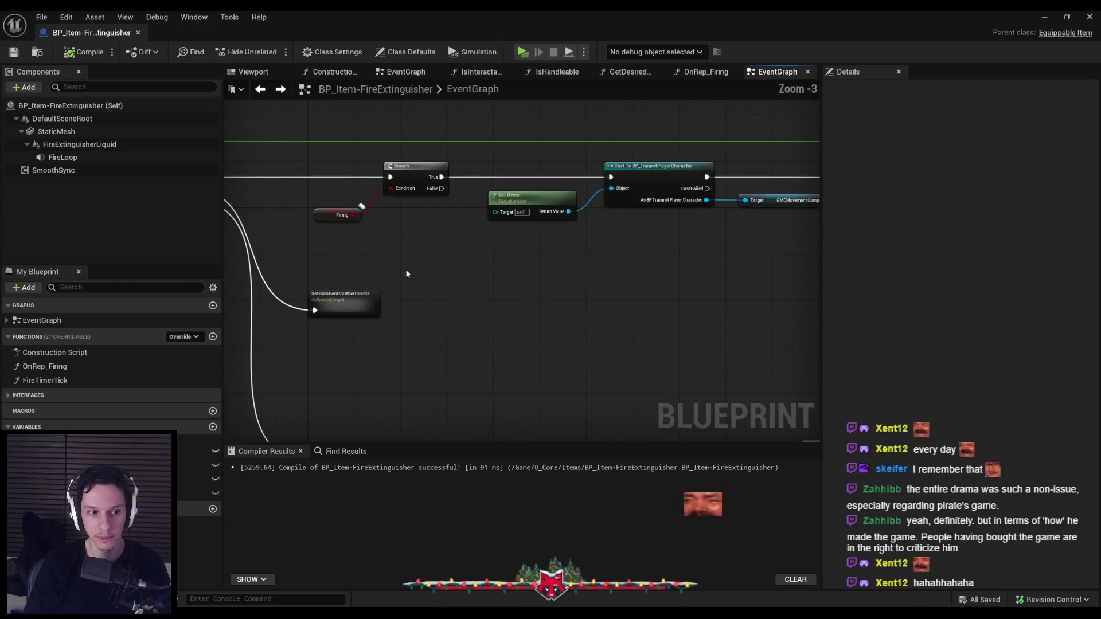
Bring the sound and ammo nodes into view and check the Branch, Set Sound and FireLoop group.
scroll(560, 323, "down", 1)
scroll(499, 295, "down", 1)
left_click_drag(327, 260, 481, 237)
scroll(480, 237, "up", 2)
left_click_drag(551, 269, 619, 303)
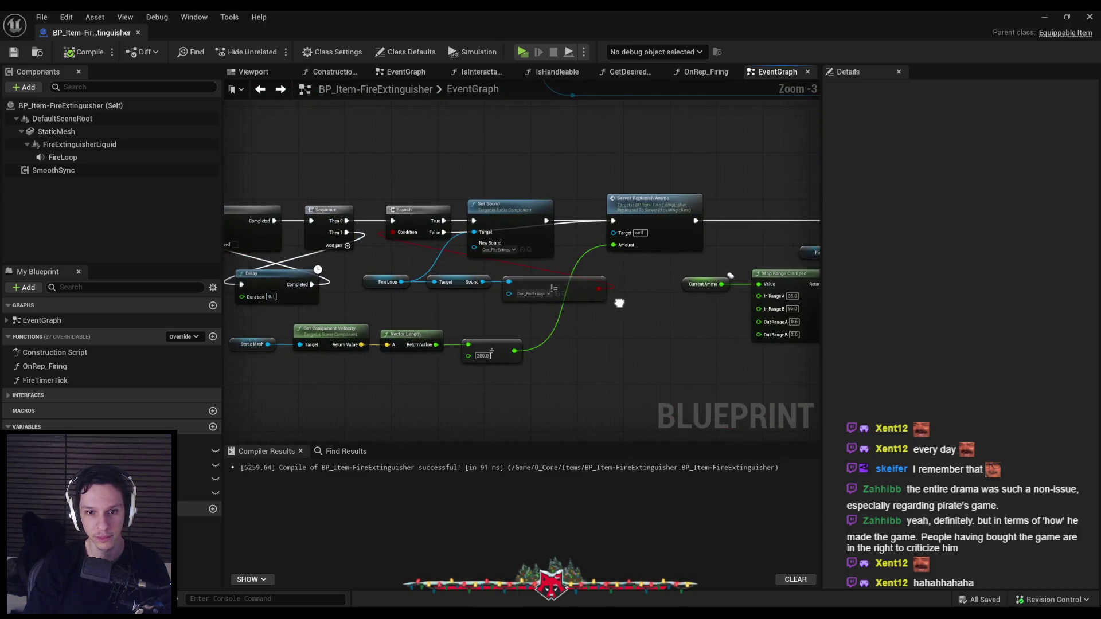
left_click_drag(542, 308, 370, 204)
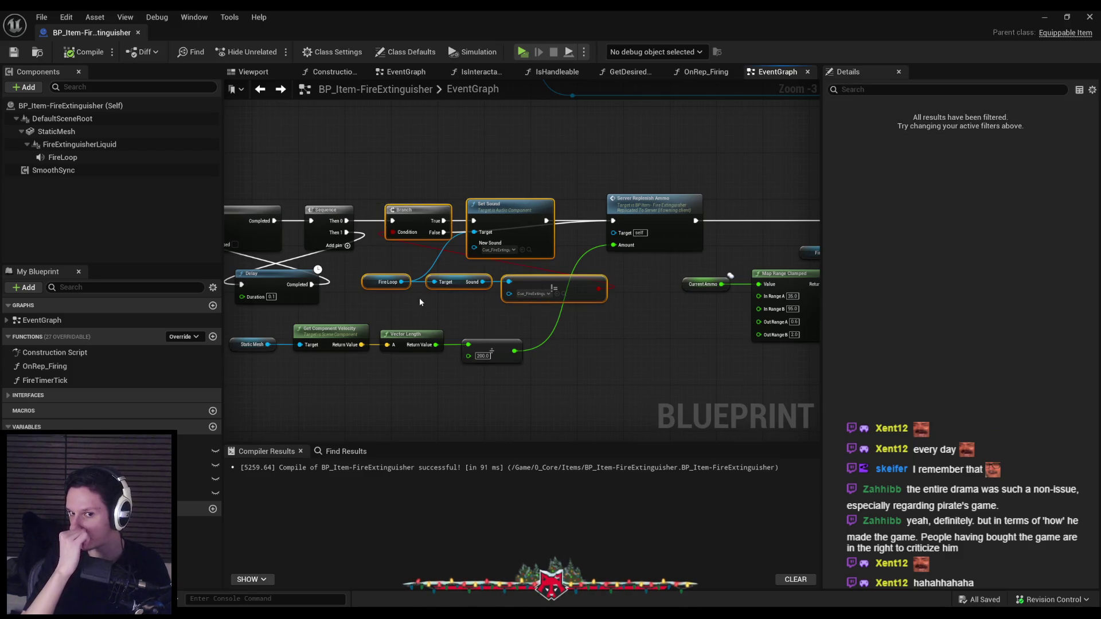
left_click(411, 302)
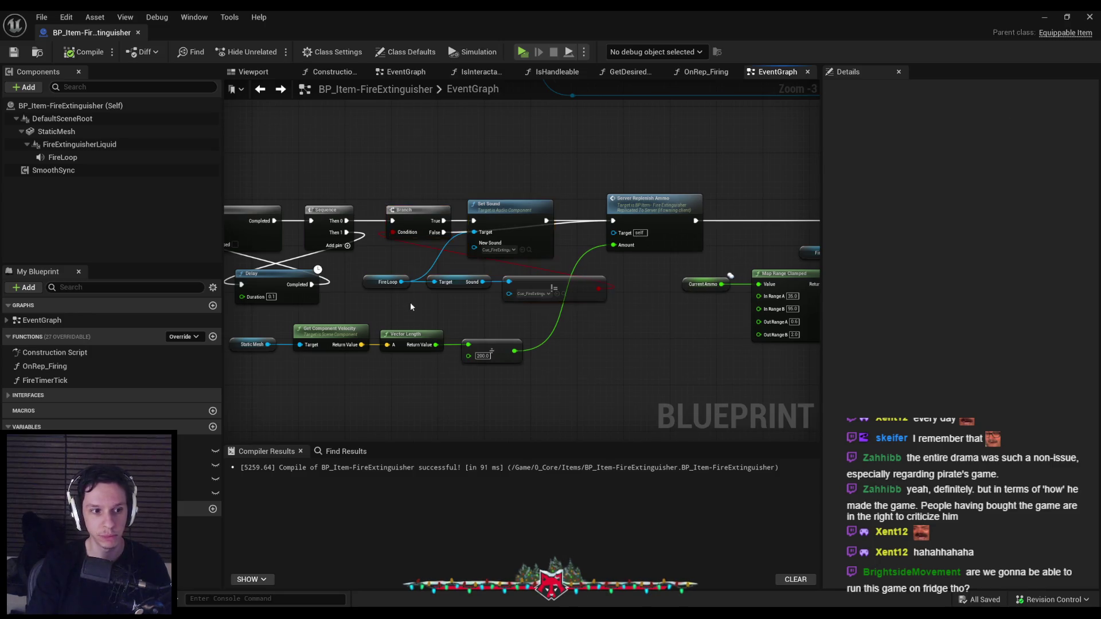
Move the velocity check nodes up and to the right beside the sound comparison nodes.
scroll(411, 301, "down", 1)
left_click_drag(707, 332, 487, 299)
scroll(589, 342, "up", 3)
mouse_move(576, 328)
left_mouse_down()
mouse_move(685, 314)
mouse_move(681, 305)
left_mouse_up()
left_click_drag(692, 350, 665, 233)
scroll(631, 258, "down", 2)
left_click(596, 258)
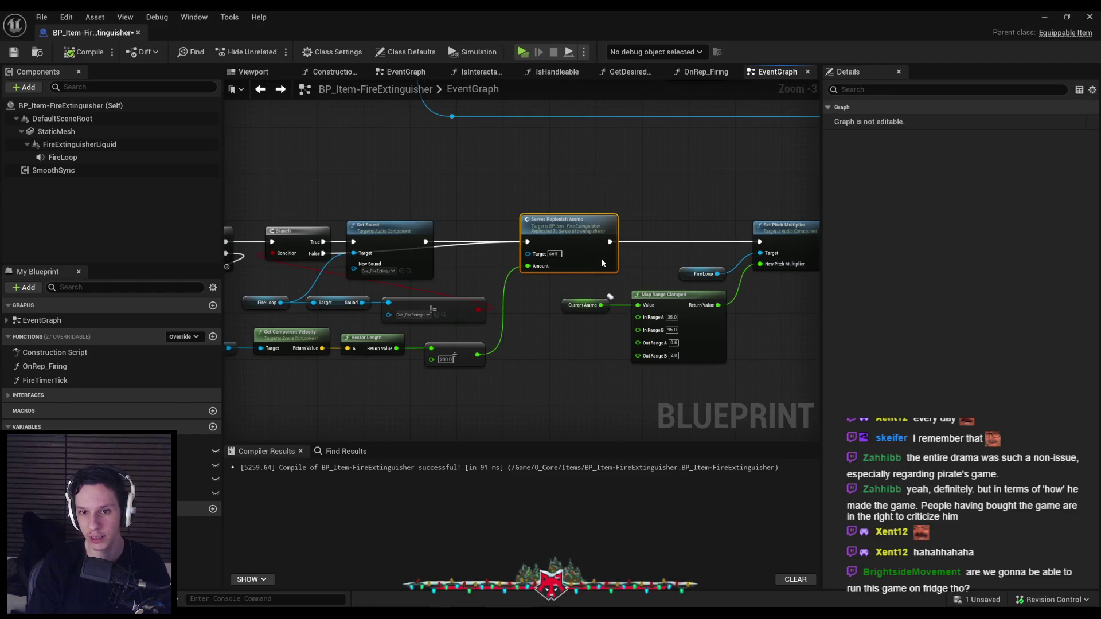
Route the exec wire over Set Sound through two reroute knots and reposition them.
left_click(498, 277)
left_click_drag(425, 241, 362, 215)
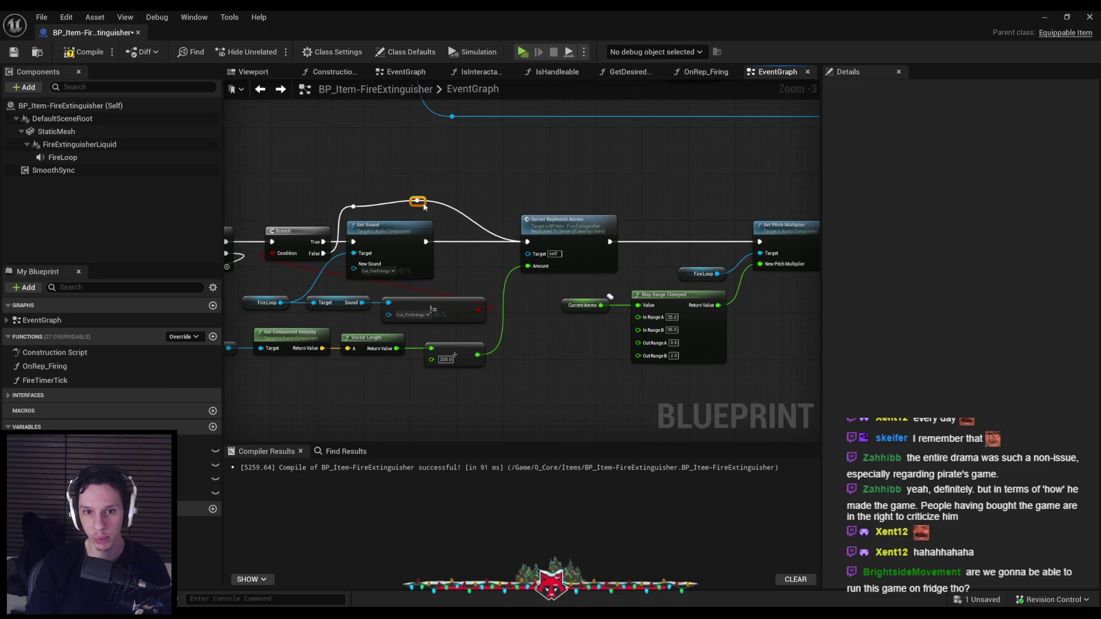
double_click(429, 207)
left_click_drag(434, 200, 344, 280)
left_click_drag(414, 254, 443, 253)
left_click(454, 207)
left_click(457, 254, "ctrl")
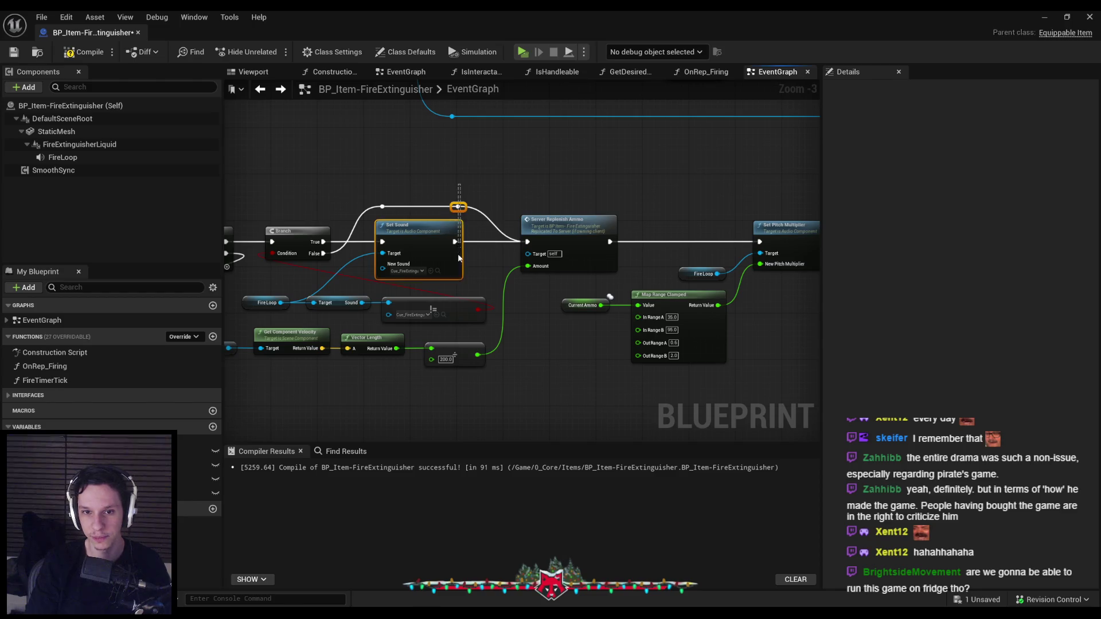
Compile with F7 and save with Ctrl+S.
left_click(493, 277)
key("F7")
key("ctrl+s")
left_click_drag(458, 182, 629, 253)
scroll(610, 271, "down", 1)
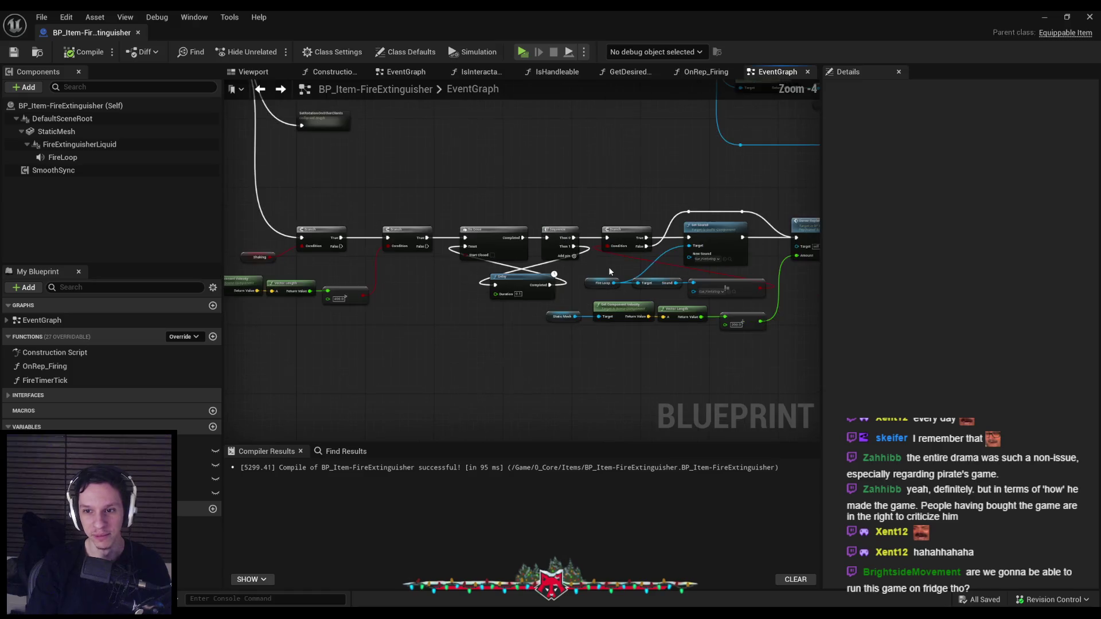
Pan and zoom to center both explosion event node groups.
scroll(608, 267, "up", 1)
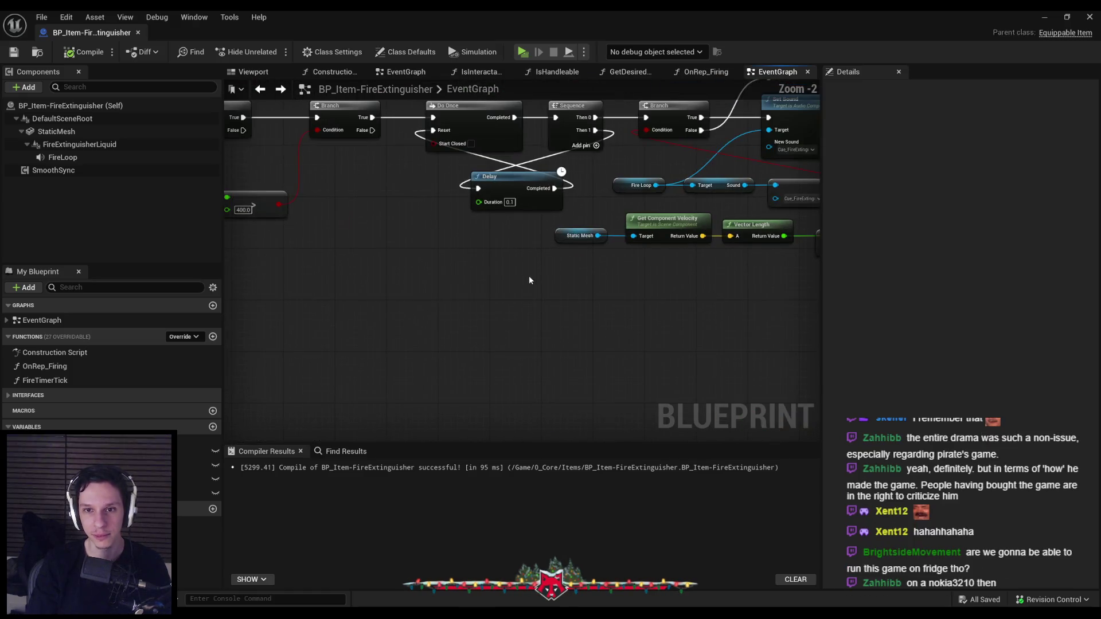
scroll(514, 292, "down", 2)
mouse_move(388, 315)
left_mouse_down()
mouse_move(344, 261)
mouse_move(531, 304)
mouse_move(416, 276)
left_mouse_up()
scroll(536, 270, "up", 2)
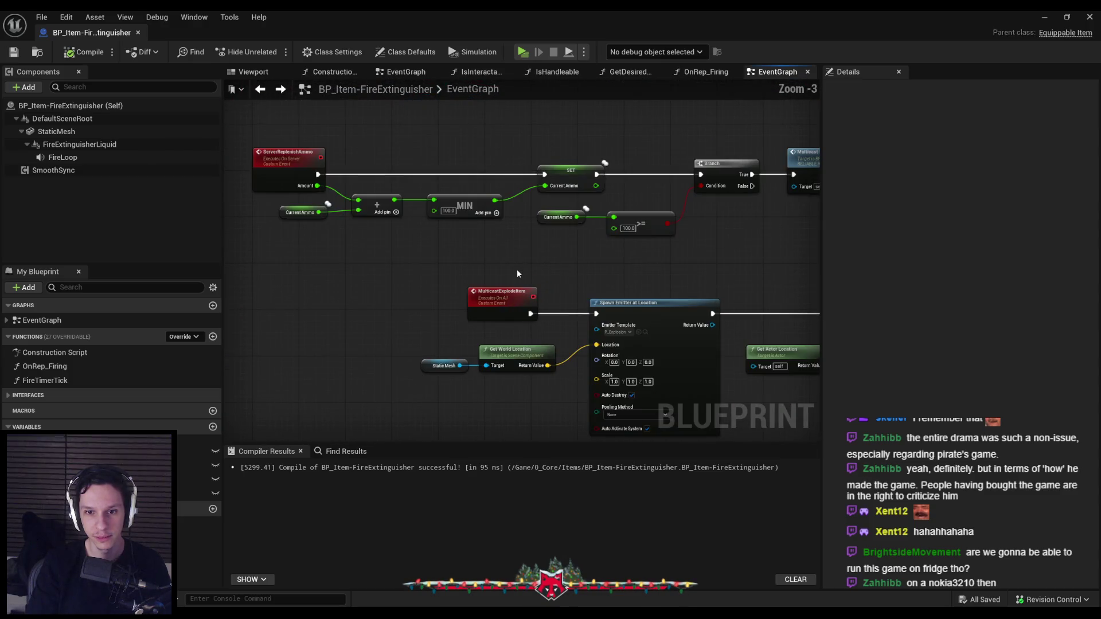
scroll(375, 292, "down", 1)
left_click_drag(375, 292, 407, 259)
scroll(407, 259, "down", 1)
scroll(407, 260, "up", 3)
Inspect the Multicast Explode Item call and event replication, then show Class Defaults.
left_click(505, 218)
scroll(433, 242, "down", 1)
mouse_move(357, 322)
left_mouse_down()
mouse_move(457, 294)
mouse_move(386, 289)
left_mouse_up()
left_click(551, 221)
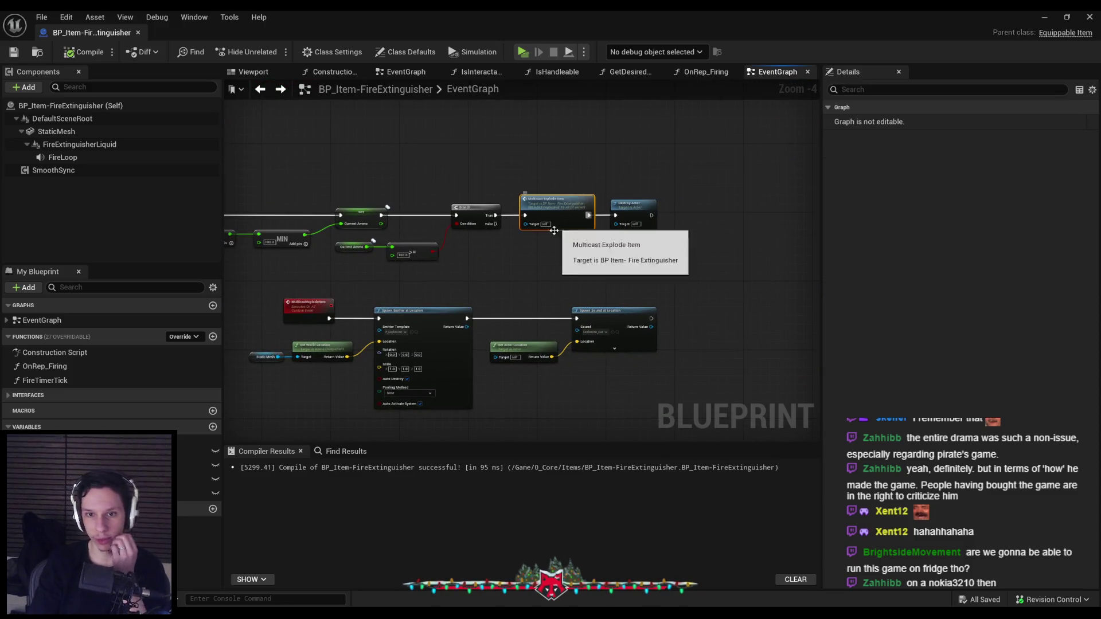
left_click(316, 312)
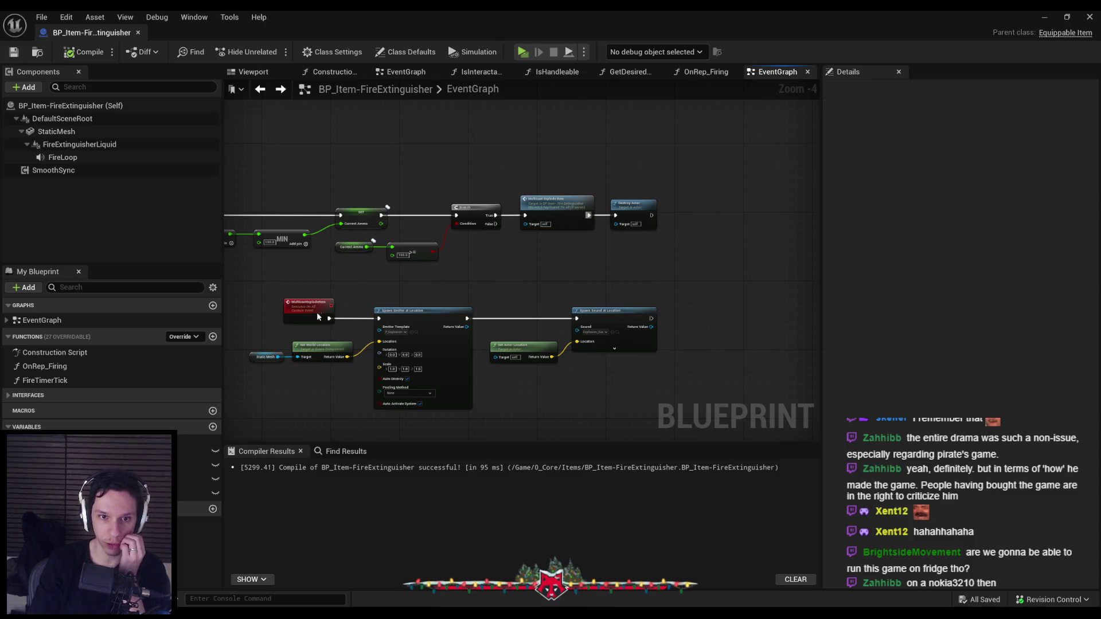
left_click(443, 282)
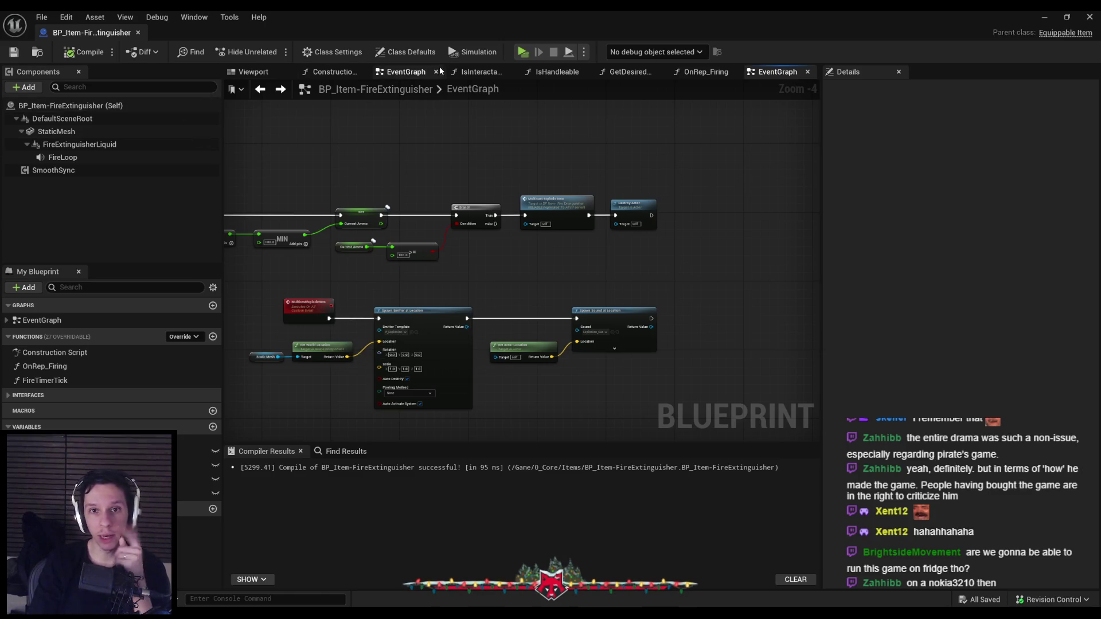
left_click(408, 51)
Enter 4000*4000 (16000000.0) as Net Cull Distance Squared, then compile and save.
left_click(892, 370)
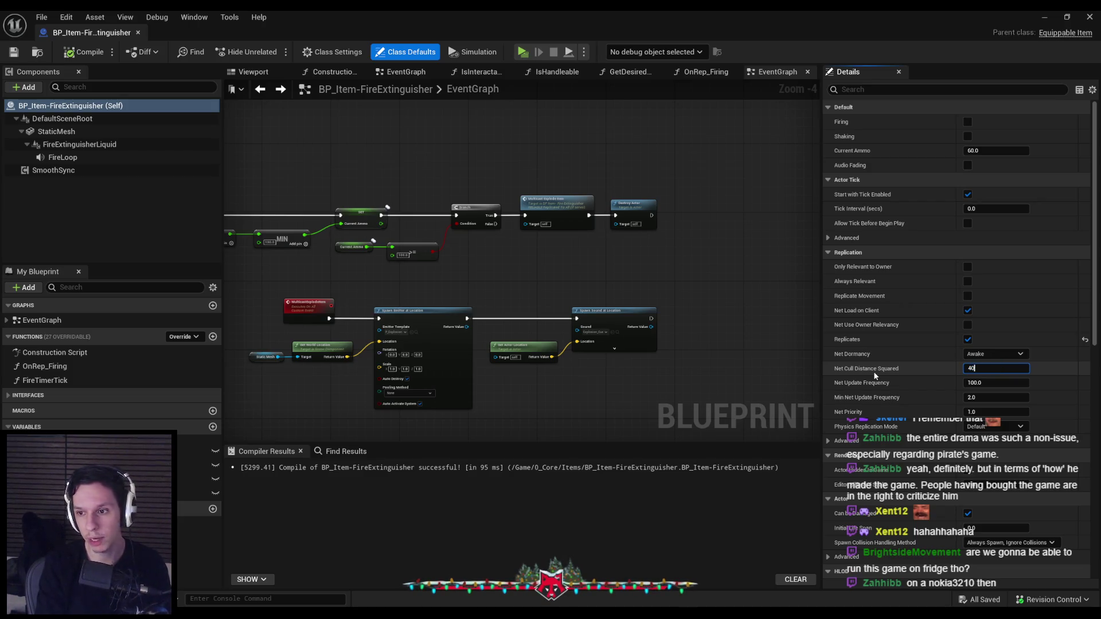
type("00*4000")
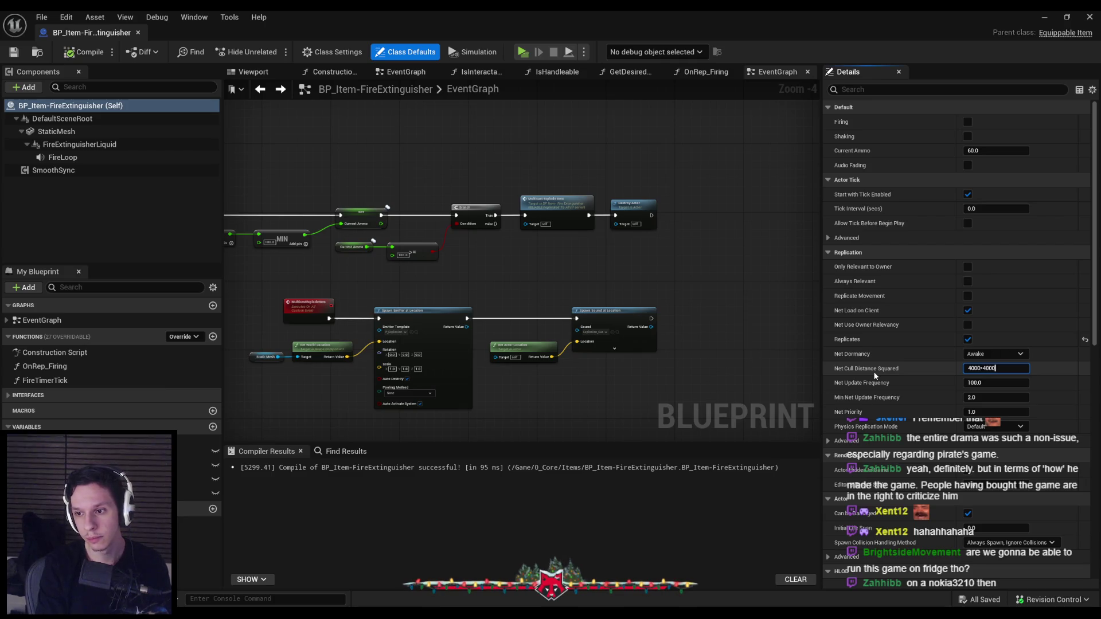
key("Return")
key("F7")
key("ctrl+s")
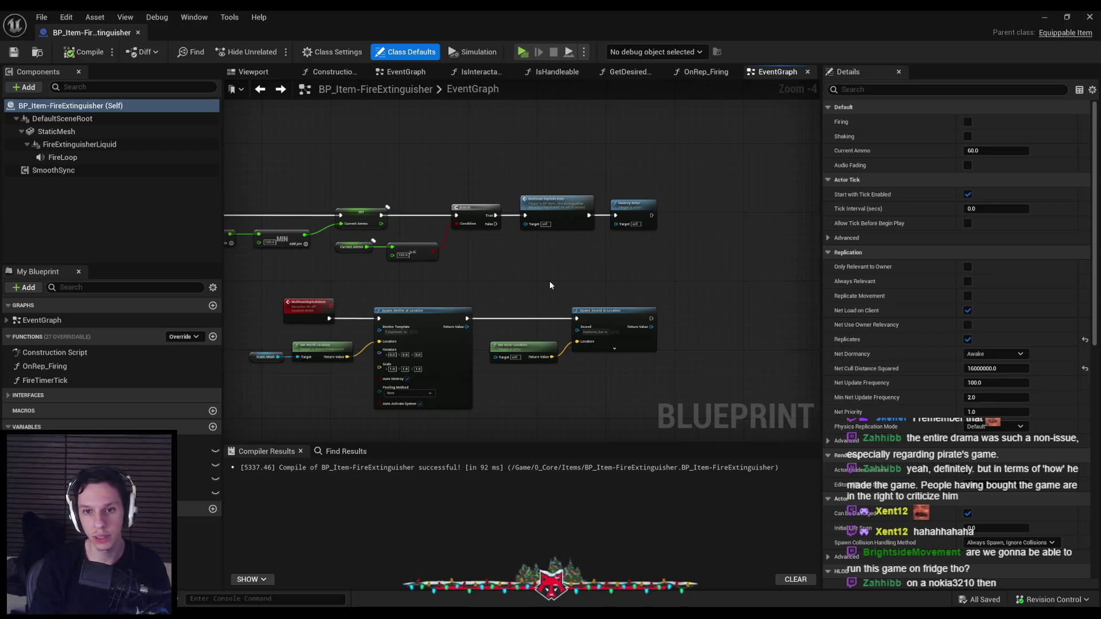
scroll(549, 286, "down", 5)
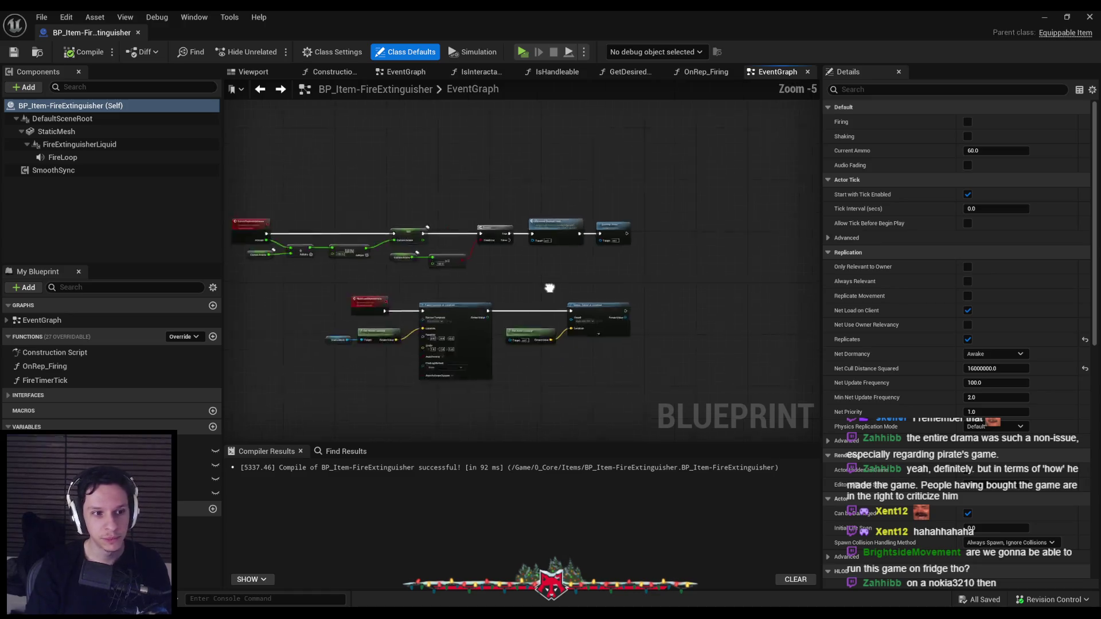
Shift the Set Timer and Clear Timer nodes slightly left and save.
scroll(453, 335, "up", 4)
scroll(452, 334, "up", 1)
scroll(646, 315, "down", 3)
scroll(487, 314, "up", 4)
left_click_drag(569, 360, 487, 284)
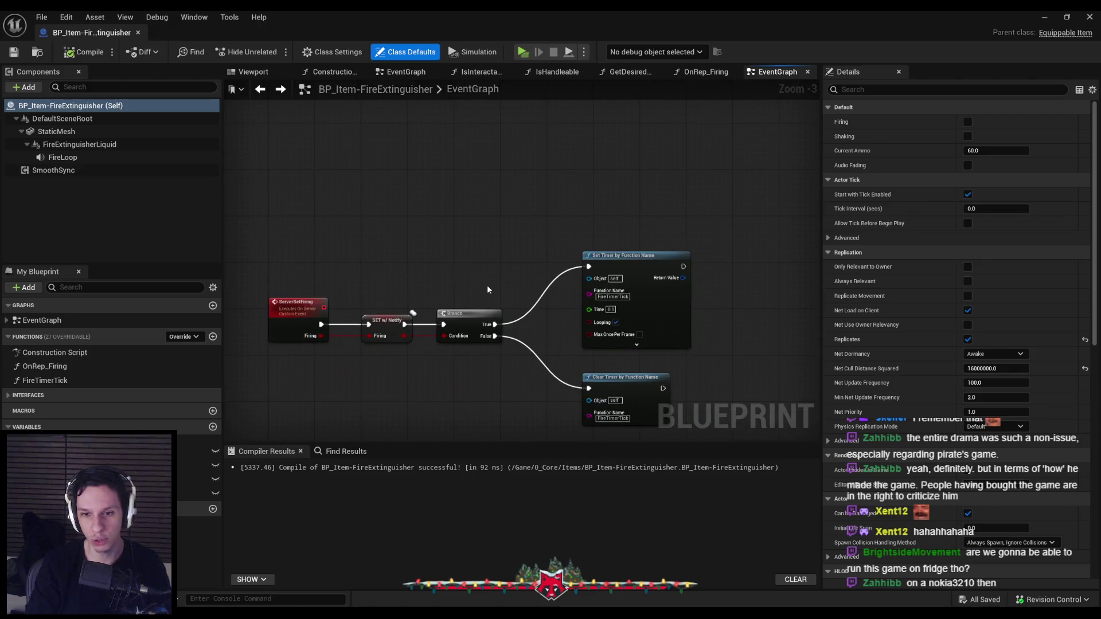
left_click_drag(528, 228, 673, 396)
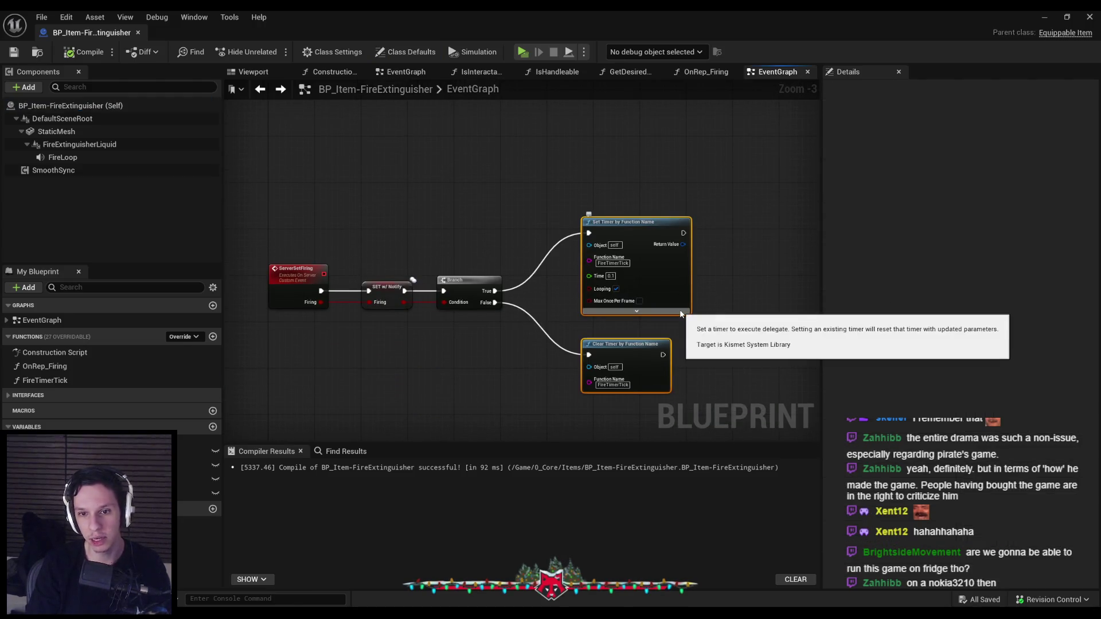
left_click_drag(680, 315, 664, 322)
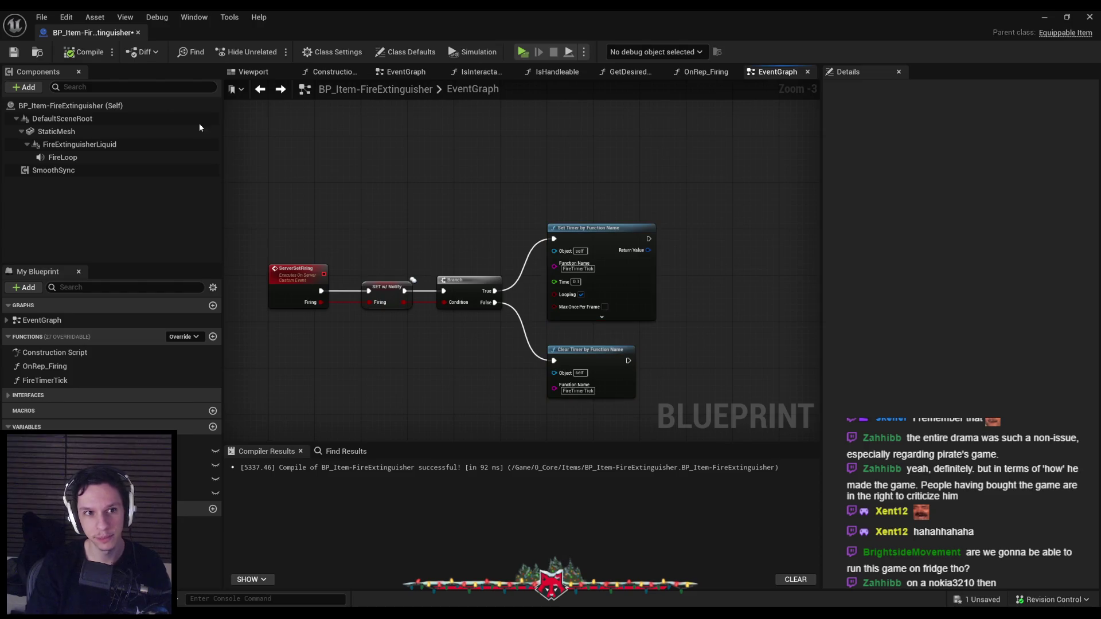
left_click(13, 52)
Review the firing sound chain (Map Range, Set Sound, Fade In), then glance at the task checklist.
scroll(632, 239, "down", 2)
left_click_drag(598, 243, 616, 267)
scroll(616, 267, "down", 3)
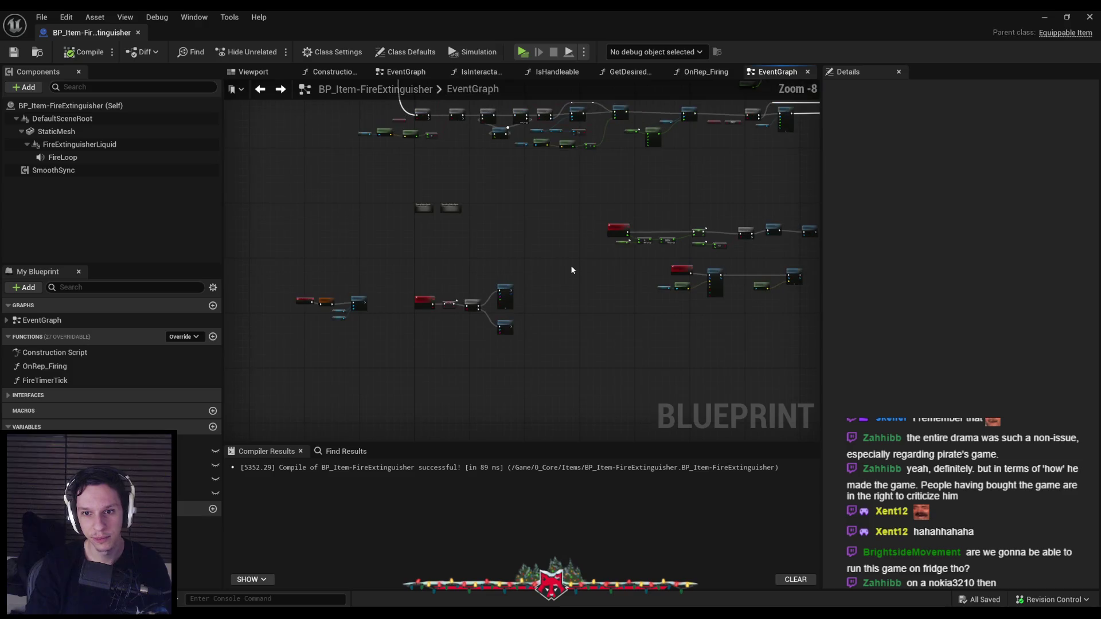
scroll(557, 257, "up", 6)
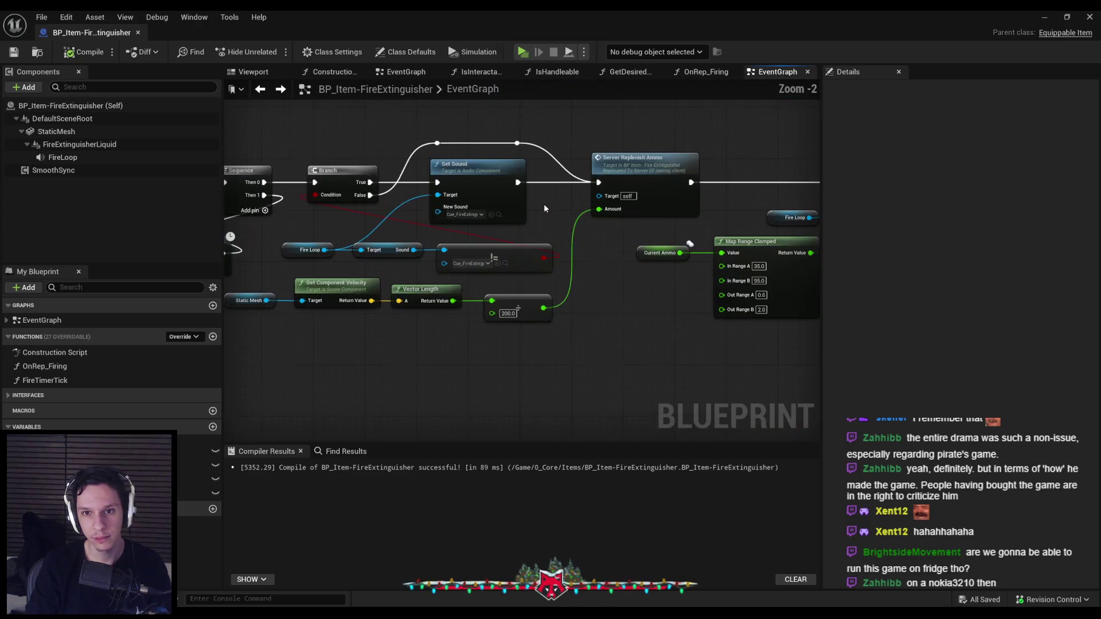
scroll(607, 290, "down", 2)
left_click_drag(608, 290, 501, 291)
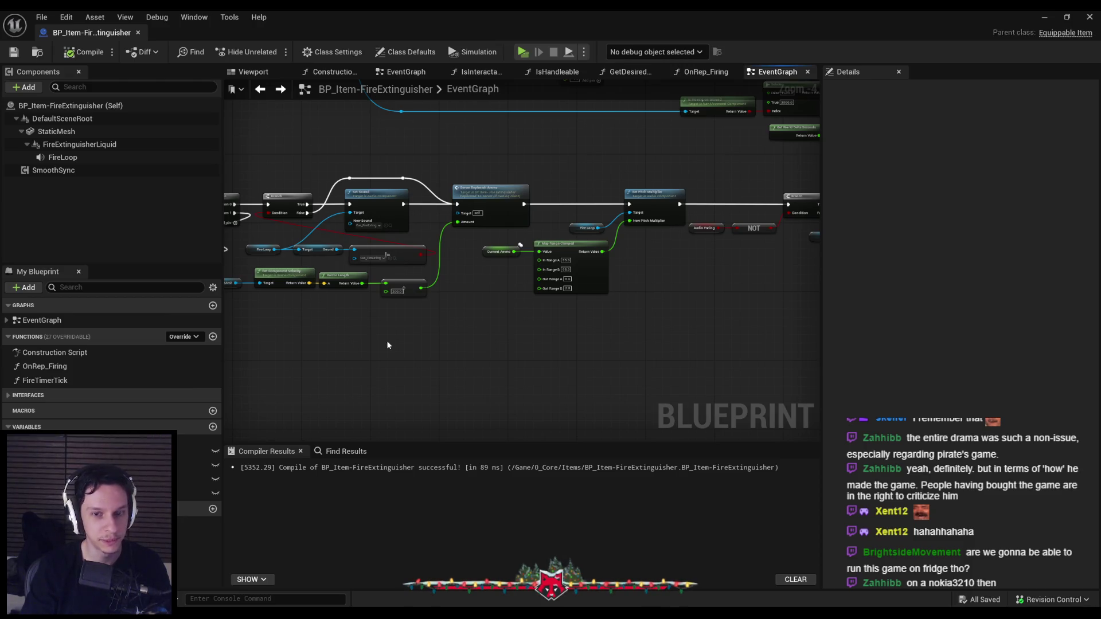
scroll(457, 278, "up", 1)
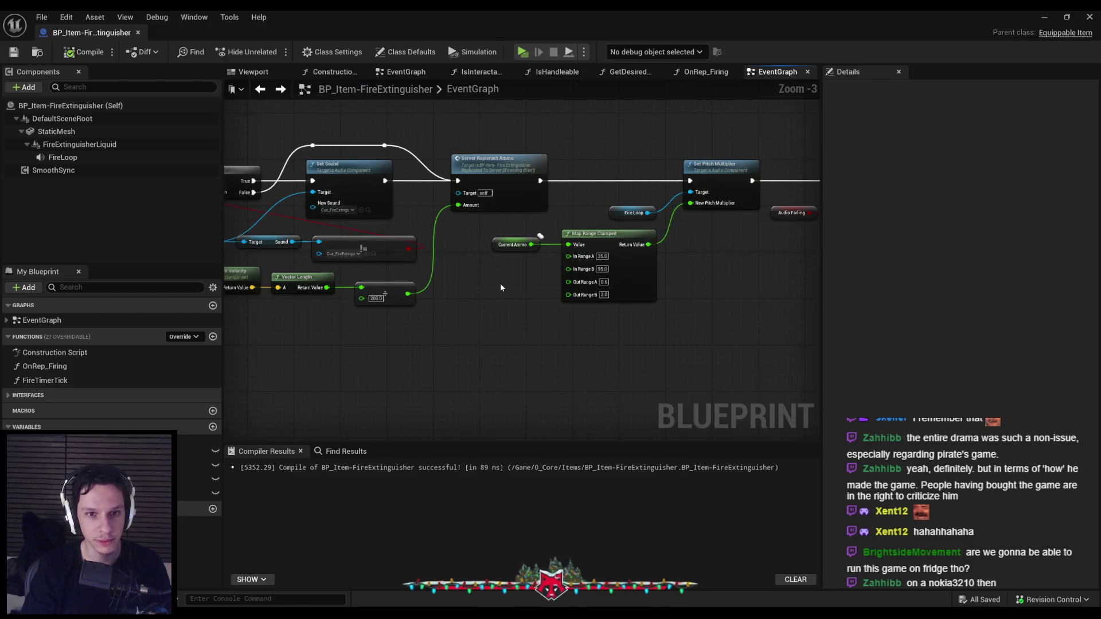
scroll(473, 270, "down", 1)
scroll(504, 238, "up", 2)
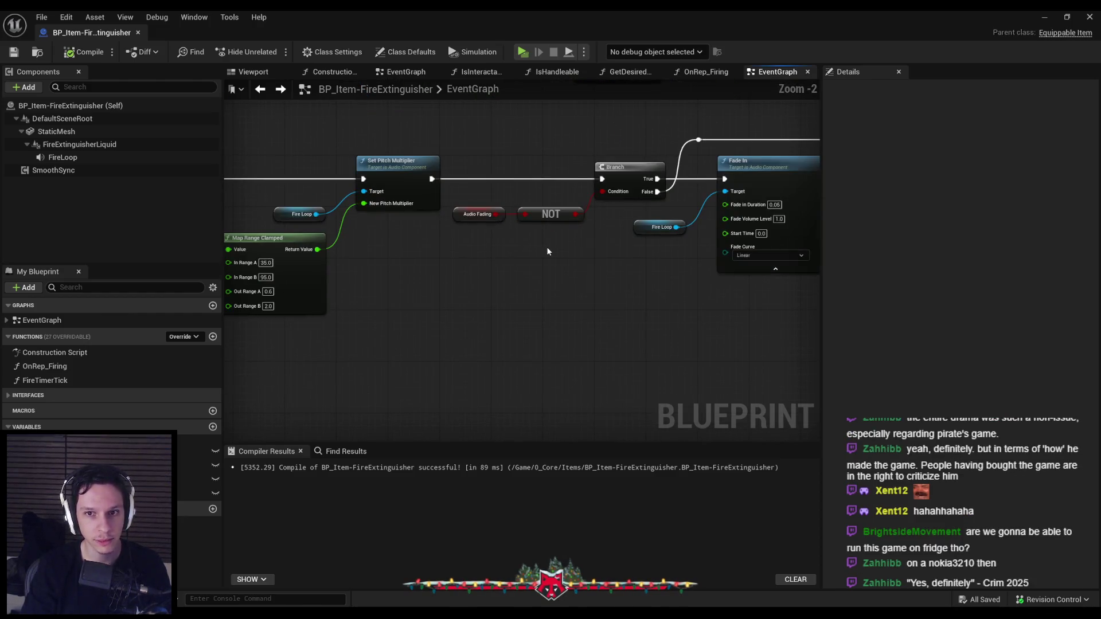
scroll(546, 248, "down", 1)
mouse_move(567, 253)
left_mouse_down()
mouse_move(350, 277)
mouse_move(588, 278)
mouse_move(675, 312)
left_mouse_up()
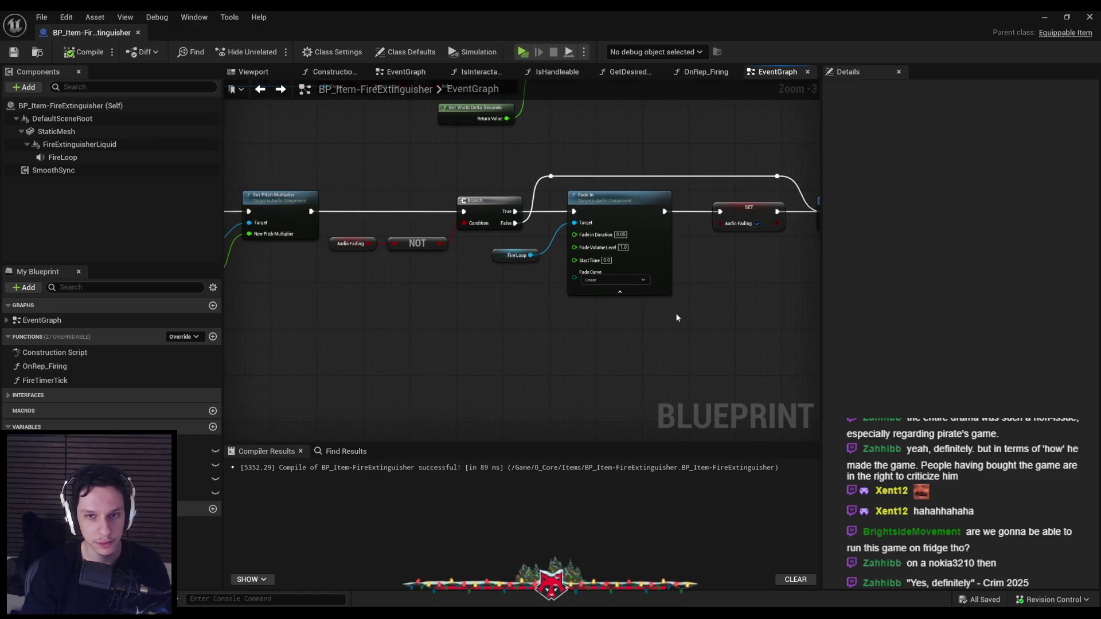
scroll(450, 304, "down", 2)
scroll(450, 304, "up", 1)
left_click_drag(428, 327, 469, 210)
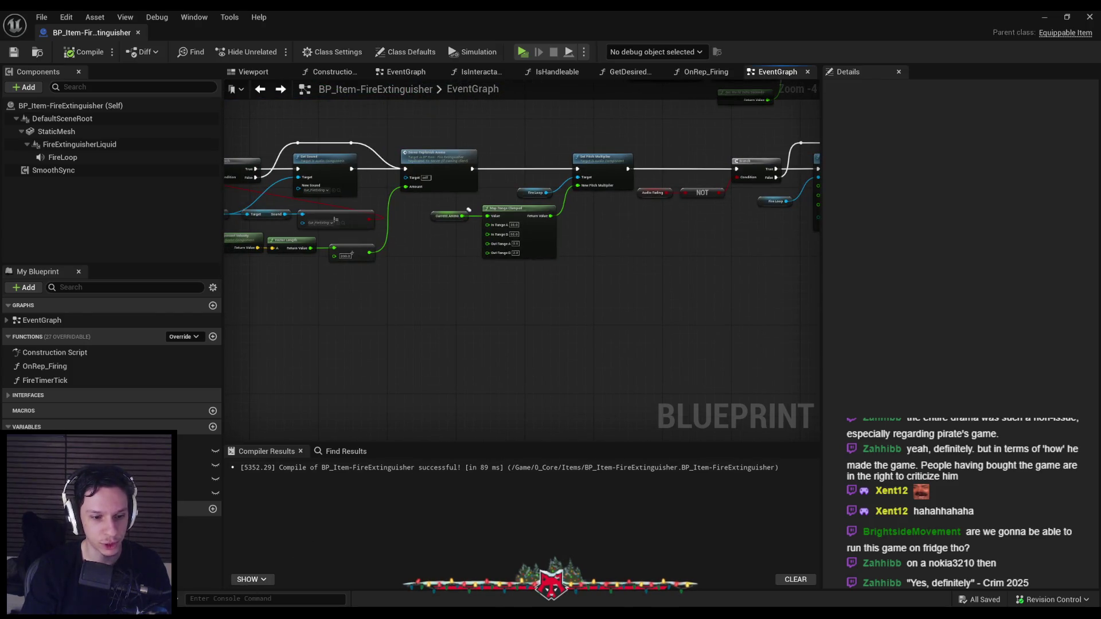
key("alt+Tab")
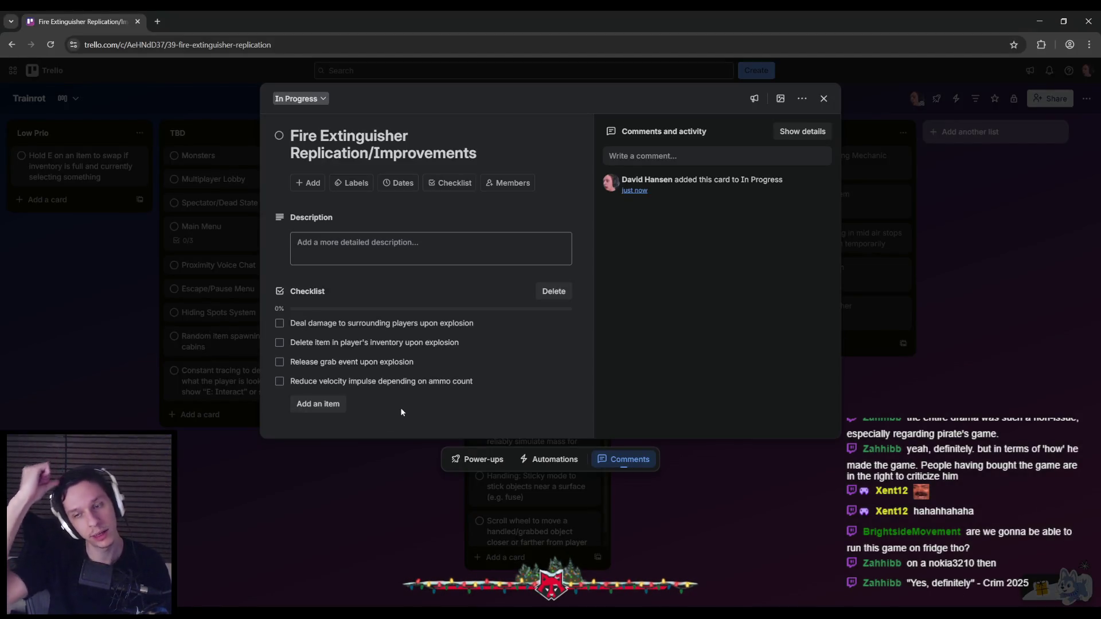
left_click(1045, 23)
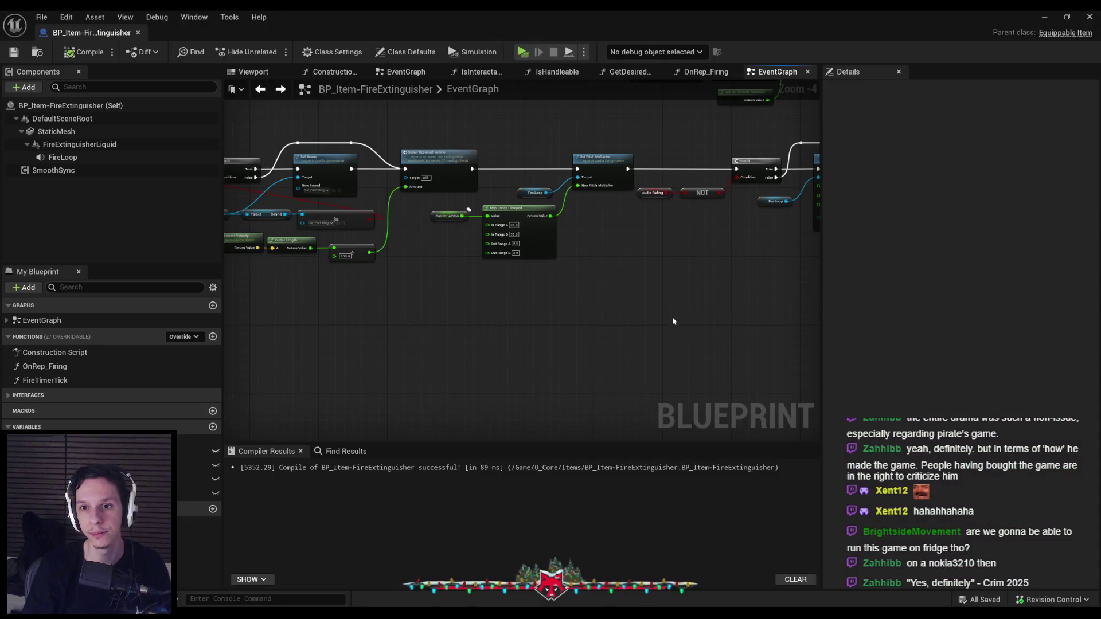
Move the explosion event node row lower and to the left in the EventGraph.
scroll(672, 317, "up", 3)
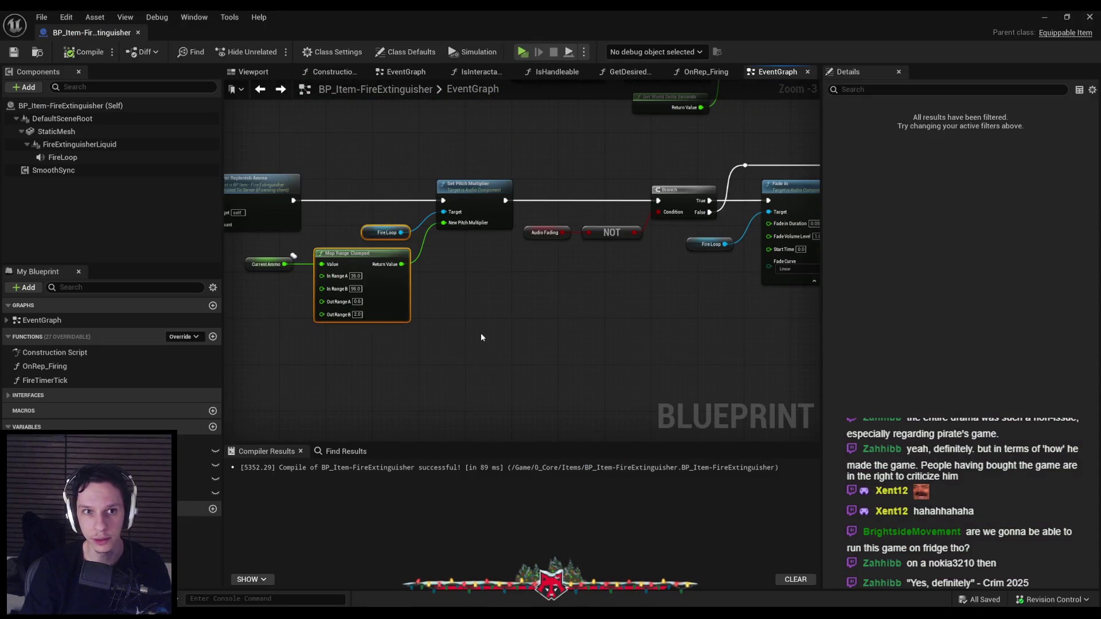
scroll(436, 318, "down", 2)
scroll(698, 297, "up", 2)
scroll(513, 332, "down", 2)
left_click_drag(514, 332, 631, 436)
scroll(475, 315, "down", 2)
scroll(481, 347, "up", 2)
mouse_move(485, 354)
left_mouse_down()
mouse_move(514, 320)
mouse_move(497, 354)
mouse_move(604, 391)
mouse_move(379, 317)
mouse_move(487, 349)
left_mouse_up()
scroll(486, 349, "up", 2)
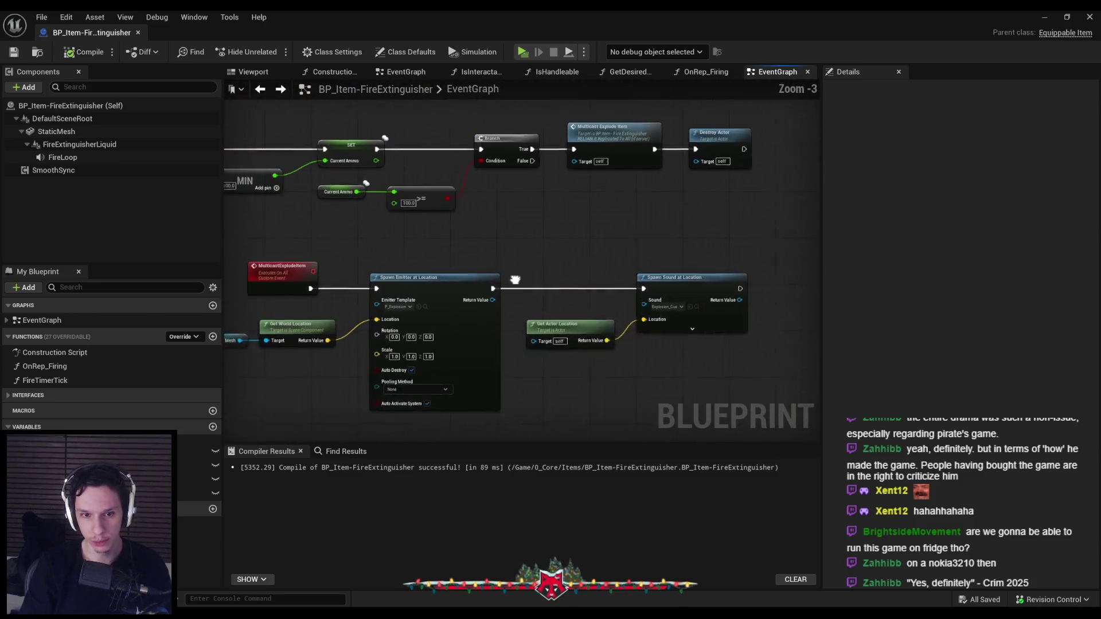
left_click_drag(523, 268, 553, 265)
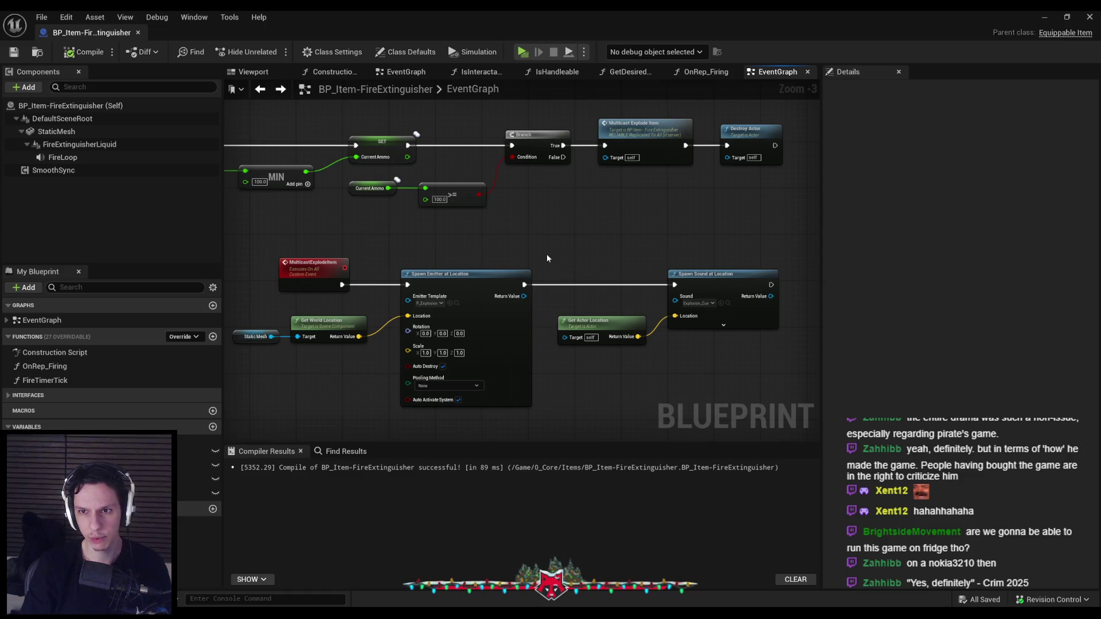
scroll(567, 245, "down", 1)
mouse_move(542, 413)
left_mouse_down()
mouse_move(631, 381)
mouse_move(247, 276)
left_mouse_up()
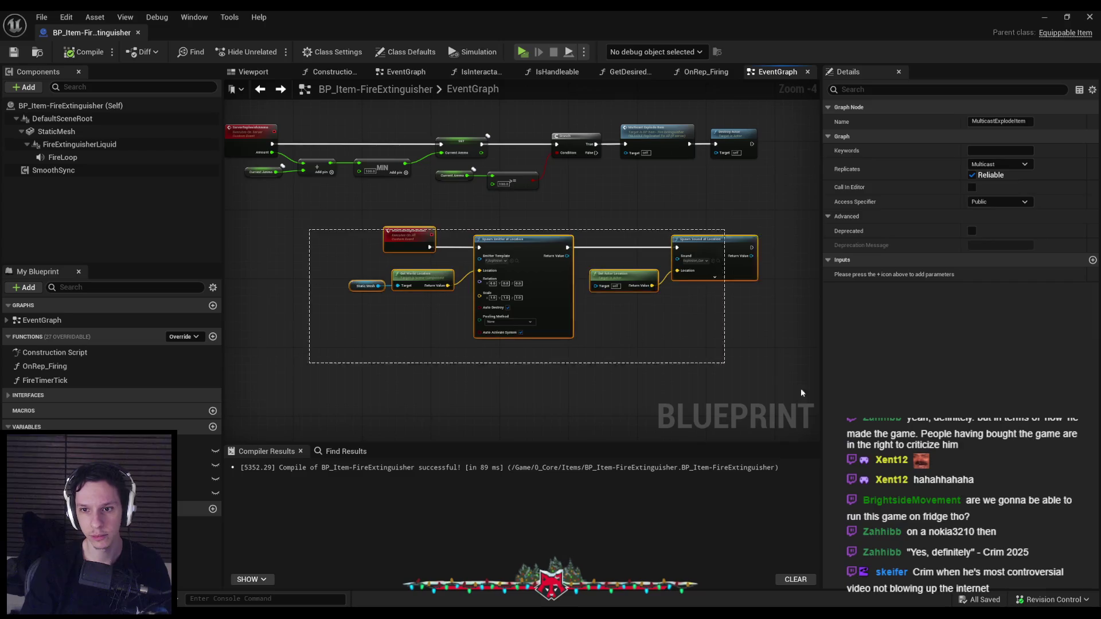
left_click_drag(353, 248, 333, 301)
left_click(585, 263)
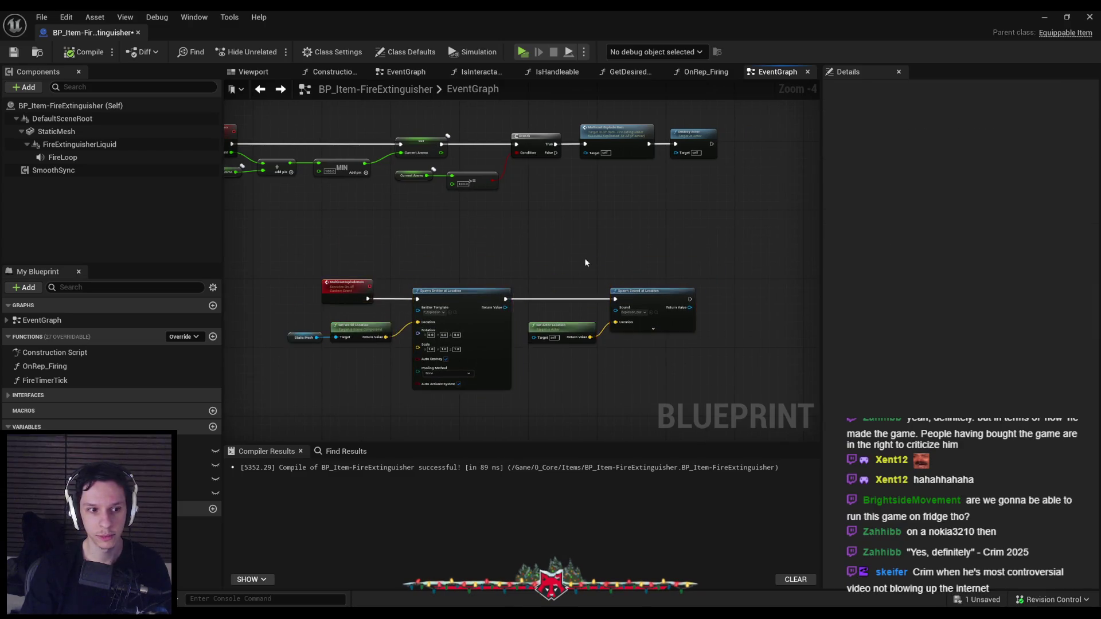
Shift the Destroy Actor node to the right, then save and recompile the blueprint.
left_click_drag(585, 263, 525, 309)
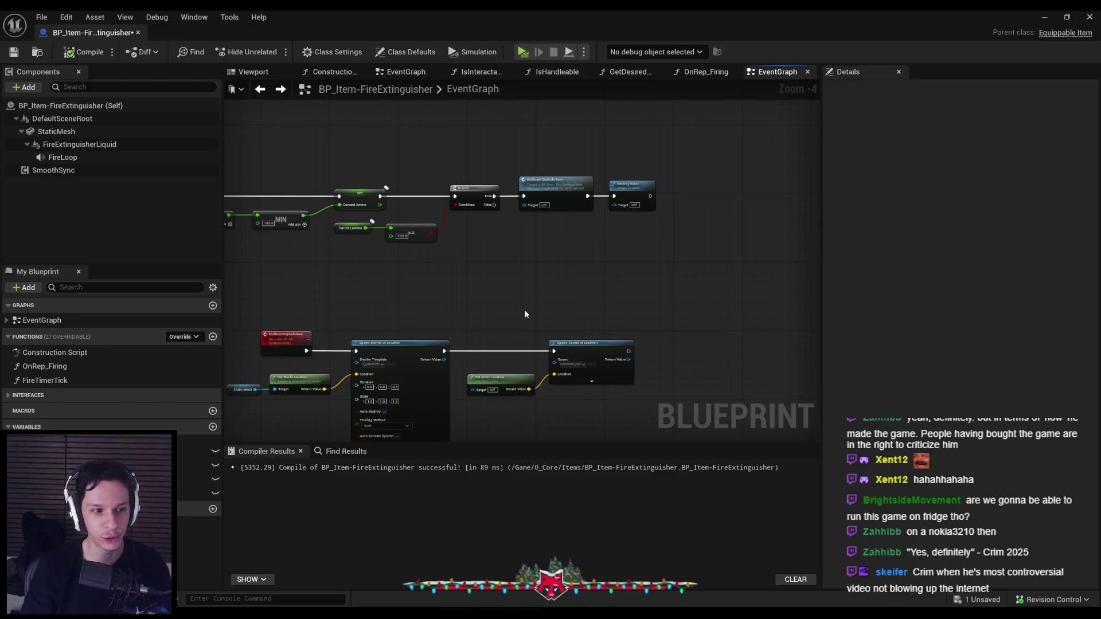
scroll(606, 205, "up", 2)
left_click_drag(608, 207, 756, 207)
left_click(549, 258)
left_click(14, 52)
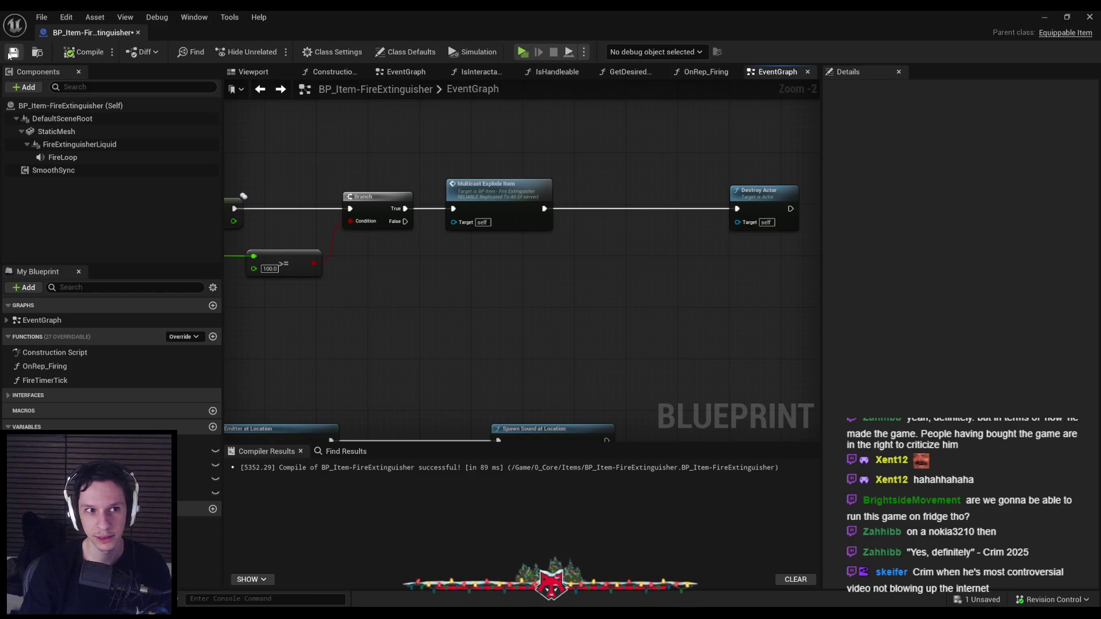
left_click(78, 54)
Lower the Get Actor Location node slightly and compile and save.
scroll(467, 284, "down", 3)
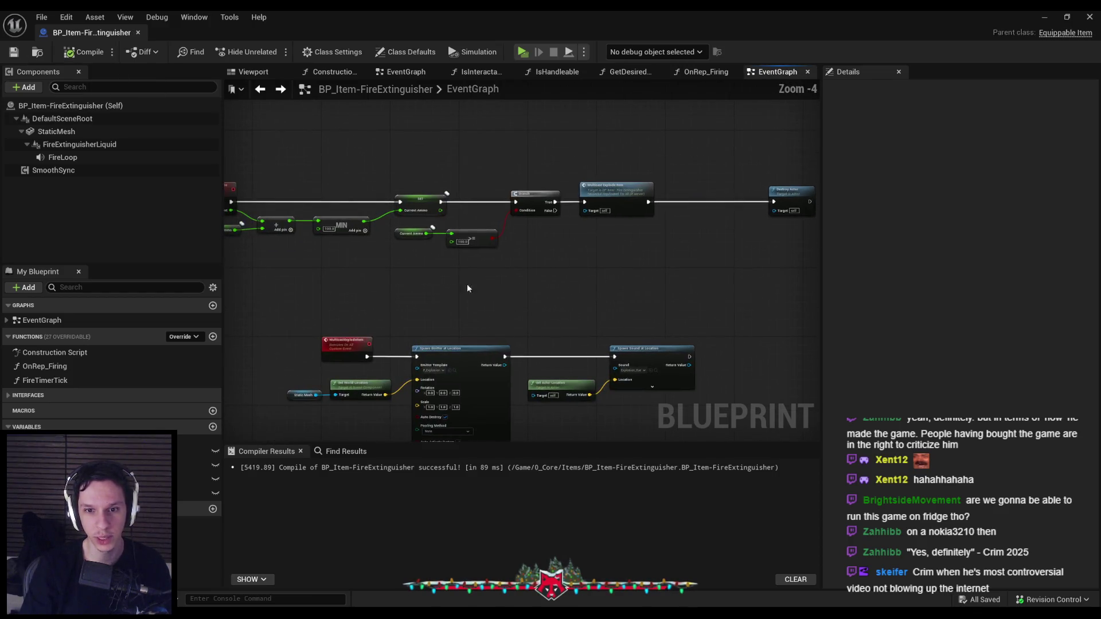
scroll(551, 303, "up", 2)
scroll(533, 333, "down", 1)
scroll(533, 337, "up", 2)
left_click_drag(522, 345, 522, 384)
left_click(290, 227)
left_click(83, 51)
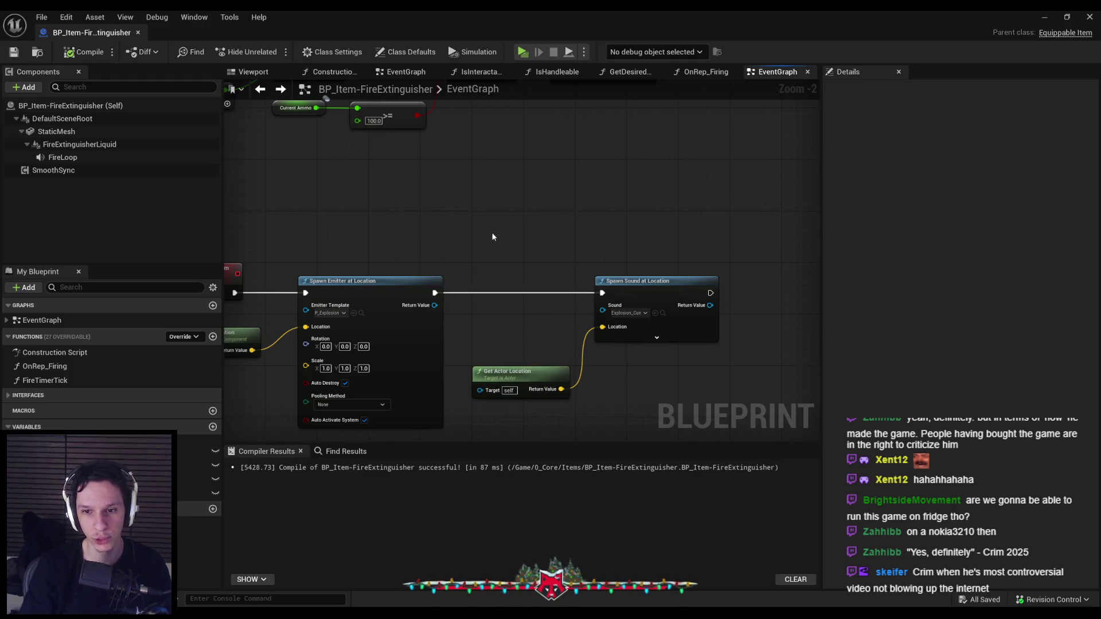
Place Spawn Sound at Location beside Spawn Emitter, raise Get Actor Location slightly, and save.
left_click_drag(671, 295, 549, 294)
left_click(596, 370)
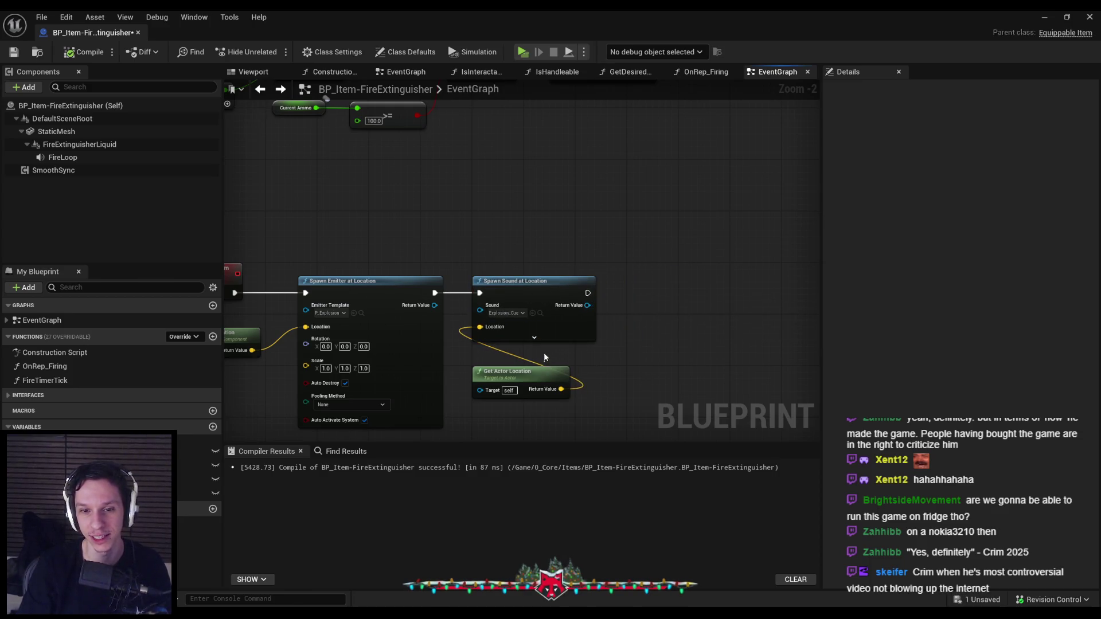
left_click_drag(543, 371, 542, 358)
left_click(641, 380)
key("ctrl+s")
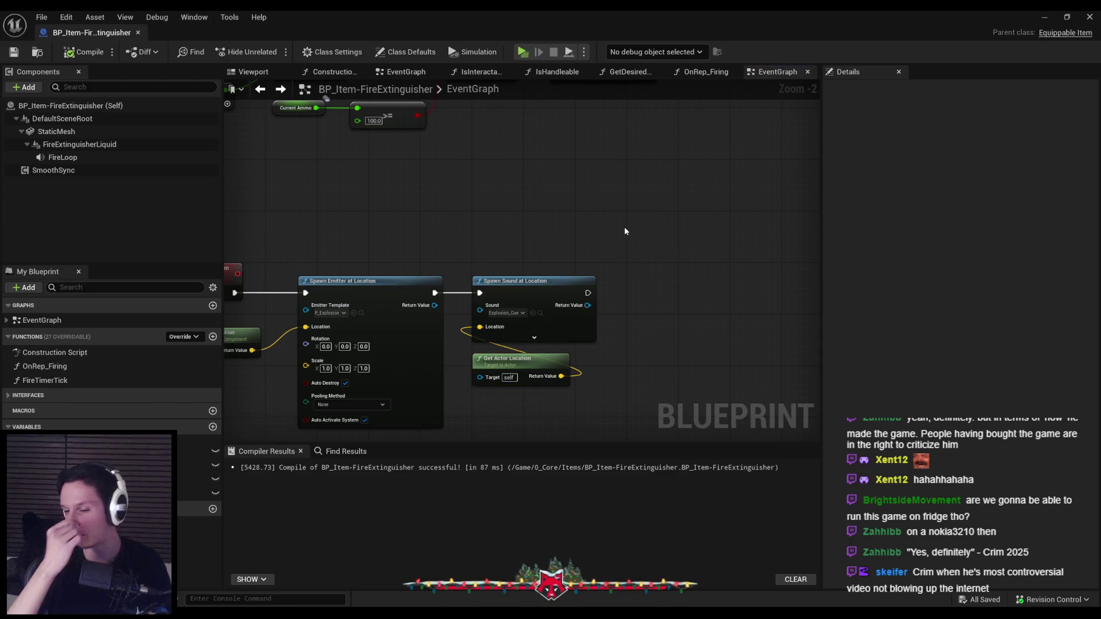
left_click_drag(524, 245, 717, 215)
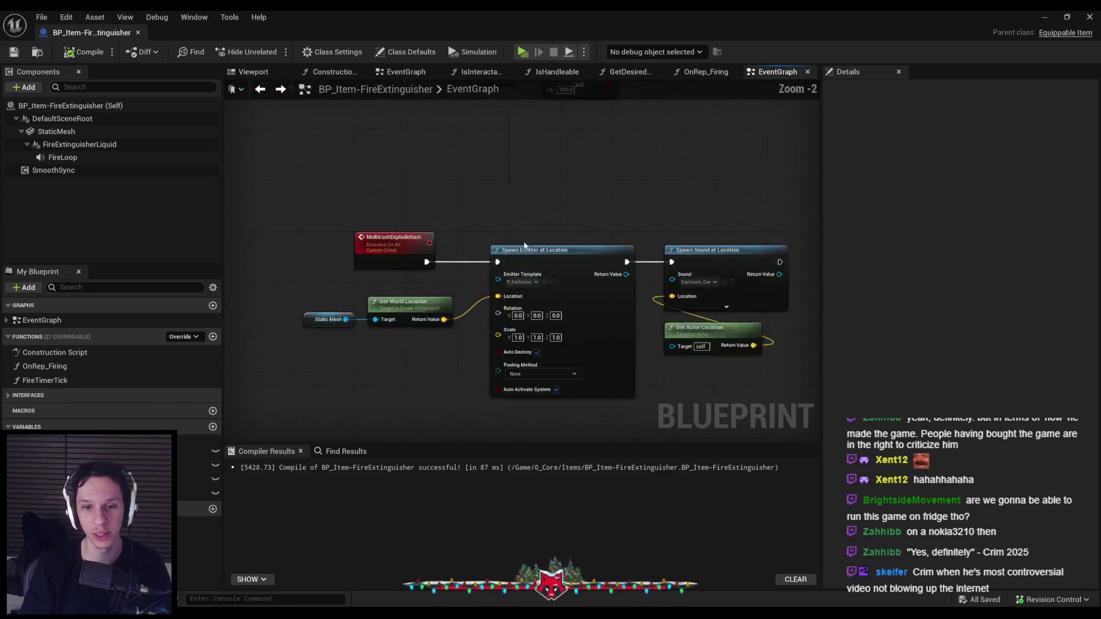
Nudge the Get World Location node to the right and save the blueprint.
scroll(525, 245, "up", 1)
scroll(398, 393, "down", 1)
mouse_move(682, 397)
left_mouse_down()
mouse_move(337, 387)
mouse_move(295, 374)
mouse_move(315, 386)
mouse_move(691, 388)
mouse_move(742, 377)
mouse_move(325, 357)
left_mouse_up()
scroll(742, 387, "down", 1)
left_click(344, 374)
left_click_drag(390, 308, 396, 308)
left_click(390, 376)
key("ctrl+s")
Move the lower Spawn Emitter and Spawn Sound node group to the left.
scroll(516, 283, "up", 1)
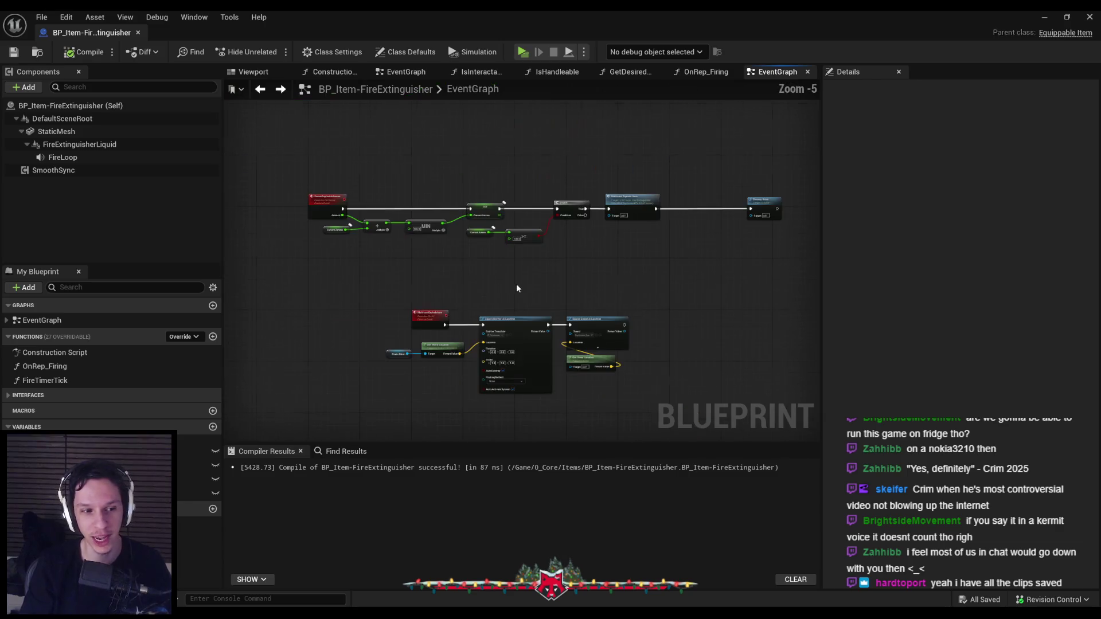
scroll(454, 311, "down", 1)
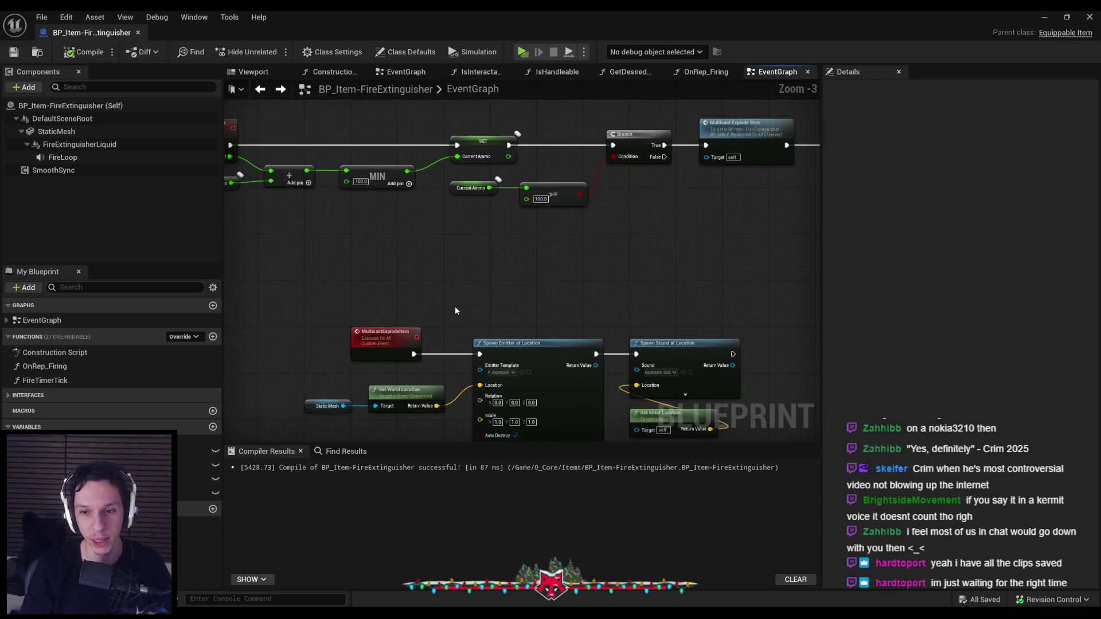
scroll(459, 308, "down", 1)
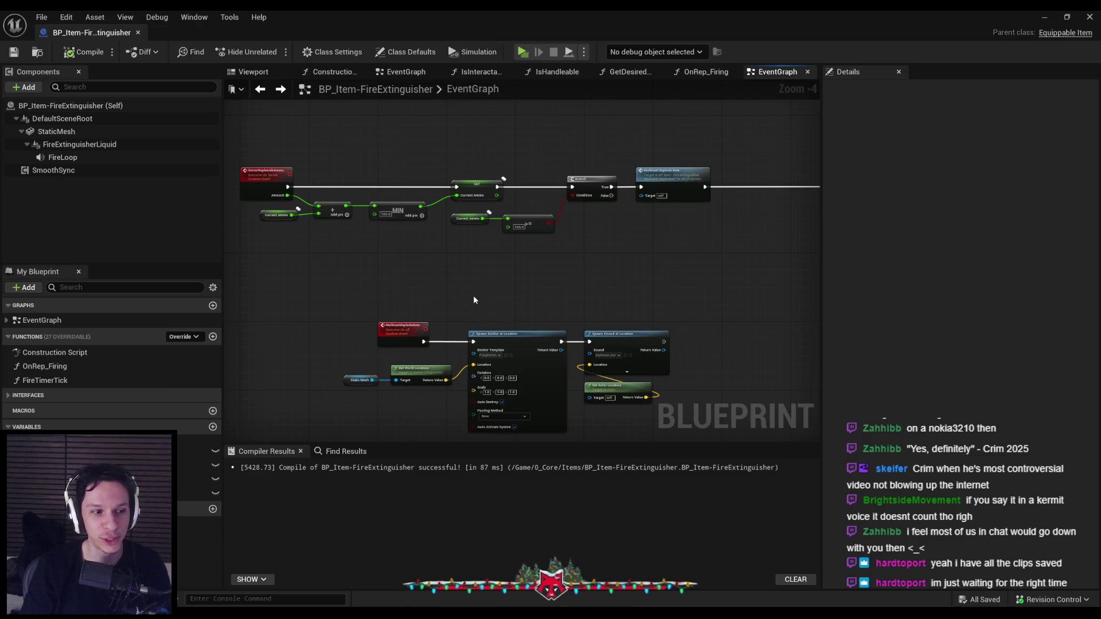
scroll(517, 290, "up", 1)
scroll(614, 244, "up", 1)
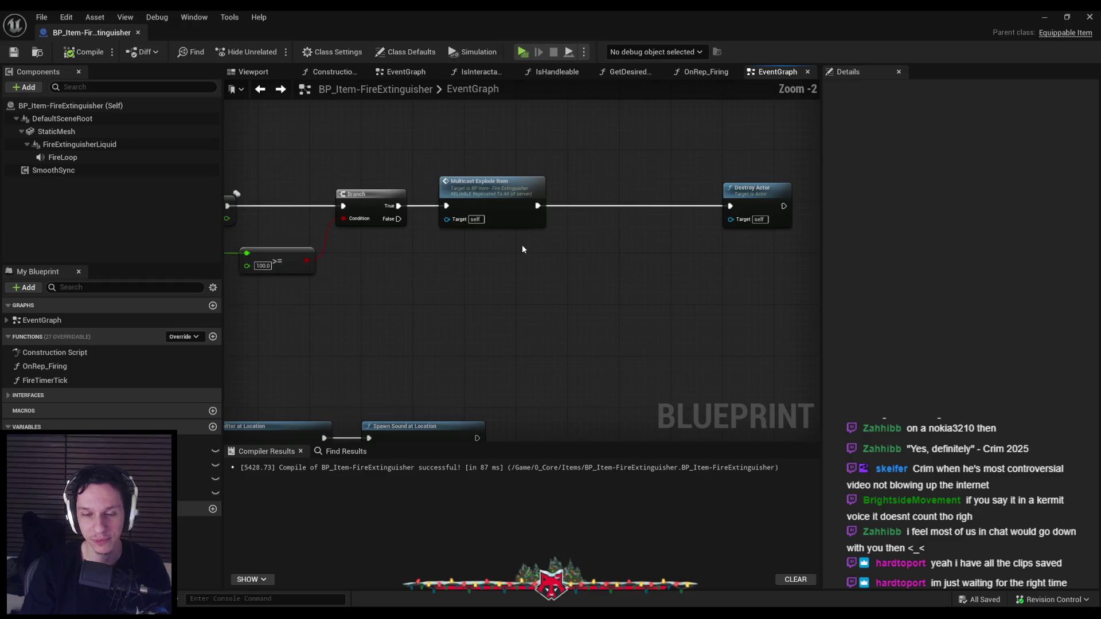
scroll(439, 336, "down", 3)
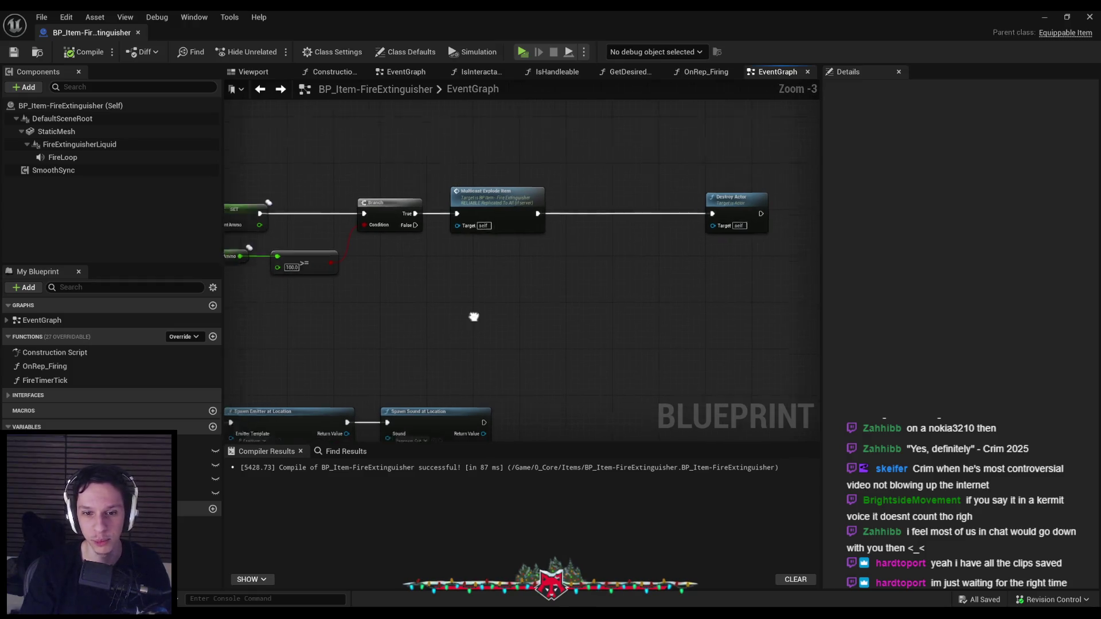
left_click_drag(314, 301, 595, 408)
left_click_drag(534, 315, 431, 317)
left_click_drag(639, 314, 548, 284)
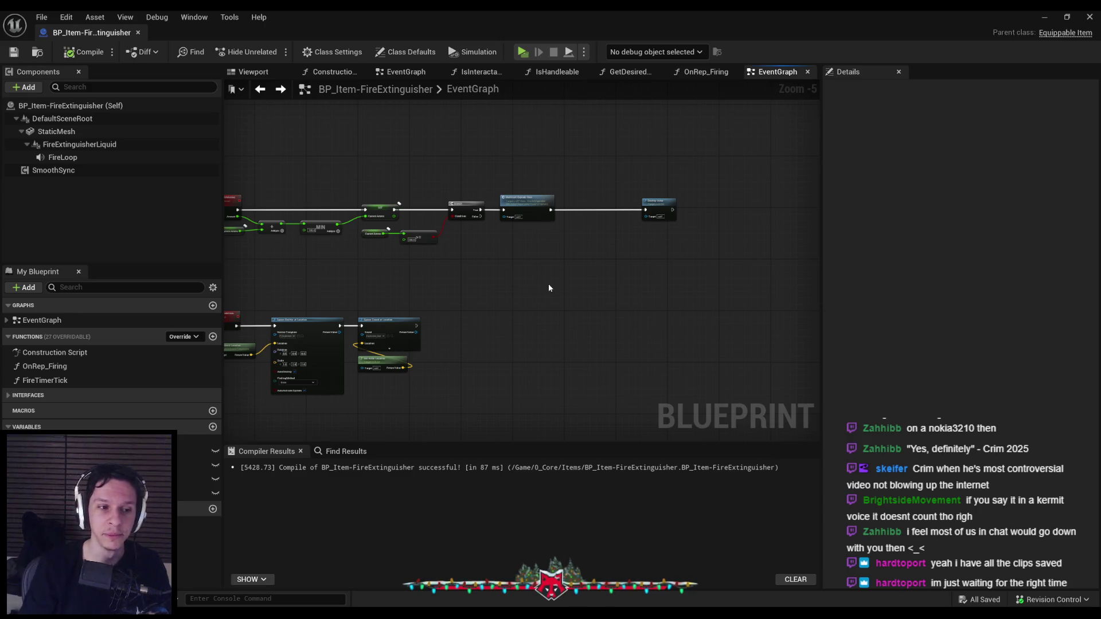
Bring the Branch, Multicast Explode Item and Destroy Actor nodes into view.
scroll(579, 231, "up", 4)
scroll(524, 244, "down", 2)
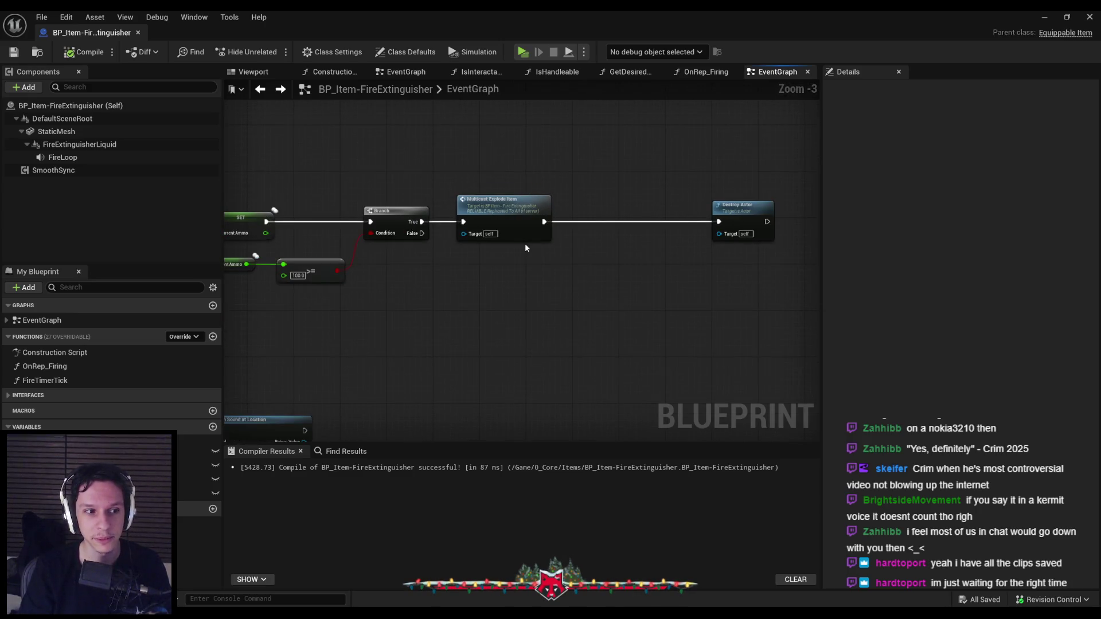
scroll(494, 256, "up", 2)
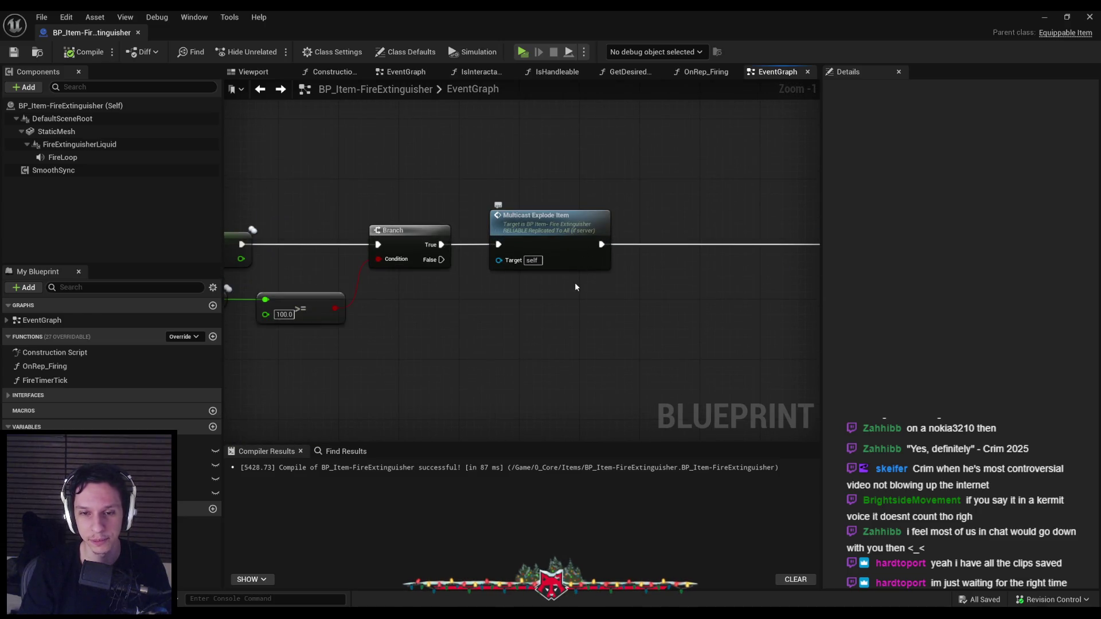
scroll(809, 270, "down", 2)
scroll(717, 250, "up", 1)
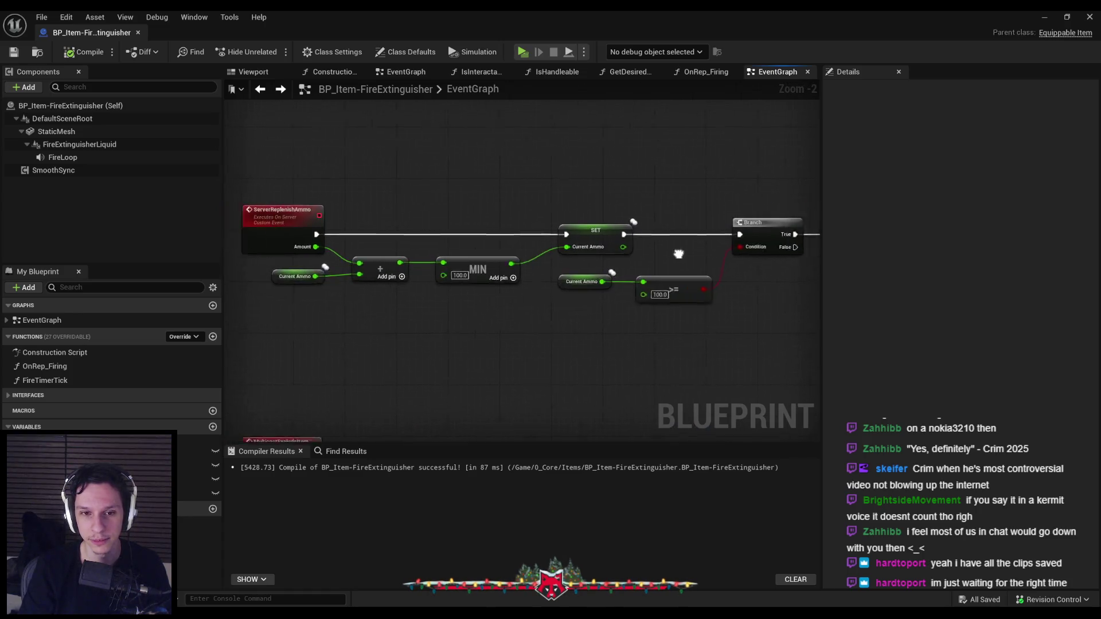
mouse_move(710, 256)
left_mouse_down()
mouse_move(614, 259)
mouse_move(497, 293)
left_mouse_up()
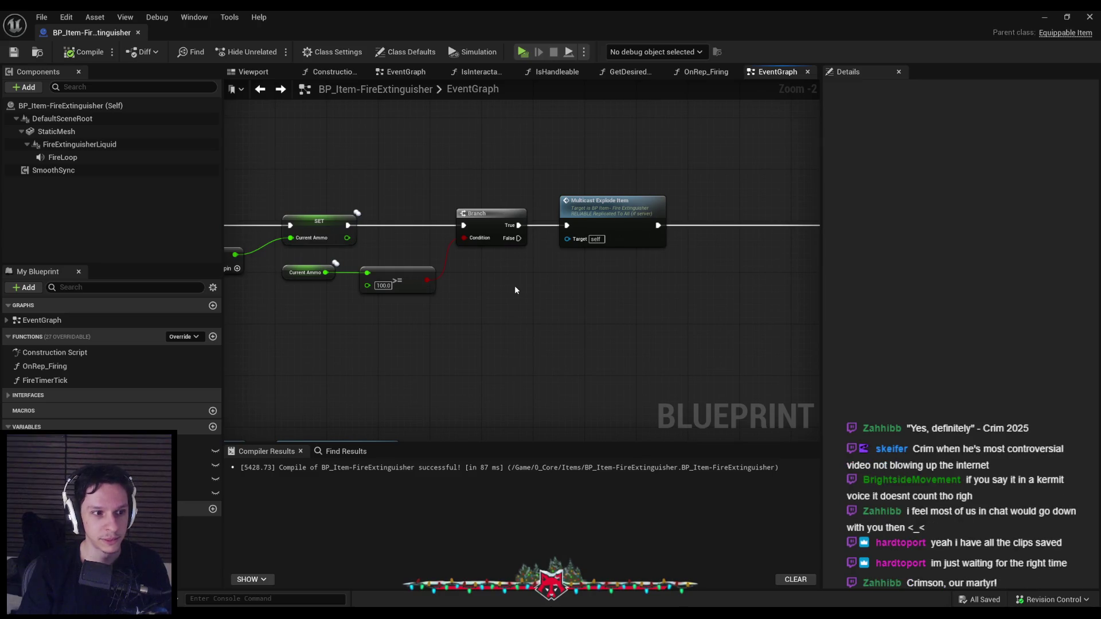
left_click_drag(659, 226, 538, 230)
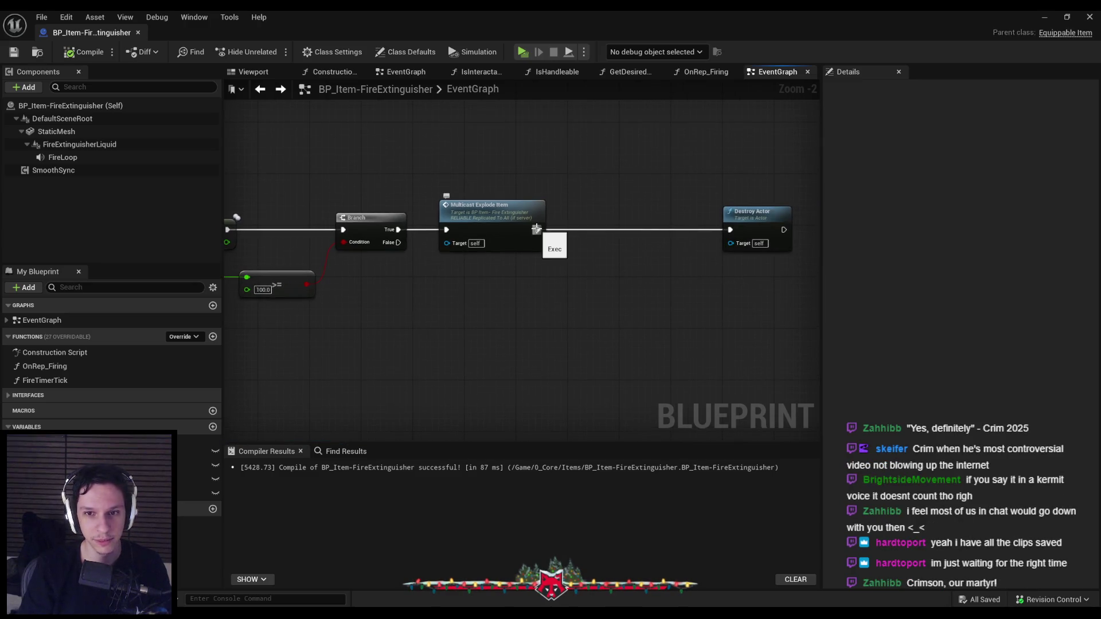
scroll(540, 264, "down", 1)
right_click(556, 290)
Add Sphere Overlap Actors with Get Actor Location as Sphere Pos and Sphere Radius 100.
type("sphere overlap")
key("Return")
scroll(551, 287, "up", 1)
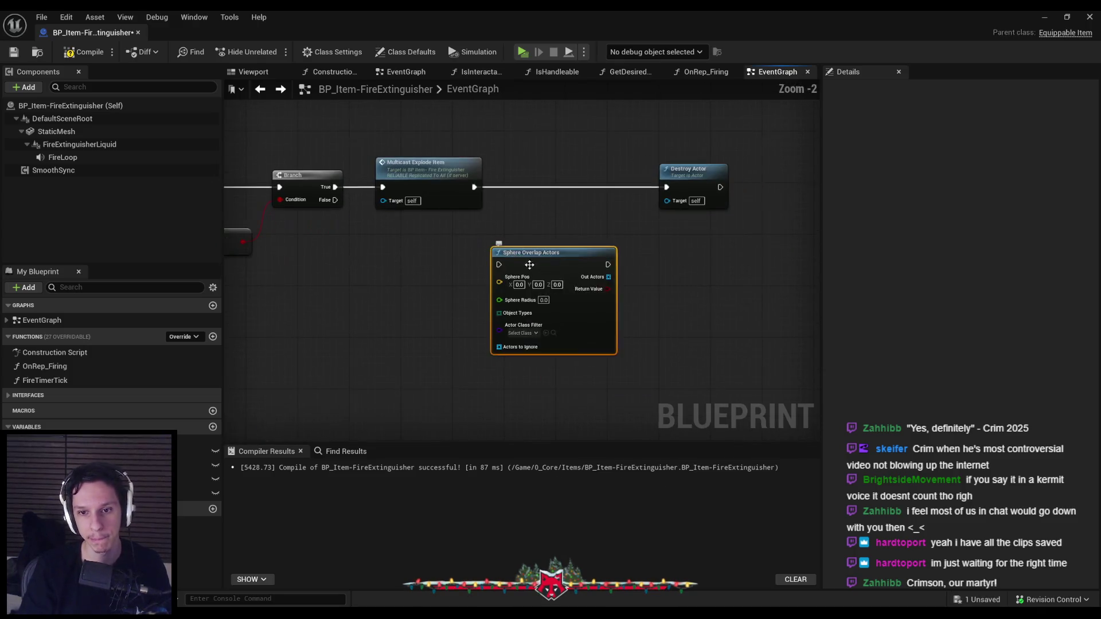
left_click_drag(513, 288, 450, 312)
type("get actor location")
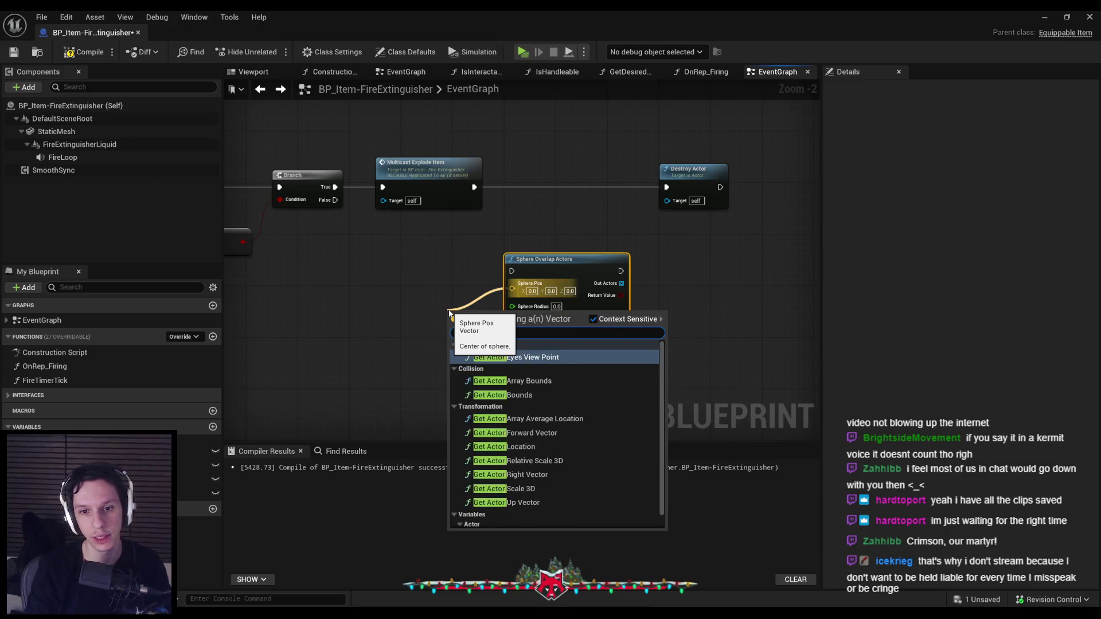
key("Return")
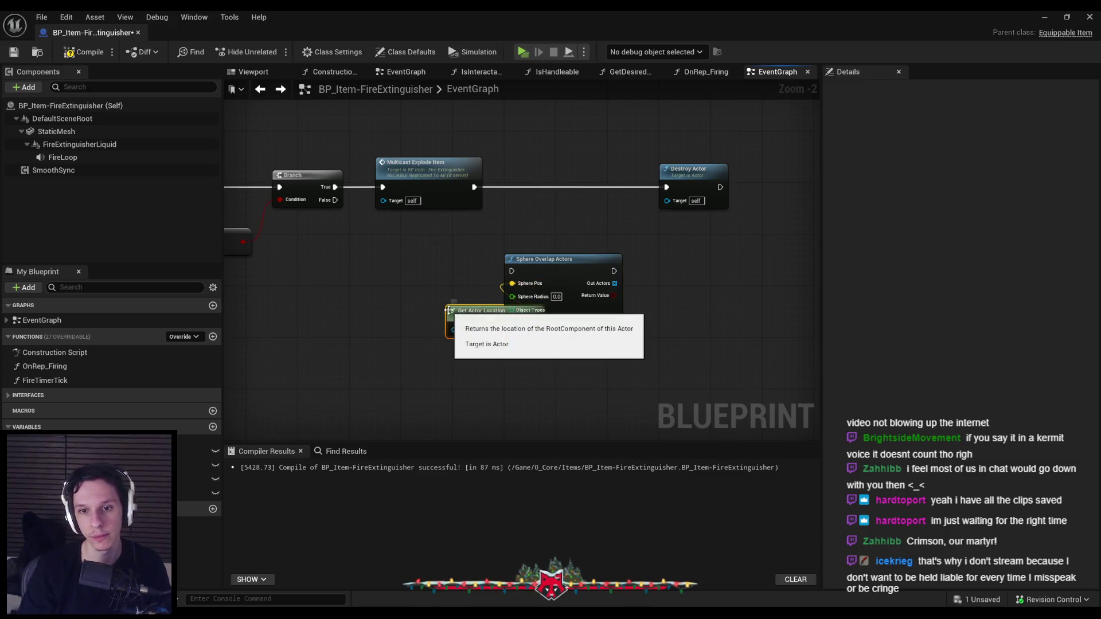
left_click(560, 297)
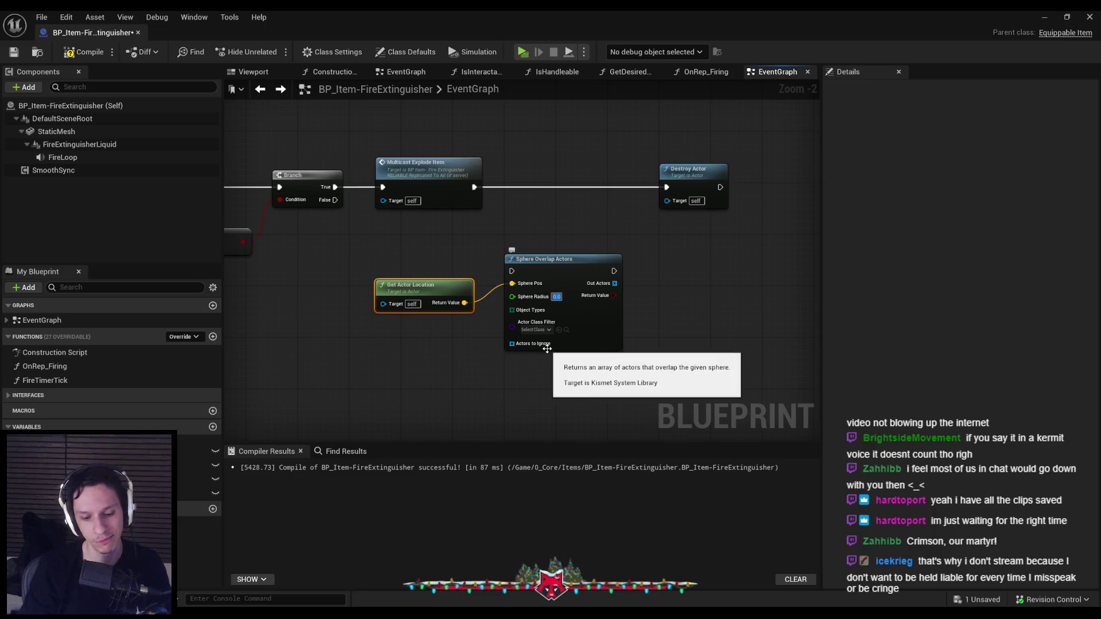
type("100")
left_click(498, 316)
Feed Object Types a Make Array of Pawn, PhysicsBody, Destructible and Interactable.
mouse_move(498, 316)
left_mouse_down()
mouse_move(503, 297)
mouse_move(548, 275)
mouse_move(508, 327)
mouse_move(524, 341)
mouse_move(416, 288)
left_mouse_up()
left_click(553, 369)
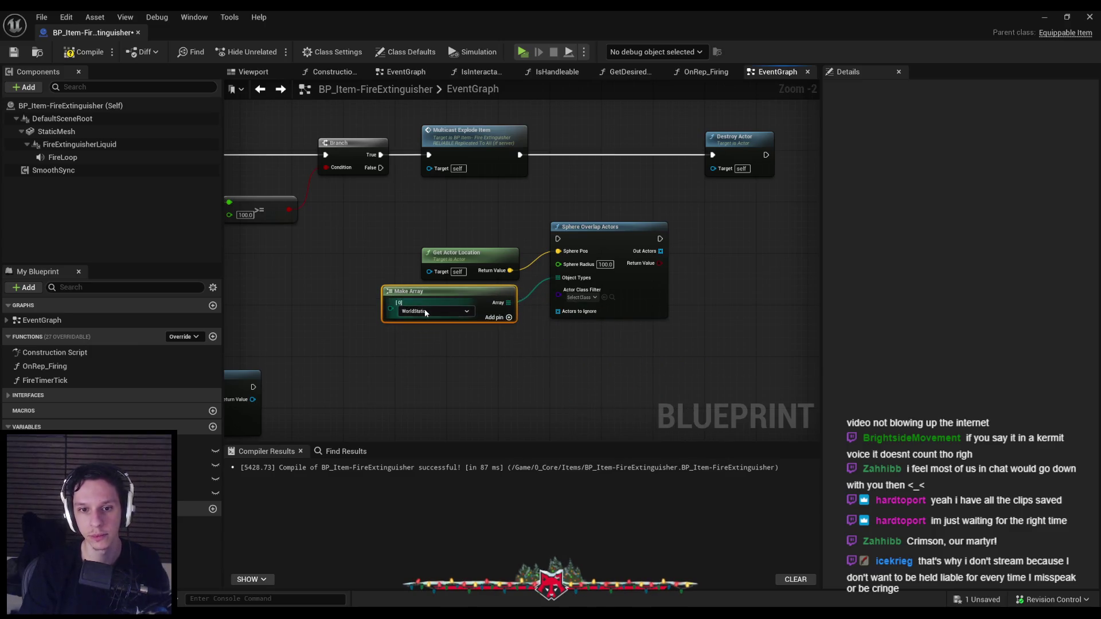
left_click(424, 310)
left_click(420, 344)
left_click(509, 317)
left_click(430, 334)
left_click(425, 377)
left_click(509, 318)
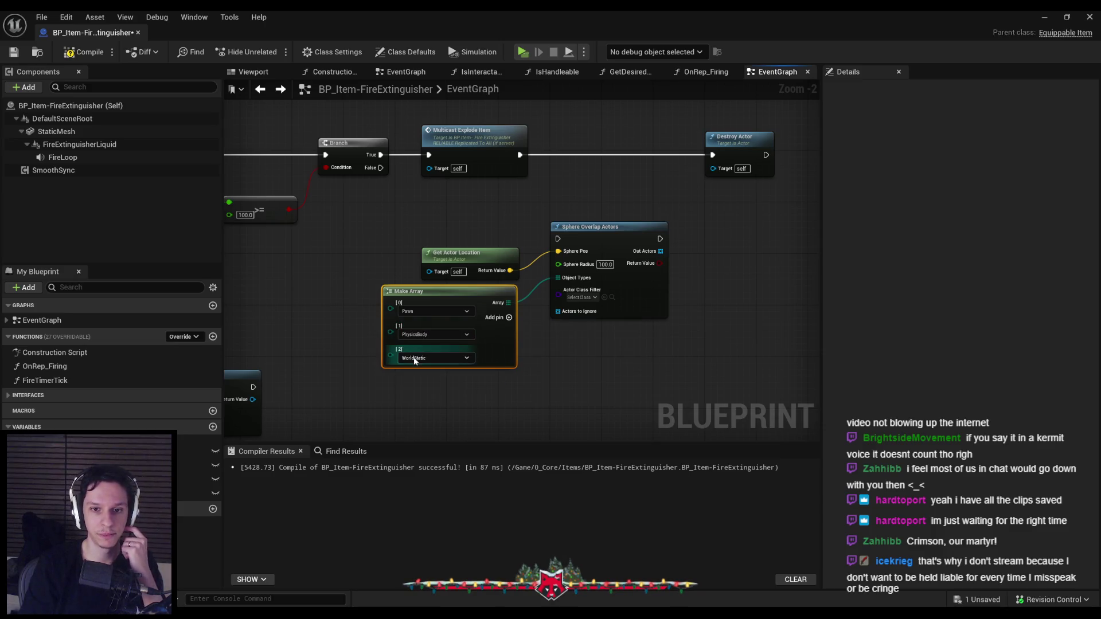
left_click(430, 358)
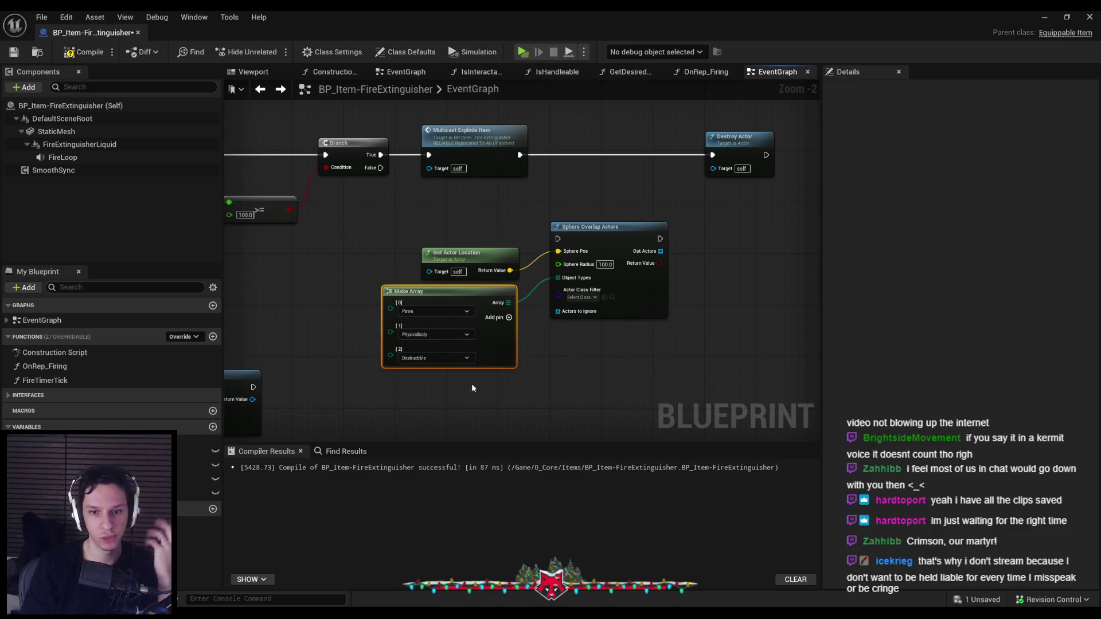
left_click(423, 420)
left_click(509, 317)
left_click(430, 381)
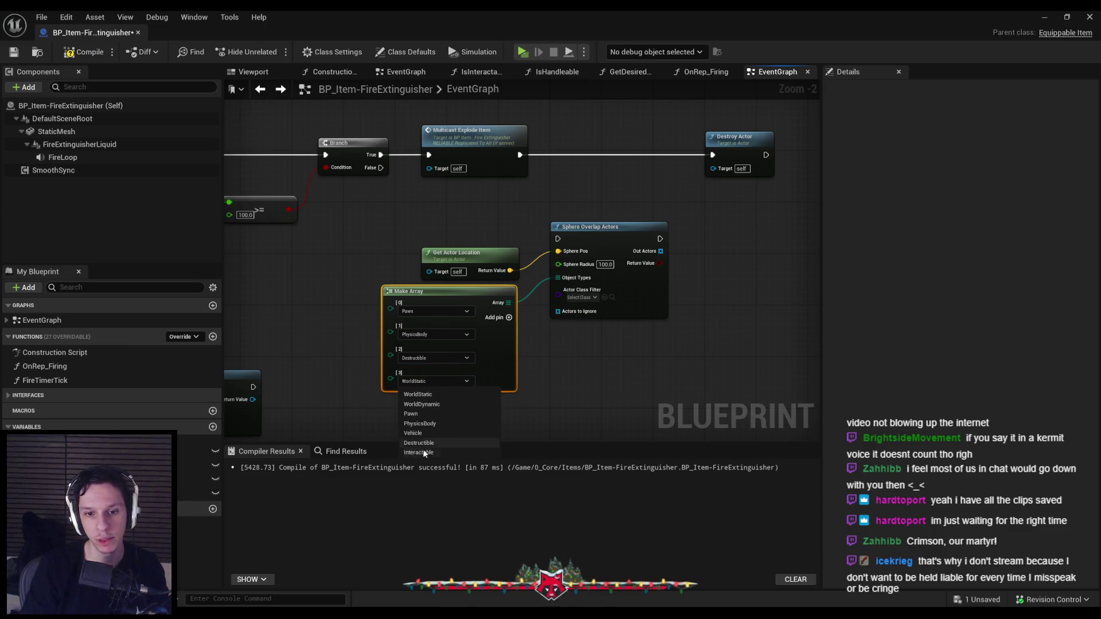
left_click(425, 447)
Add a Branch driven by the Sphere Overlap Actors Return Value.
scroll(525, 331, "up", 2)
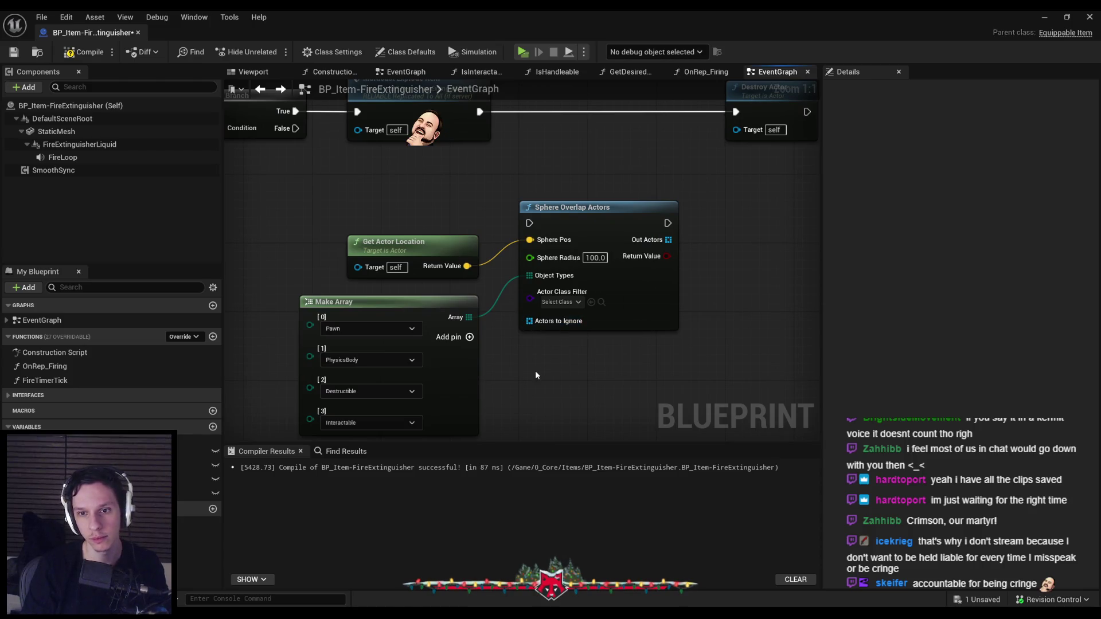
scroll(679, 257, "down", 1)
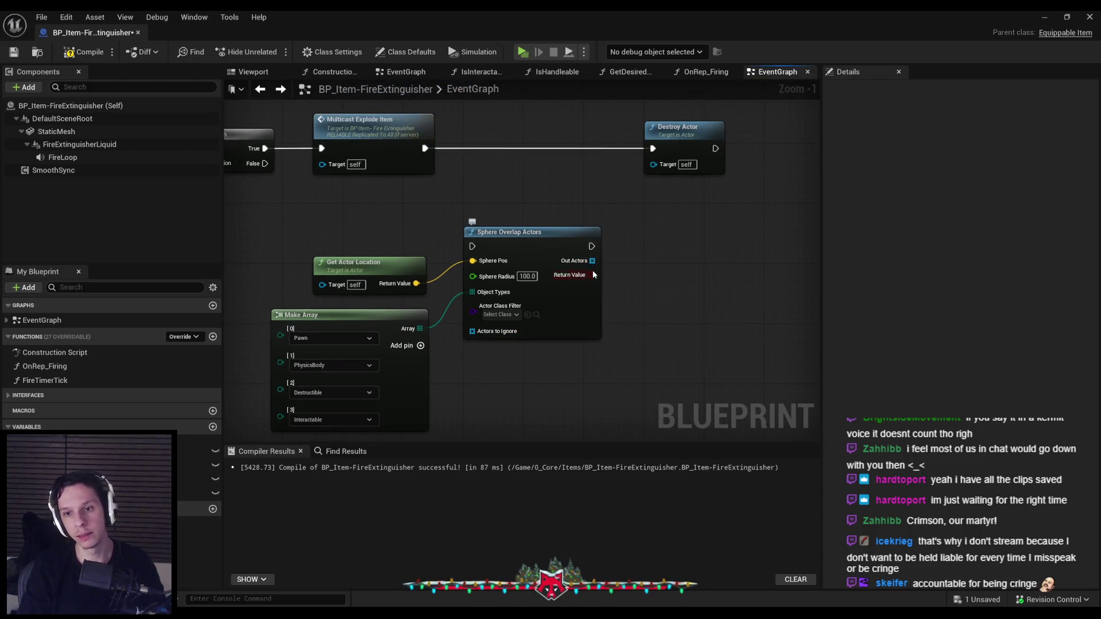
left_click_drag(591, 275, 611, 261)
type("branch")
key("Return")
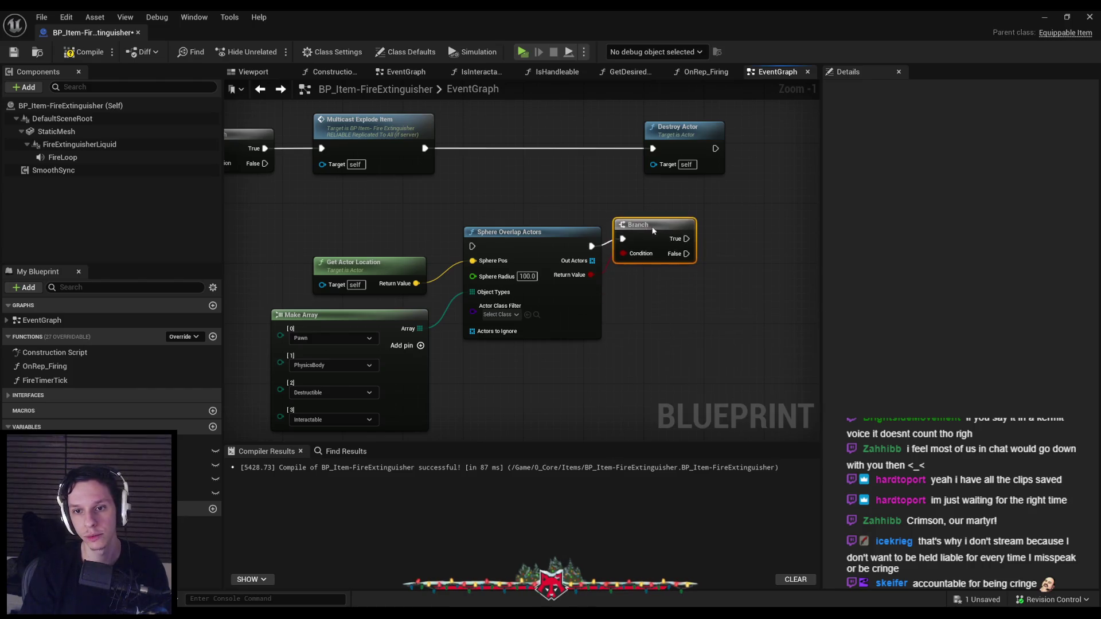
left_click_drag(653, 230, 668, 238)
left_click_drag(593, 261, 648, 298)
key("Escape")
key("Return")
mouse_move(509, 320)
left_mouse_down()
mouse_move(628, 255)
mouse_move(536, 254)
mouse_move(480, 297)
mouse_move(546, 301)
left_mouse_up()
double_click(560, 267)
left_click(538, 319)
left_click(69, 50)
key("ctrl+s")
left_click_drag(363, 215, 476, 198)
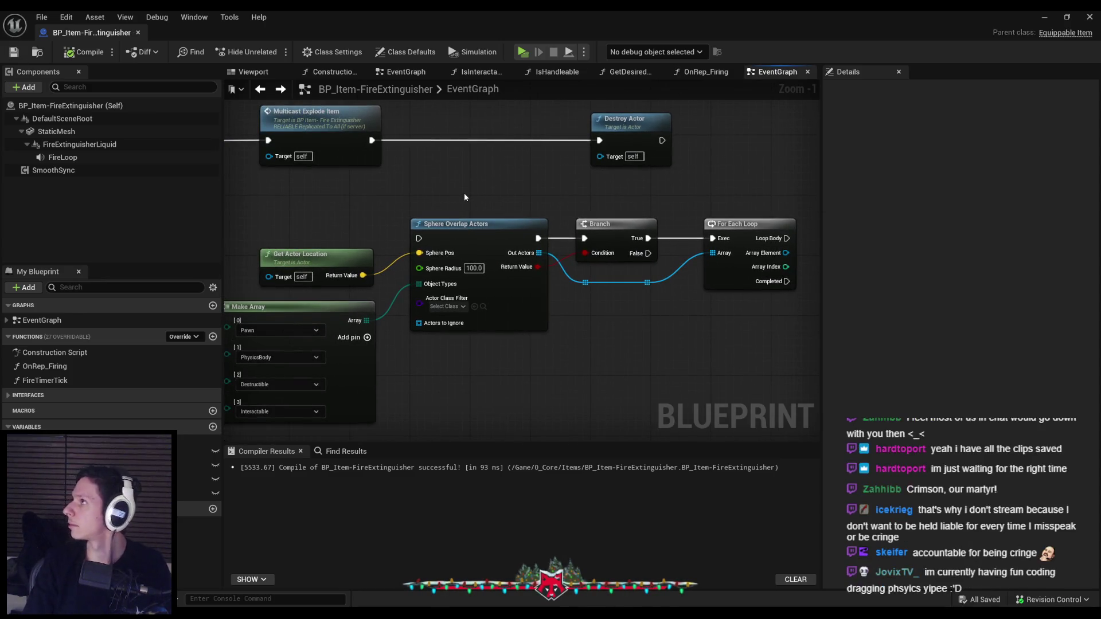
scroll(465, 196, "down", 2)
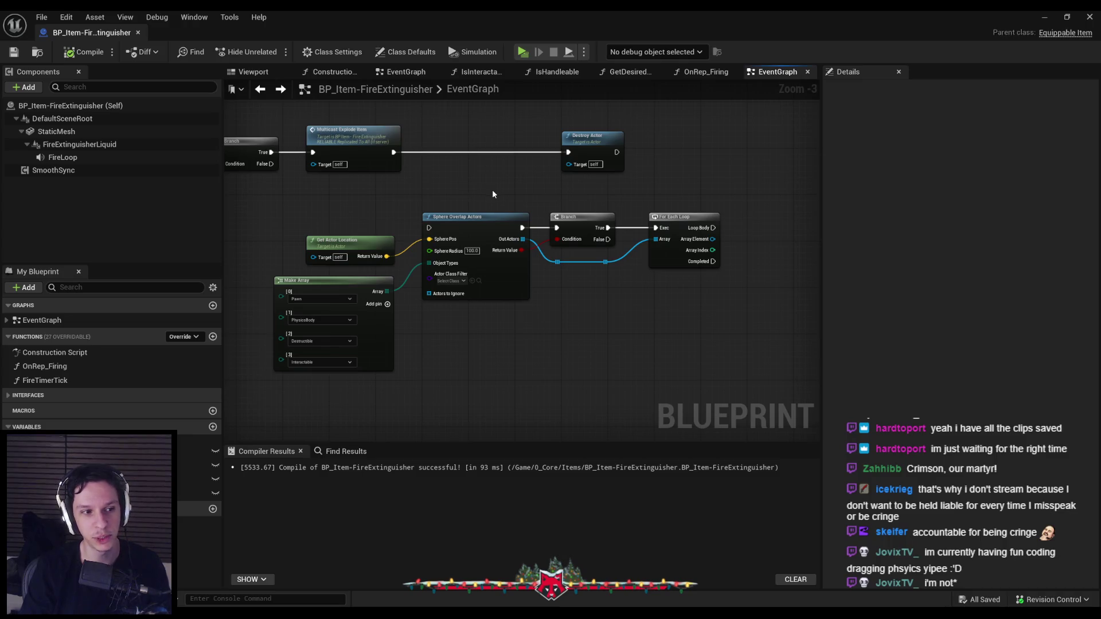
scroll(590, 182, "up", 1)
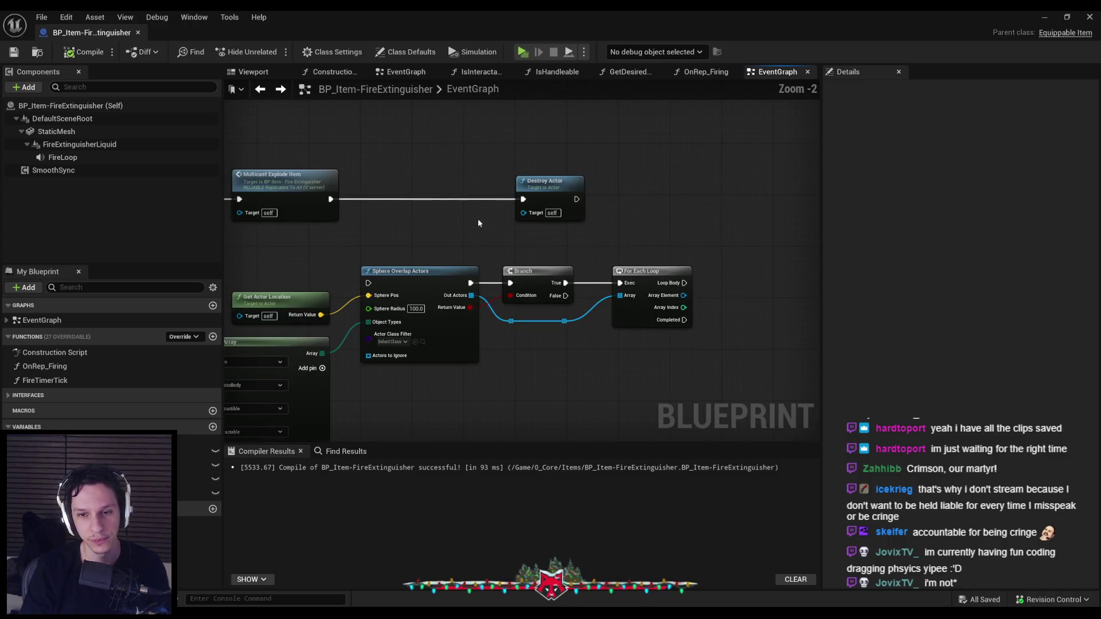
left_click_drag(357, 238, 528, 215)
scroll(450, 229, "down", 1)
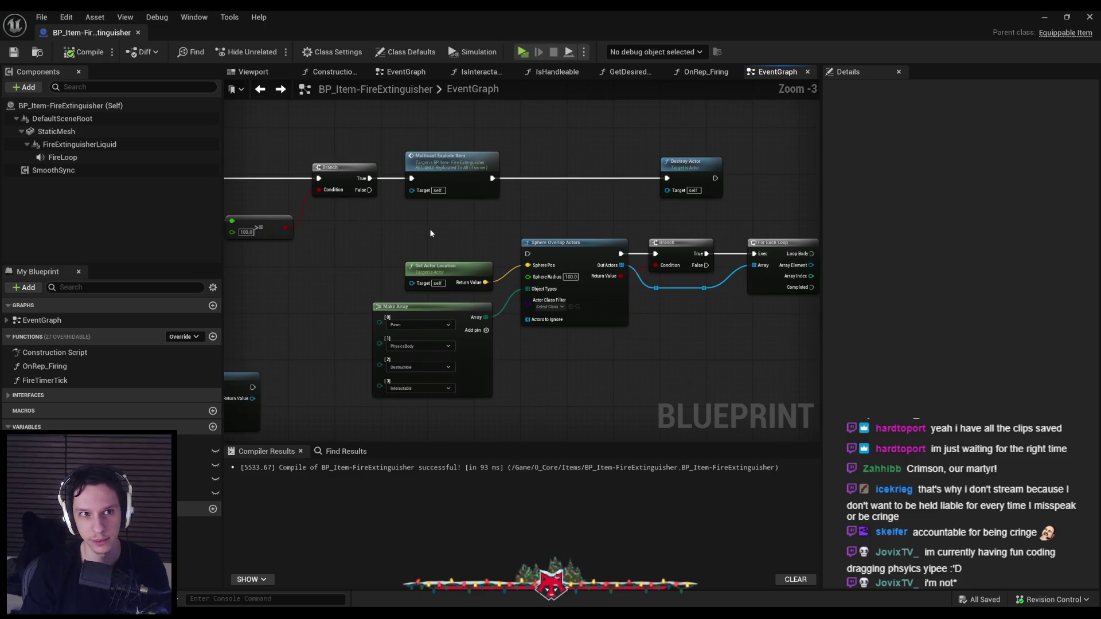
scroll(427, 230, "up", 1)
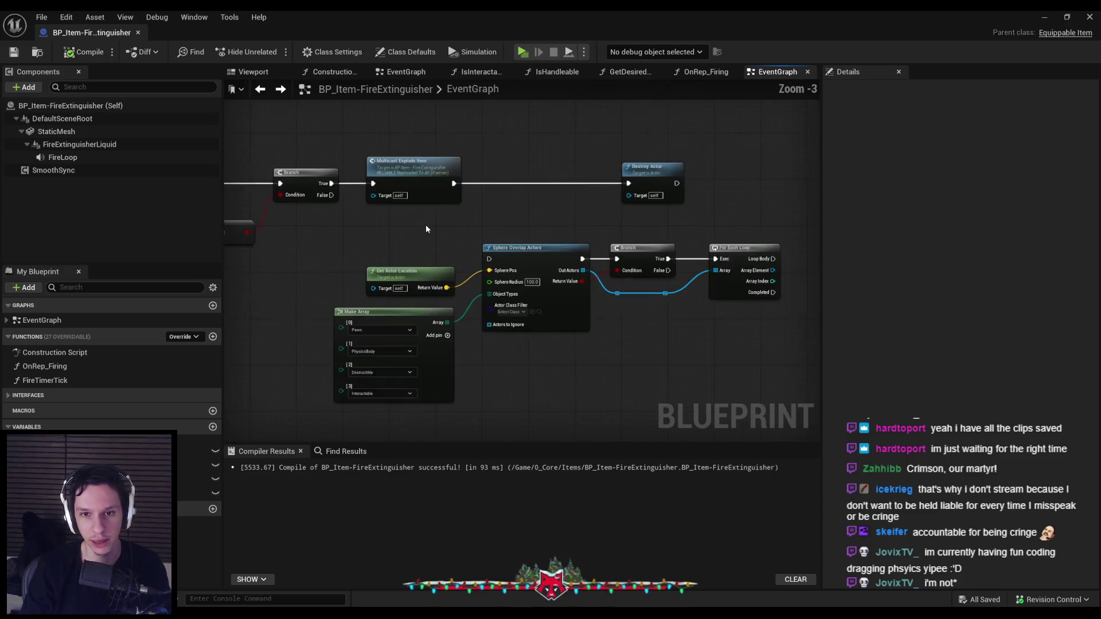
scroll(424, 230, "down", 1)
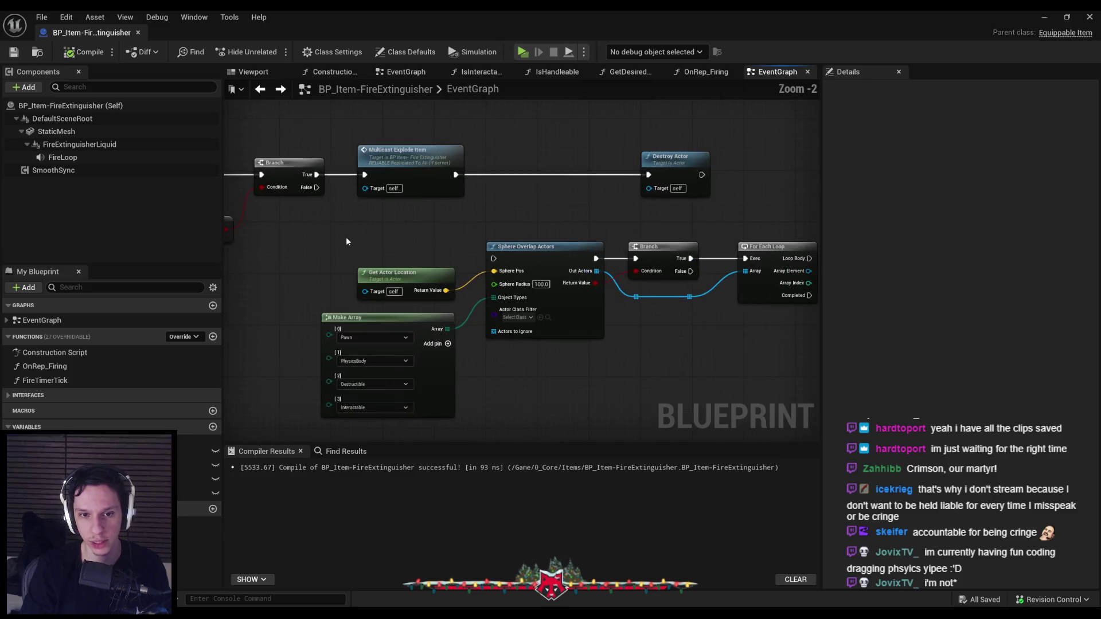
Shift the overlap and For Each Loop nodes slightly left and compile.
mouse_move(373, 265)
left_mouse_down()
mouse_move(751, 360)
mouse_move(779, 411)
mouse_move(358, 243)
mouse_move(316, 238)
left_mouse_up()
scroll(645, 290, "up", 2)
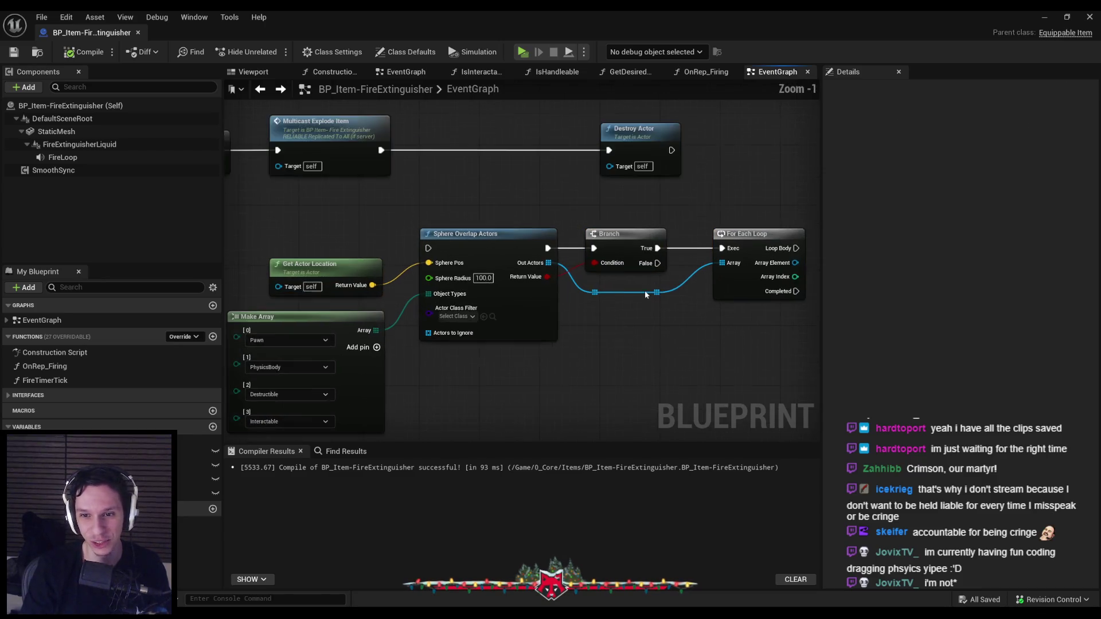
left_click_drag(736, 291, 722, 291)
left_click(733, 324)
left_click(63, 51)
Move Destroy Actor right of the loop and wire the loop's Completed output into it.
scroll(581, 322, "down", 2)
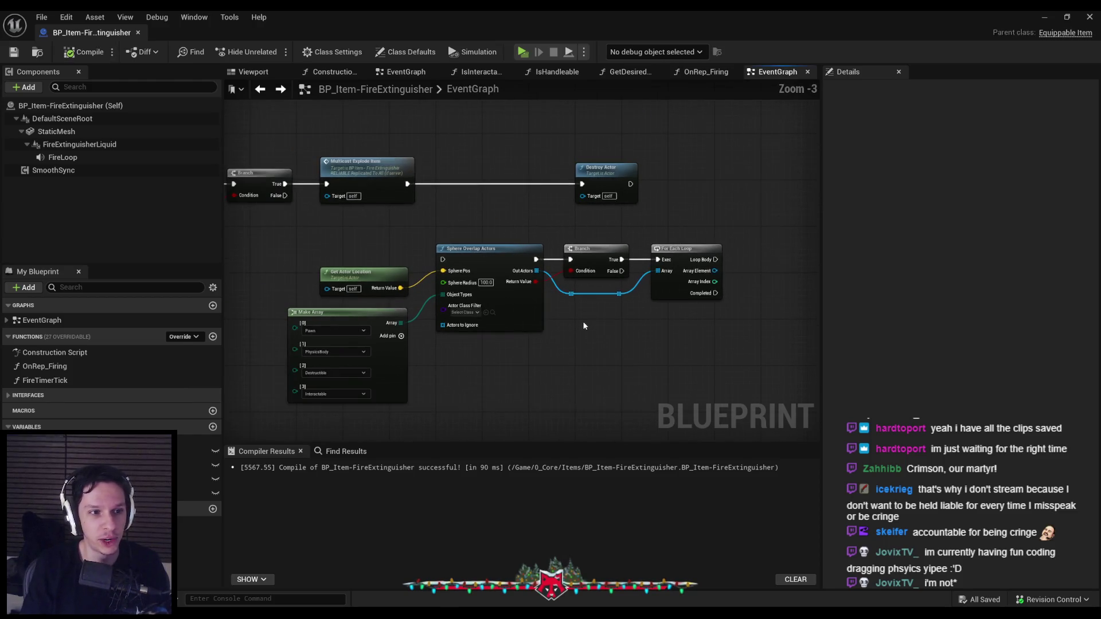
left_click_drag(584, 326, 650, 356)
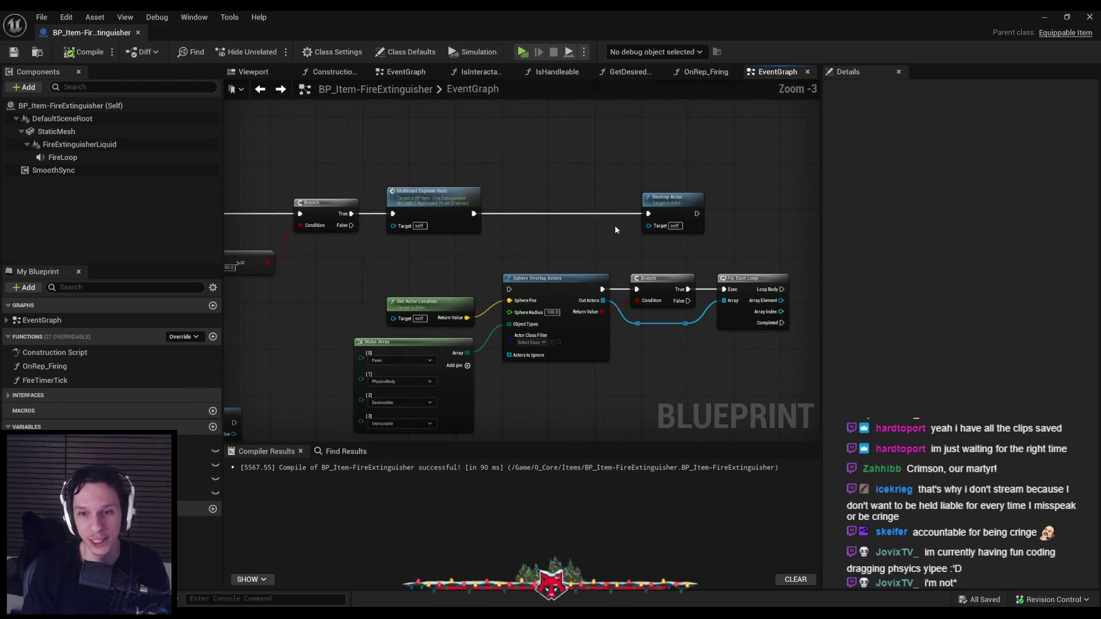
left_click_drag(615, 229, 428, 220)
mouse_move(490, 198)
left_mouse_down()
mouse_move(730, 197)
mouse_move(675, 212)
mouse_move(670, 328)
left_mouse_up()
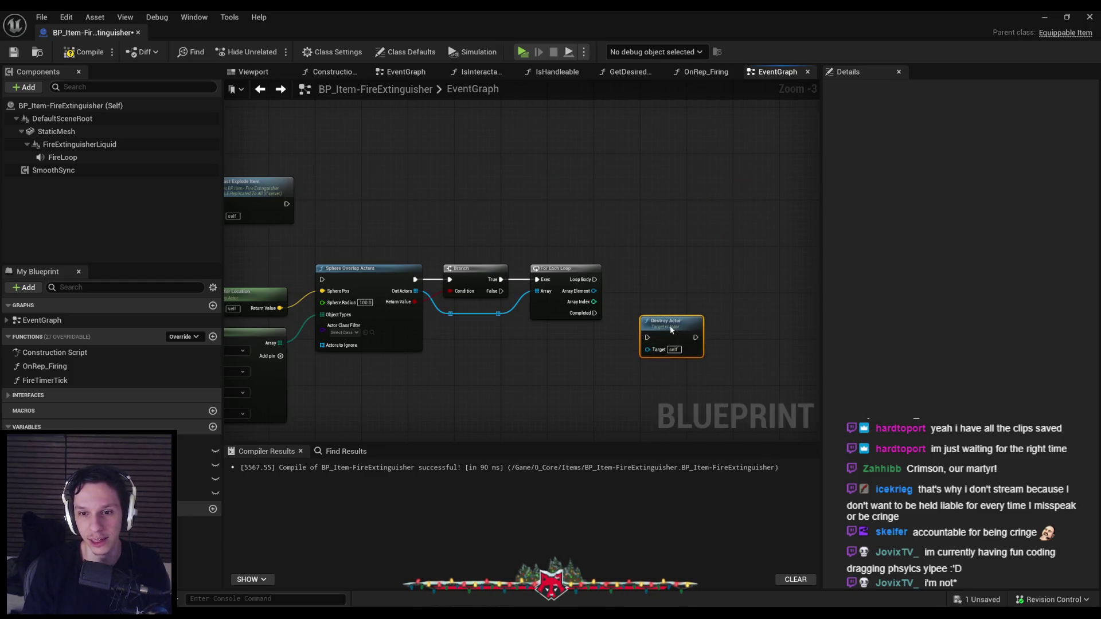
mouse_move(595, 313)
left_mouse_down()
mouse_move(647, 337)
mouse_move(508, 270)
mouse_move(436, 298)
left_mouse_up()
Reposition the overlap group, Get Actor Location and Make Array, then compile and save.
scroll(657, 330, "down", 2)
scroll(591, 215, "up", 3)
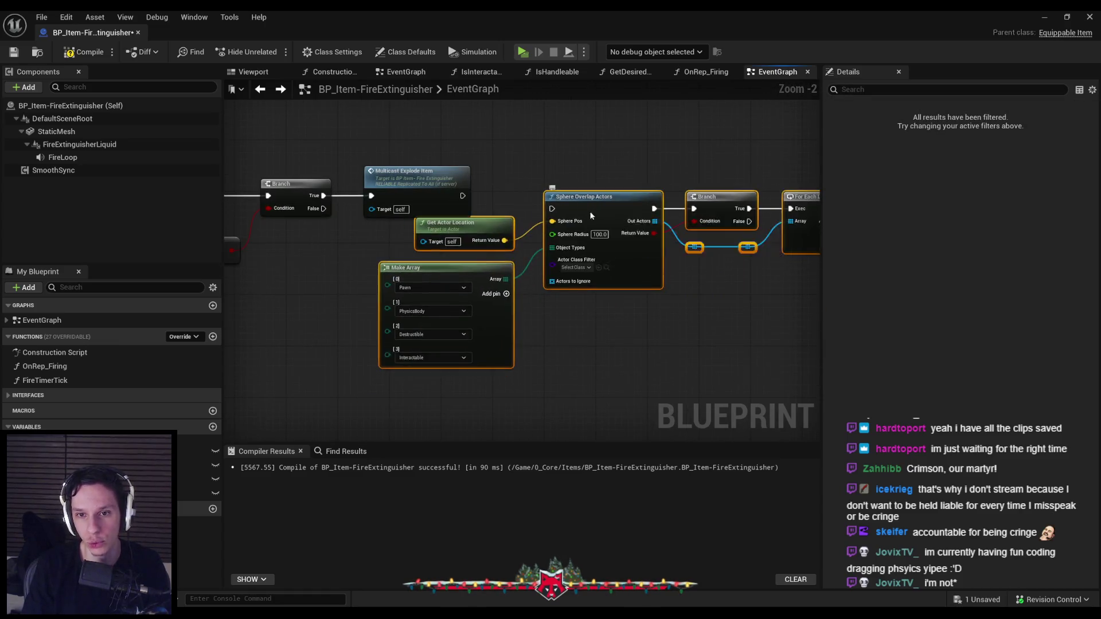
left_click_drag(591, 215, 675, 202)
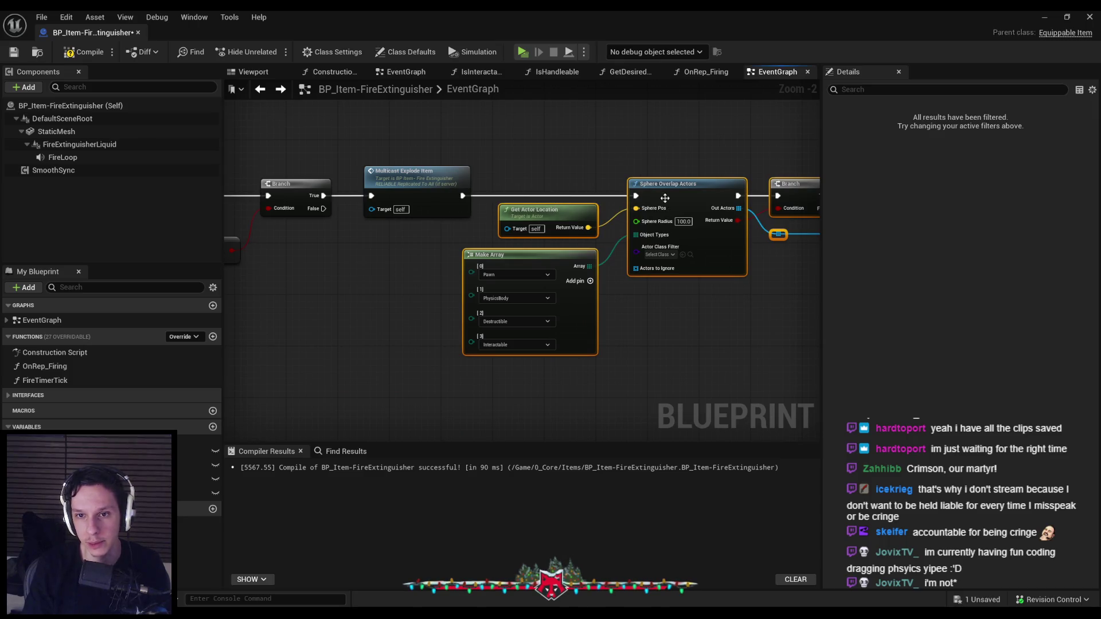
left_click(588, 388)
mouse_move(588, 388)
left_mouse_down()
mouse_move(493, 206)
mouse_move(535, 216)
left_mouse_up()
left_click(631, 344)
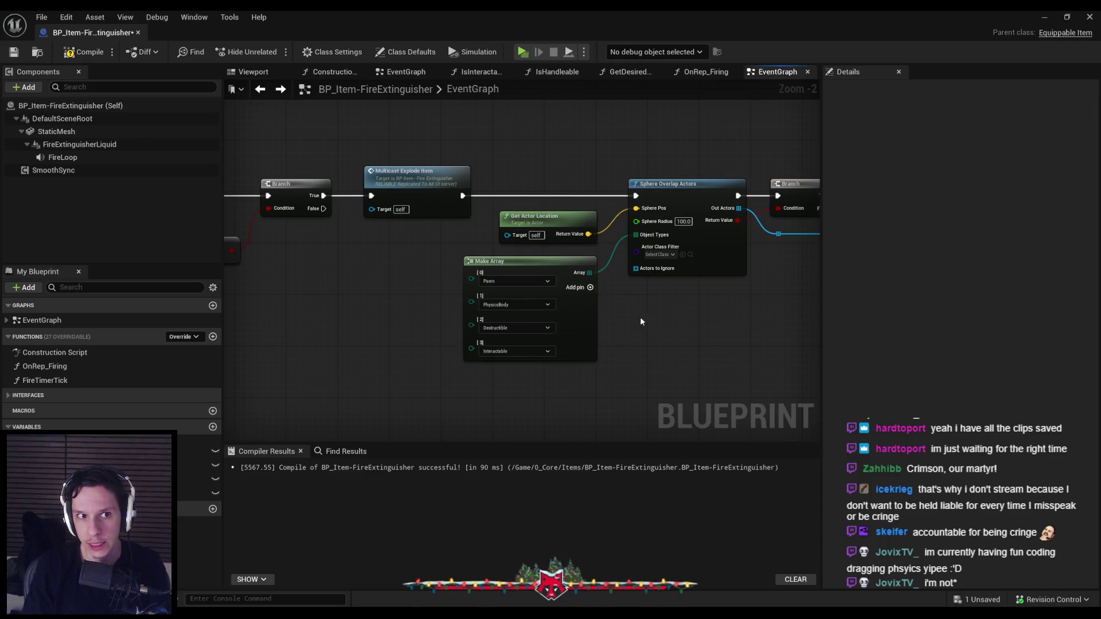
left_click(84, 51)
left_click(14, 52)
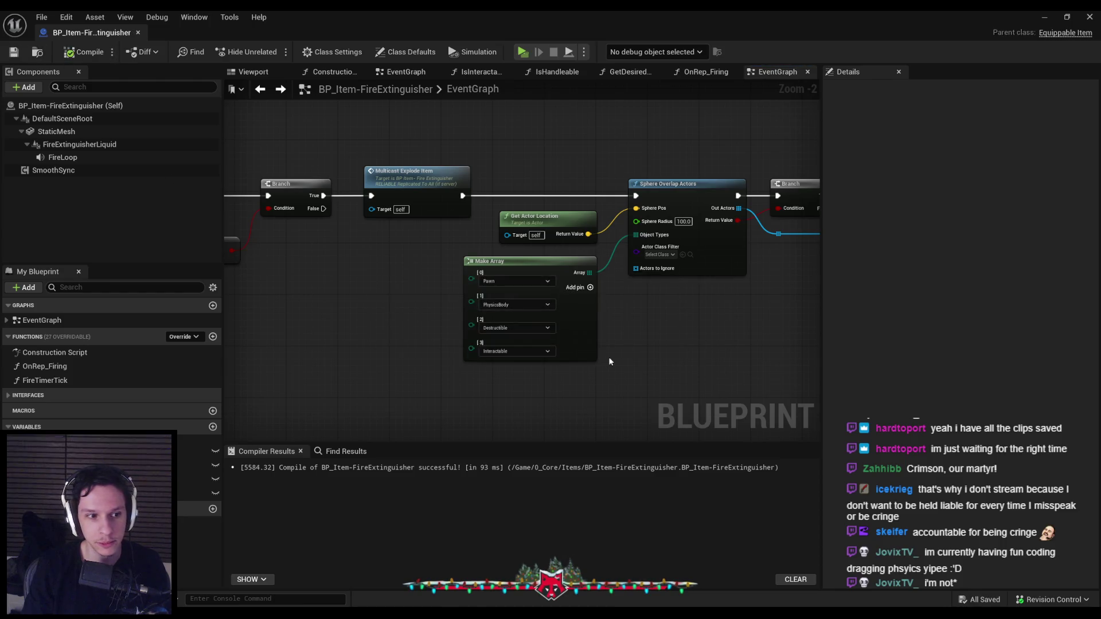
Nudge Destroy Actor into alignment with the loop and save.
scroll(543, 357, "down", 1)
scroll(646, 280, "up", 1)
left_click(646, 280)
left_click_drag(641, 275, 645, 271)
left_click(593, 333)
mouse_move(596, 239)
left_mouse_down()
mouse_move(583, 243)
mouse_move(684, 236)
mouse_move(702, 211)
mouse_move(557, 230)
left_mouse_up()
key("ctrl+s")
Add a Damage Actor node wired to the loop's Array Element.
type("damage actor")
key("Return")
left_click(735, 255)
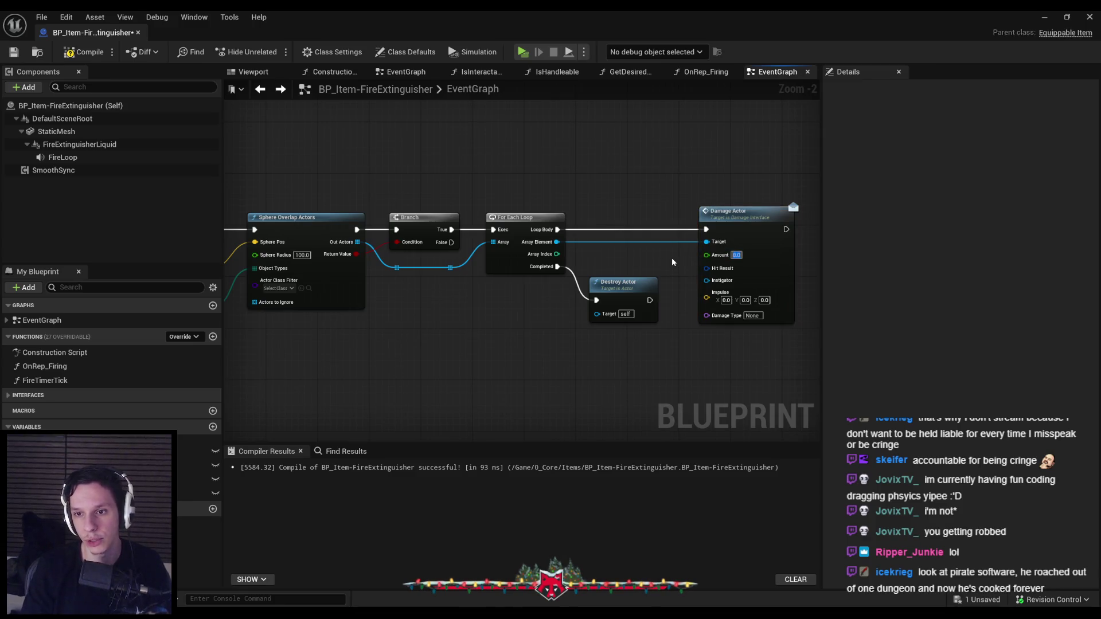
Move Damage Actor and add a Self reference for its Instigator.
left_click_drag(748, 216, 762, 230)
left_click(686, 267)
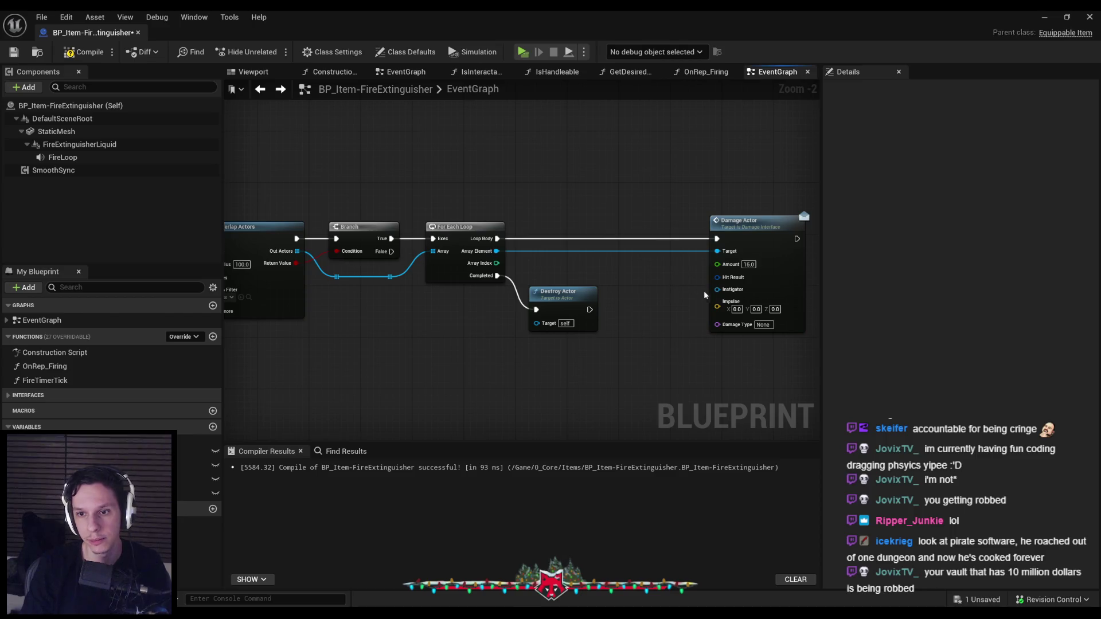
mouse_move(688, 312)
left_mouse_down()
mouse_move(682, 278)
mouse_move(634, 282)
mouse_move(649, 295)
left_mouse_up()
right_click(660, 301)
type("self")
key("Return")
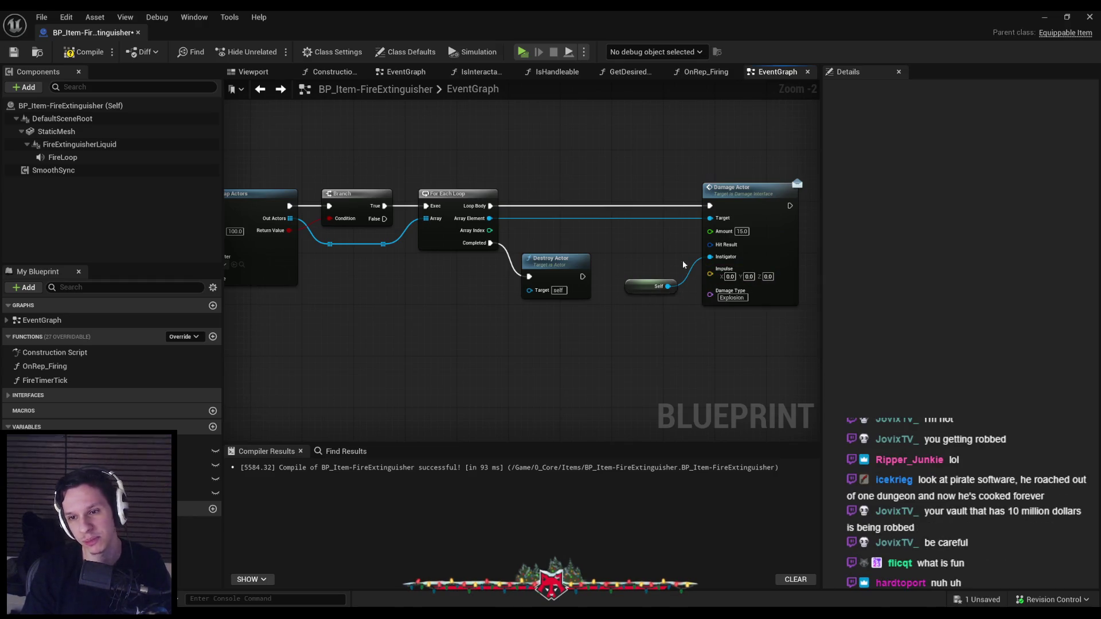
Compile and save, then raise the Destroy Actor node slightly.
key("F7")
key("ctrl+s")
scroll(536, 286, "down", 1)
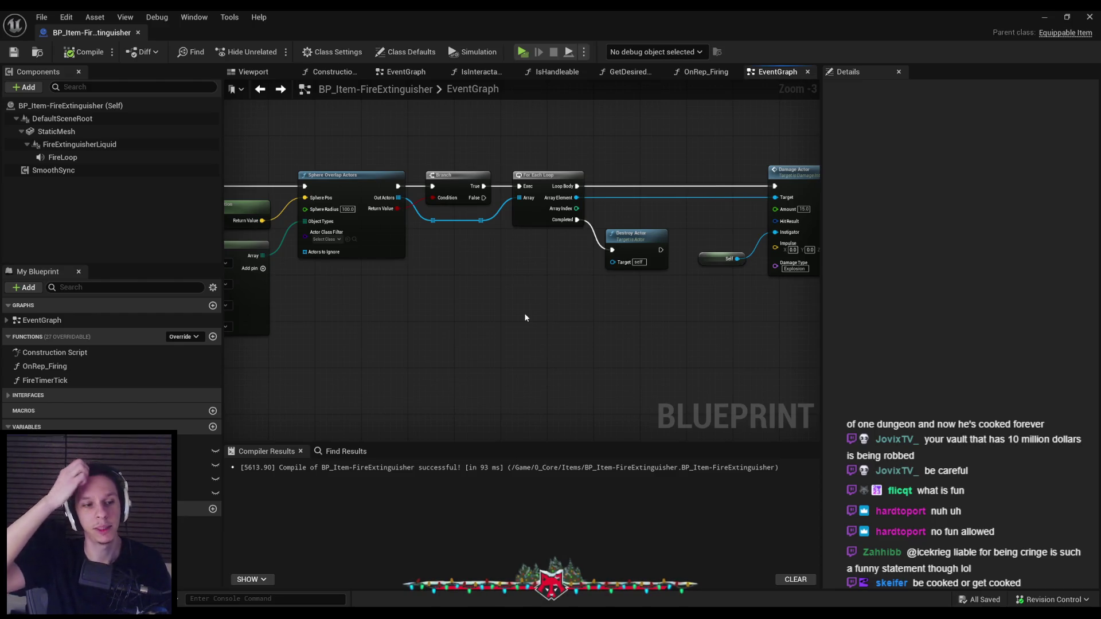
scroll(673, 237, "up", 2)
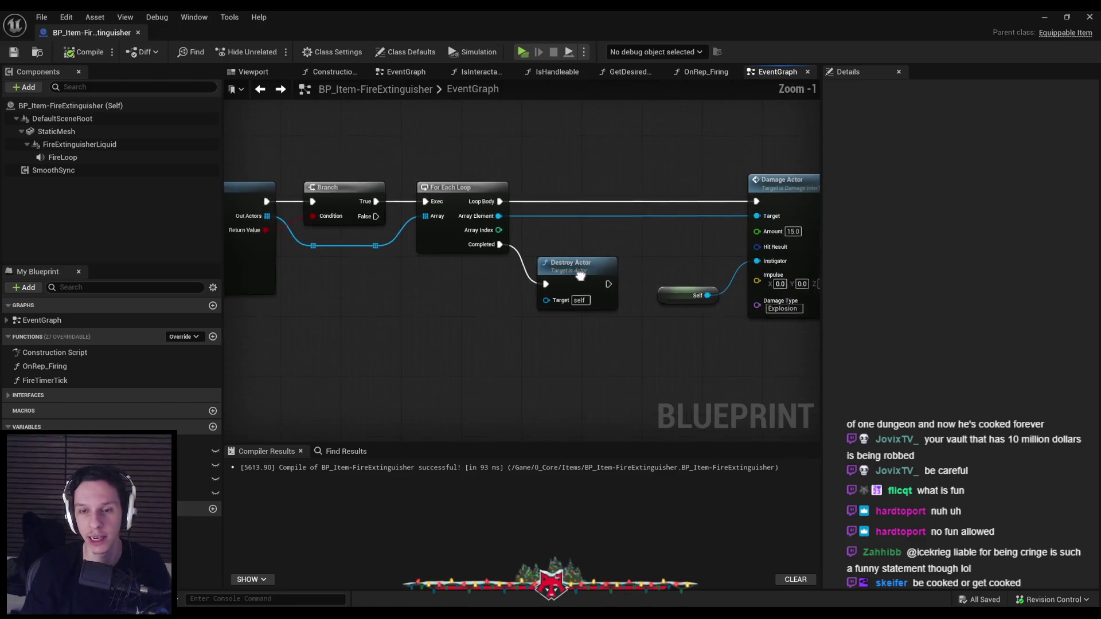
left_click(569, 257)
left_click(567, 347)
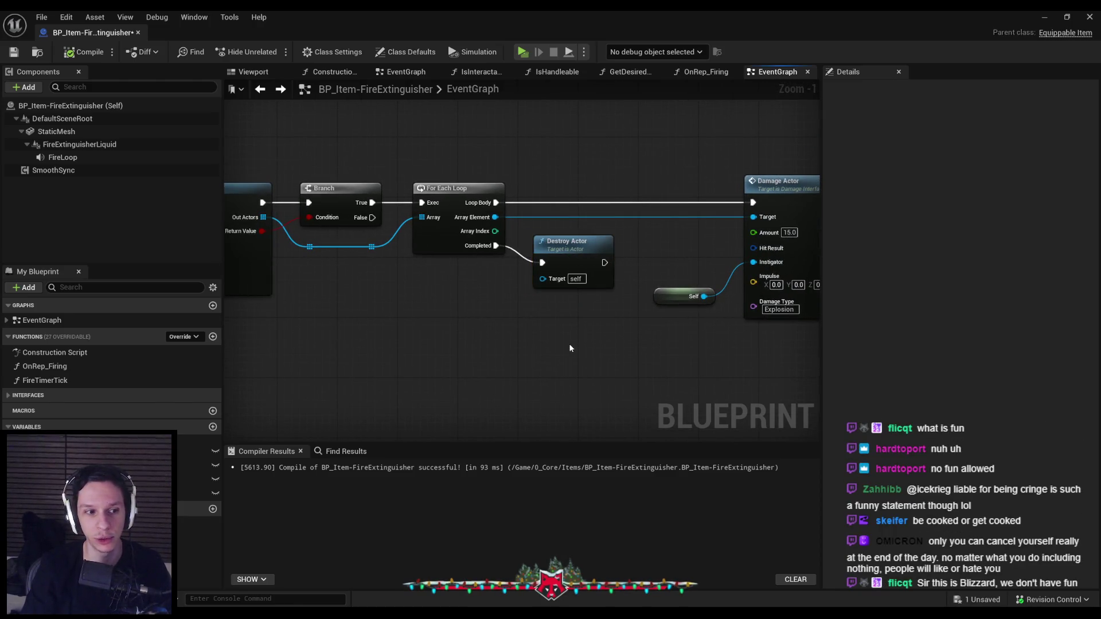
scroll(586, 344, "down", 2)
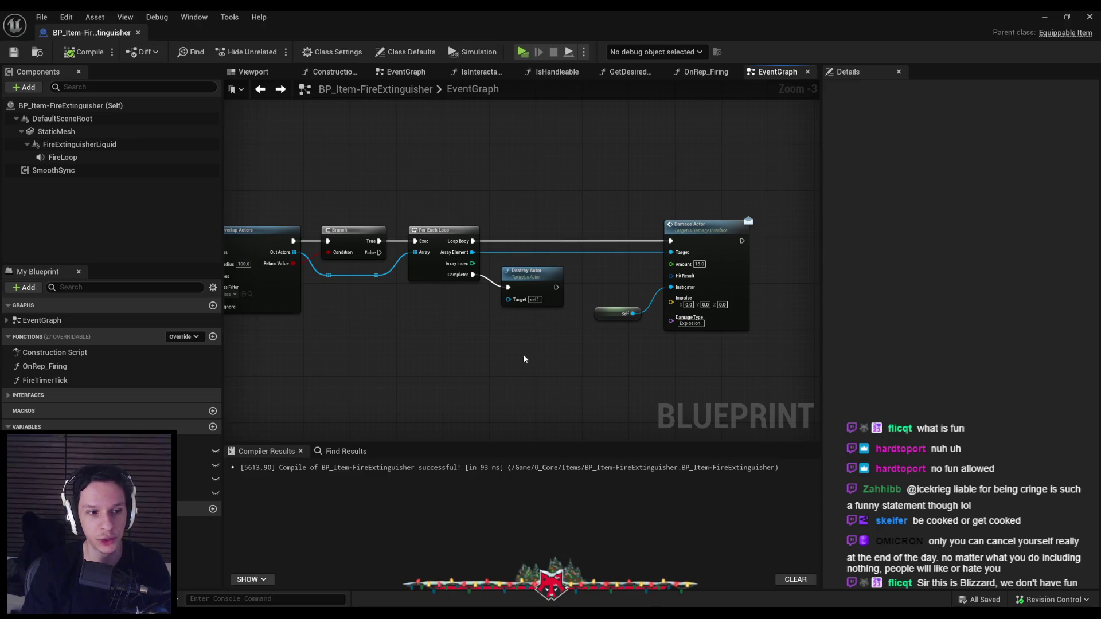
Zoom and pan across the left side of the finished explosion graph.
scroll(524, 354, "down", 1)
scroll(437, 363, "up", 1)
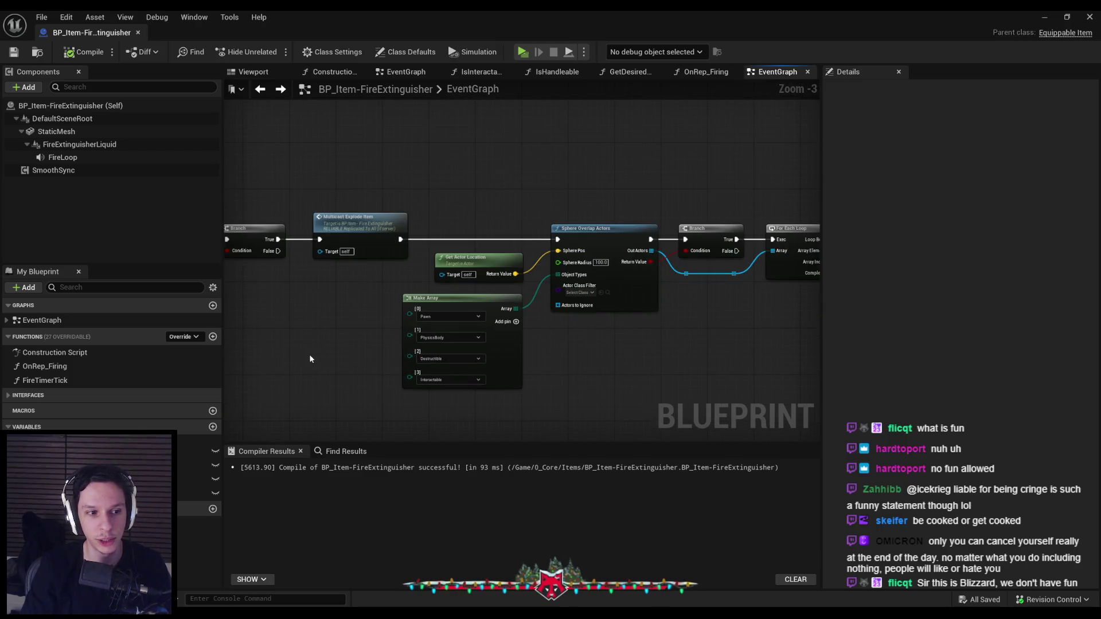
mouse_move(311, 358)
left_mouse_down()
mouse_move(439, 319)
mouse_move(479, 327)
mouse_move(489, 261)
mouse_move(364, 263)
left_mouse_up()
scroll(480, 326, "down", 1)
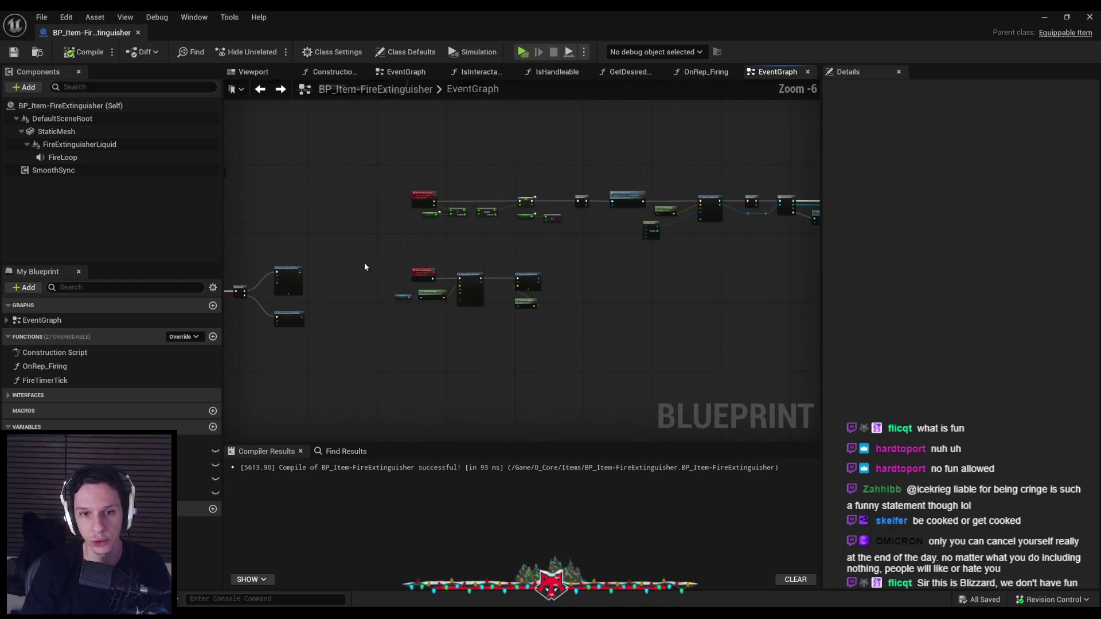
scroll(370, 267, "up", 1)
scroll(373, 269, "down", 1)
scroll(499, 270, "down", 1)
scroll(590, 263, "up", 1)
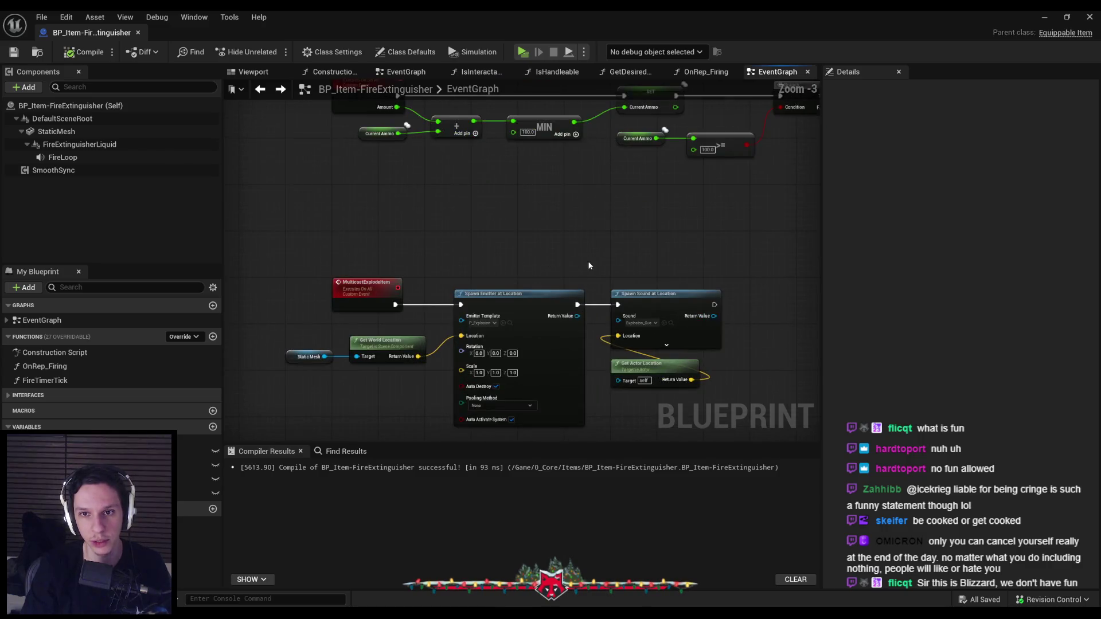
scroll(409, 278, "down", 1)
scroll(584, 211, "up", 2)
Centre the Make Array, Sphere Overlap and Damage Actor nodes, then switch to the level editor.
left_click_drag(584, 211, 405, 273)
left_click_drag(680, 283, 470, 312)
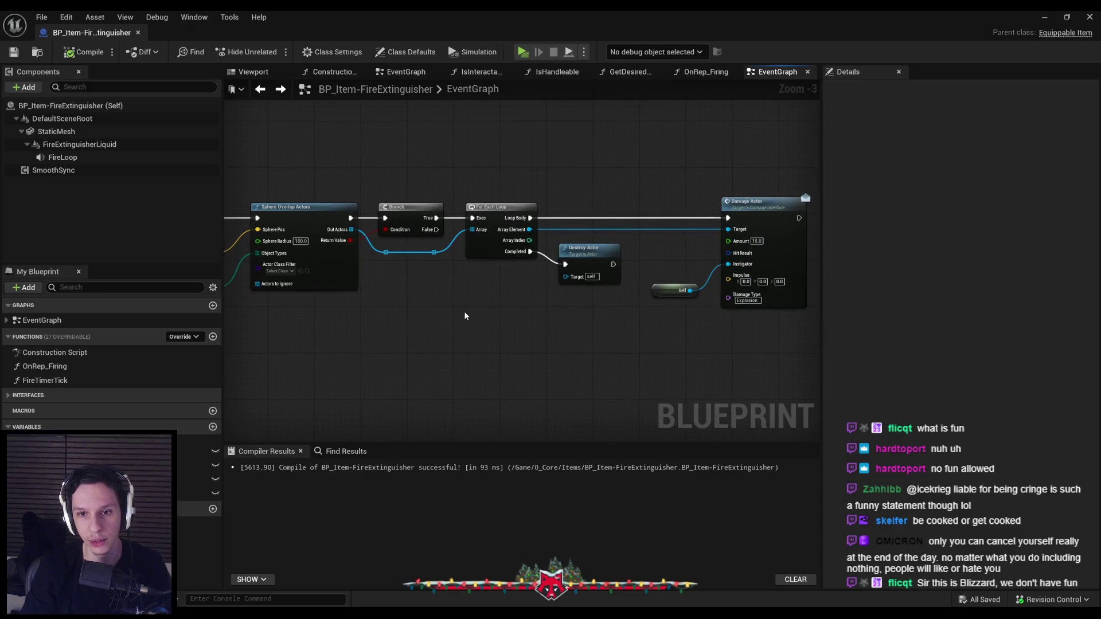
scroll(610, 317, "up", 1)
left_click_drag(610, 317, 516, 337)
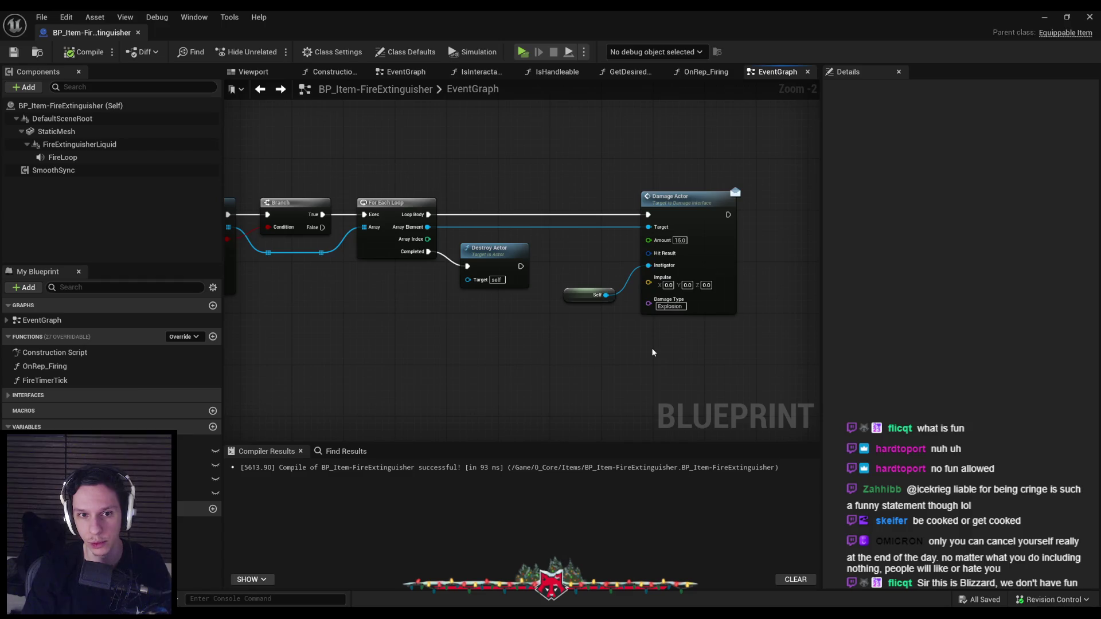
key("alt+Tab")
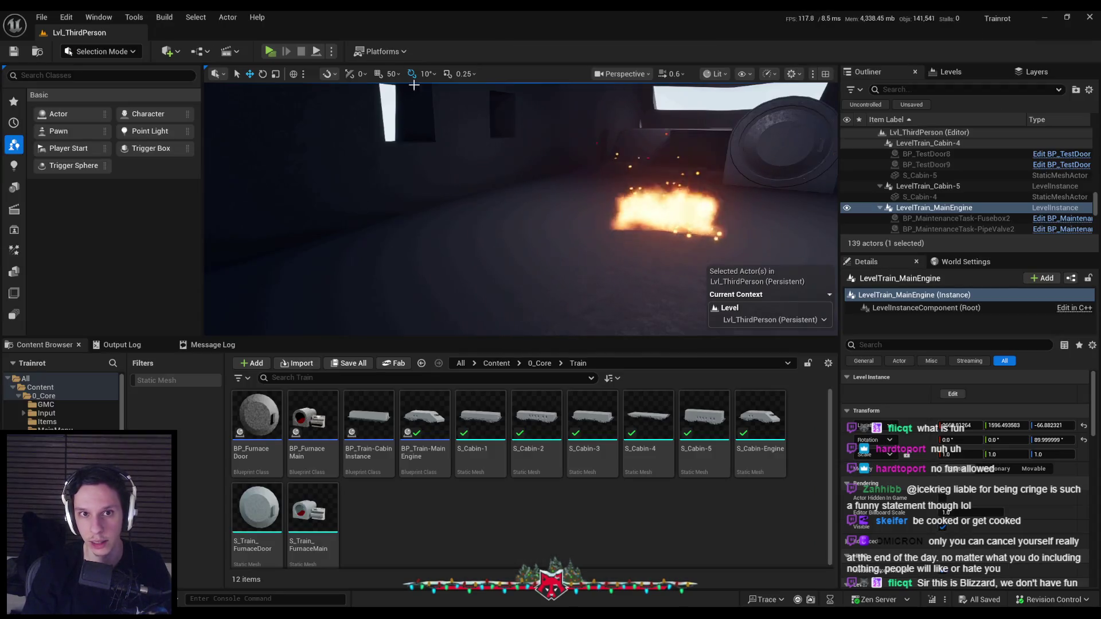
Run a server-plus-two-clients session, pick up and throw the extinguisher, then return to its Blueprint.
left_click(270, 51)
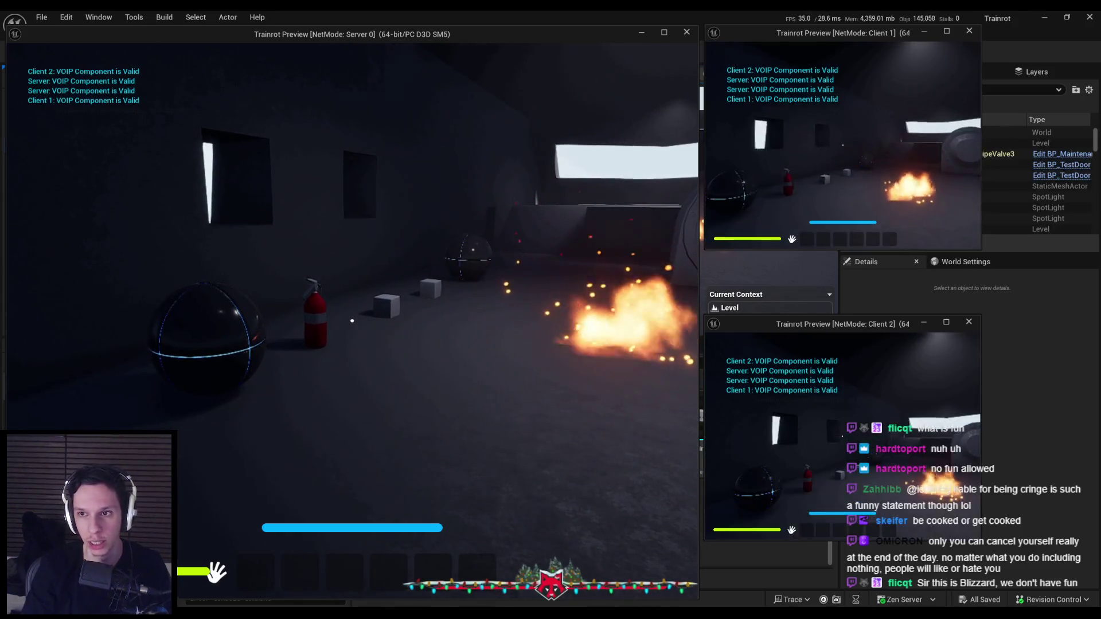
key("e")
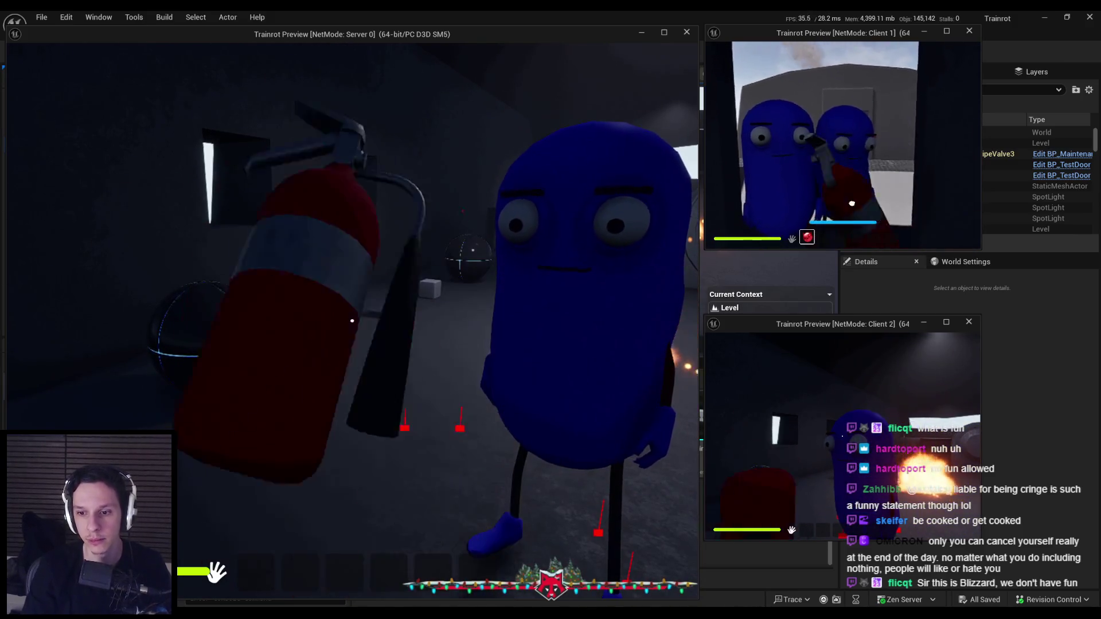
left_click(352, 320)
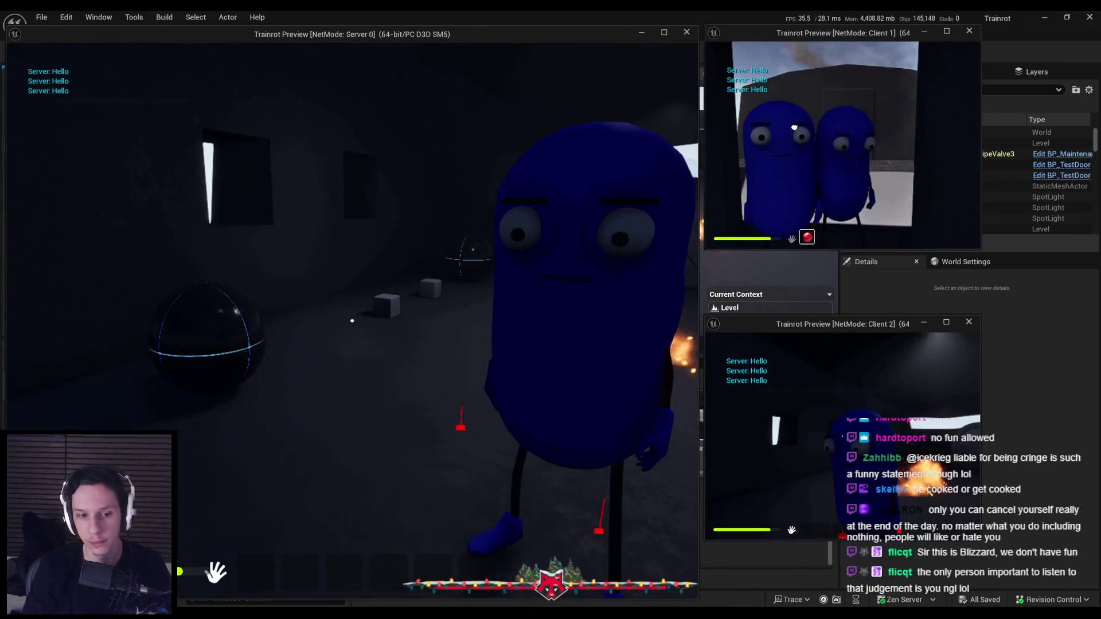
key("Escape")
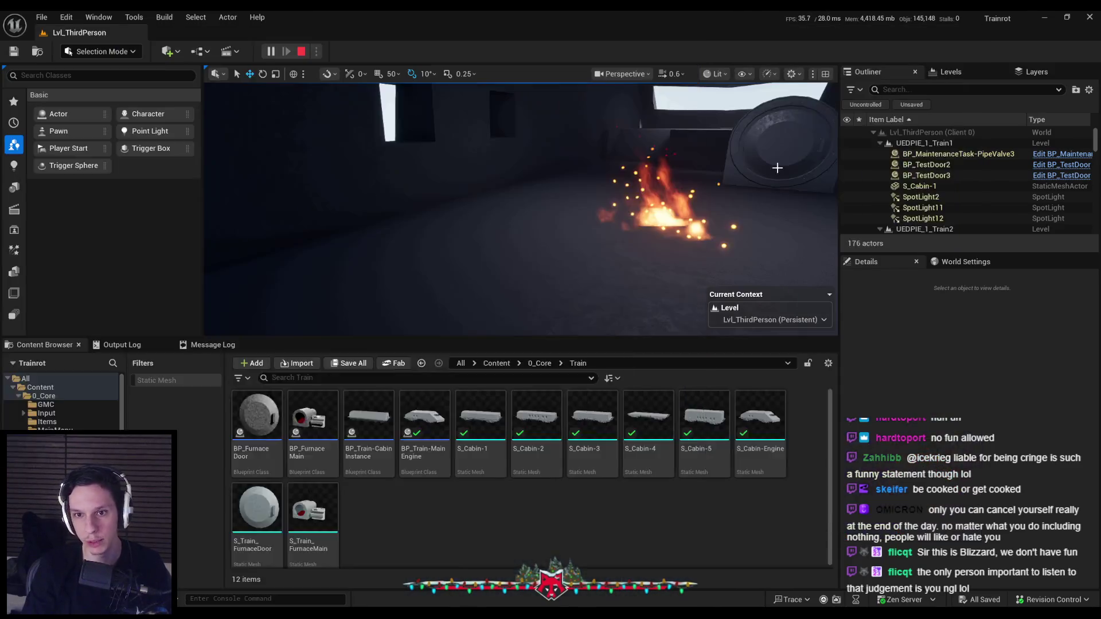
left_click(359, 587)
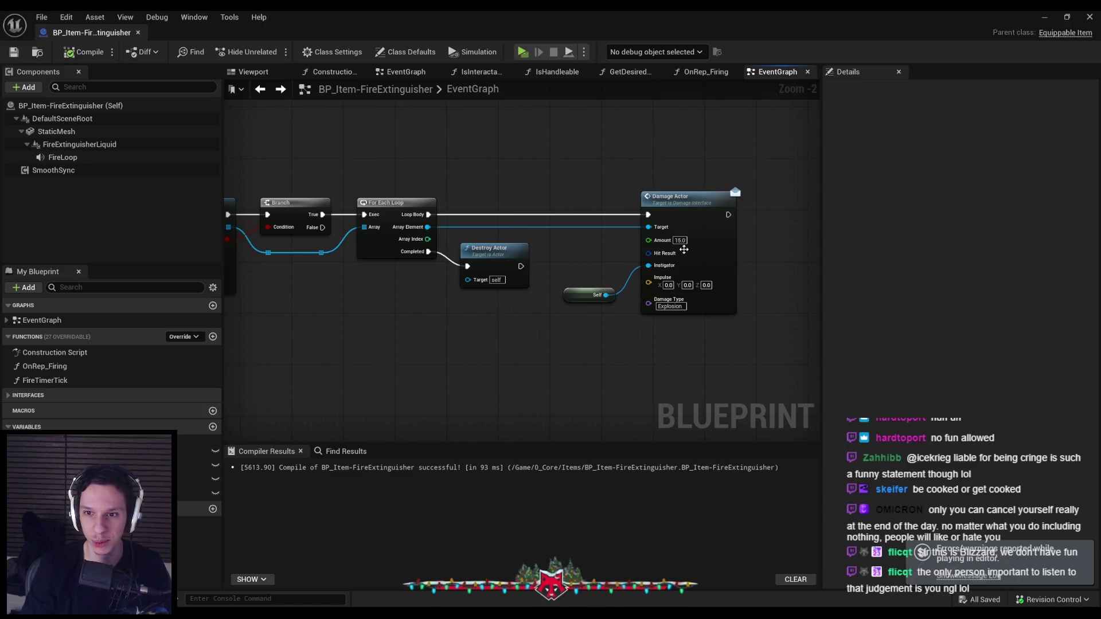
Navigate the EventGraph to the Event Tick, Branch, For Each Loop and Damage Actor nodes.
scroll(643, 299, "up", 1)
scroll(643, 299, "down", 5)
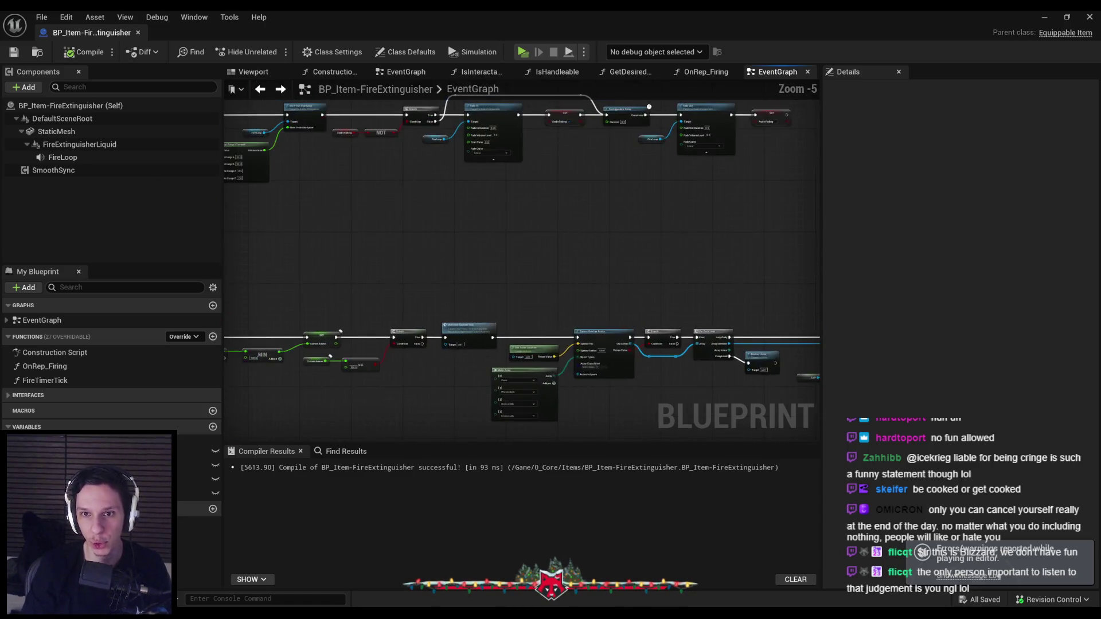
scroll(501, 161, "up", 2)
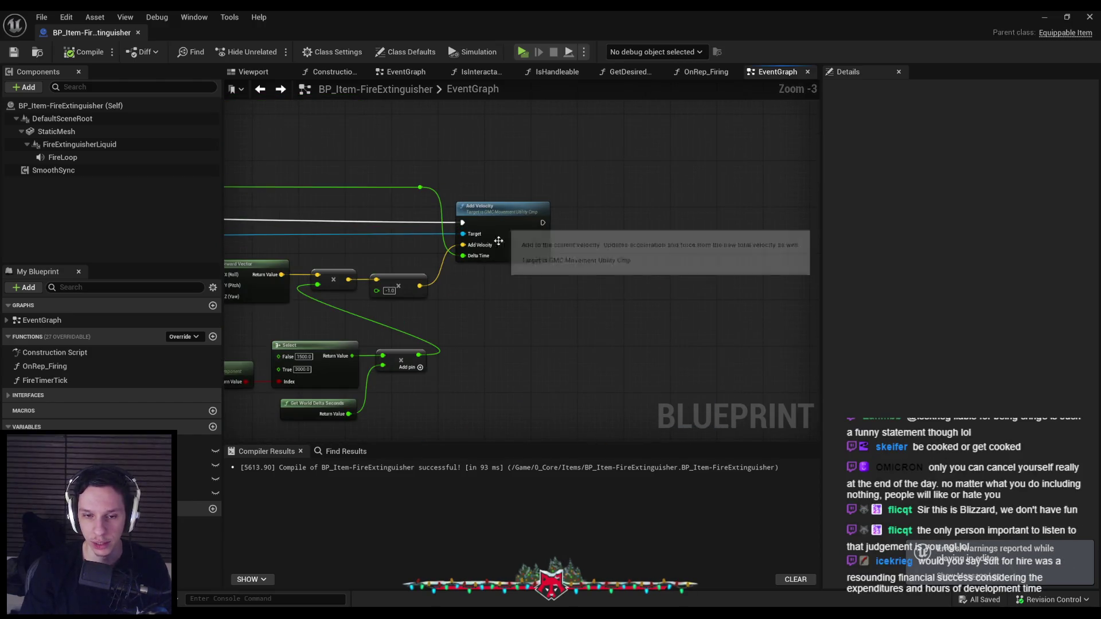
mouse_move(359, 320)
left_mouse_down()
mouse_move(516, 278)
mouse_move(703, 258)
mouse_move(515, 208)
left_mouse_up()
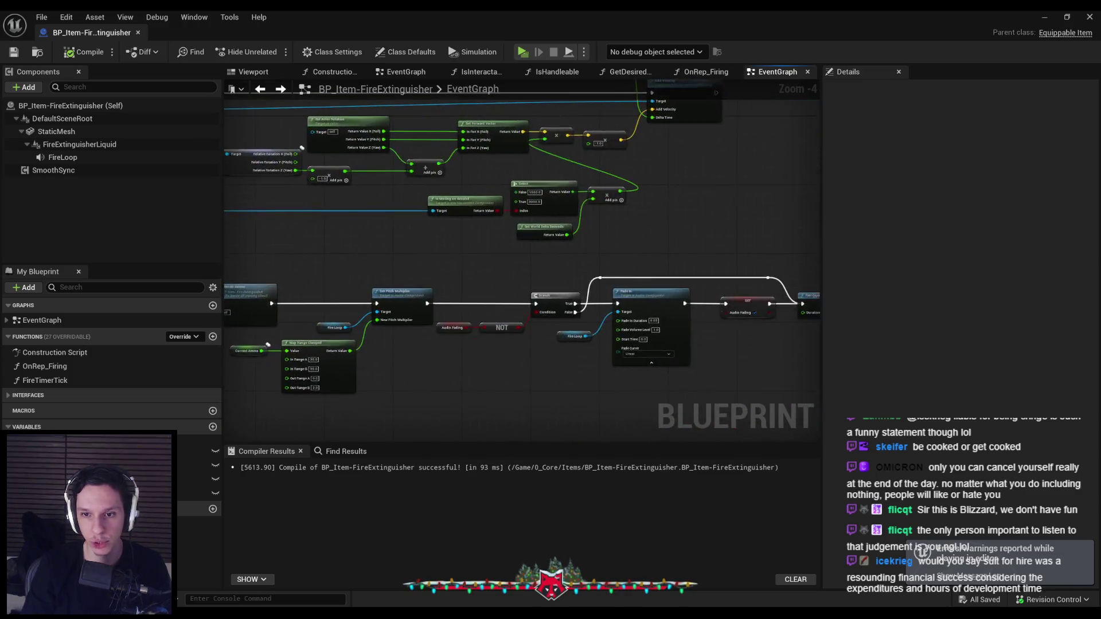
scroll(515, 207, "up", 2)
scroll(590, 234, "down", 4)
scroll(515, 290, "up", 5)
left_click_drag(515, 291, 498, 172)
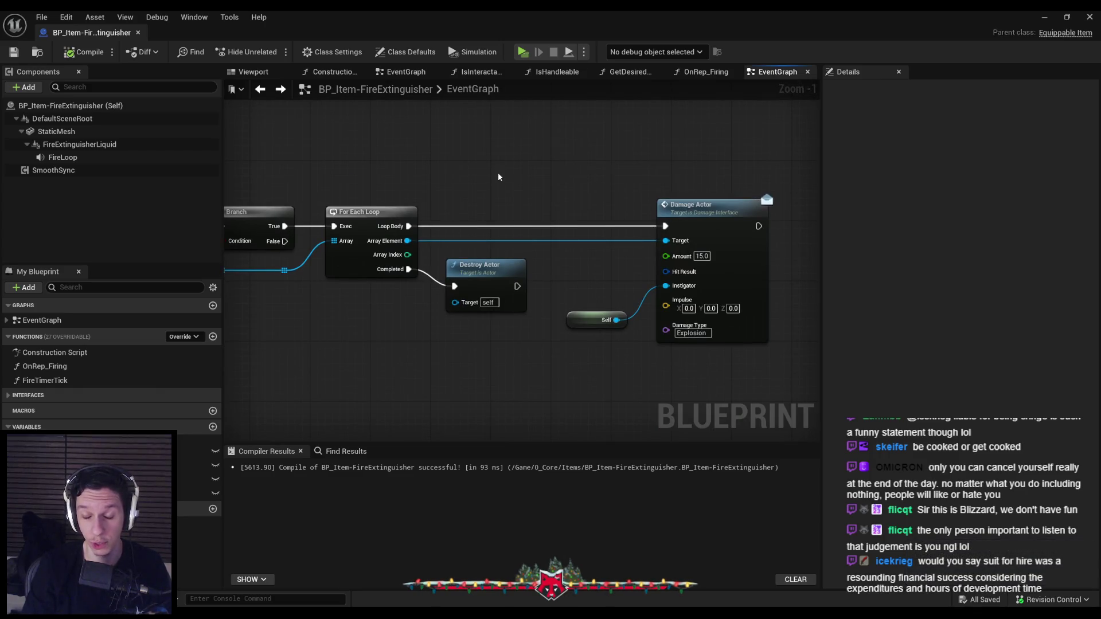
Pan past Sphere Overlap Actors, Multicast Explode Item and ServerReplenishAmmo to view the whole explosion chain.
scroll(497, 172, "down", 1)
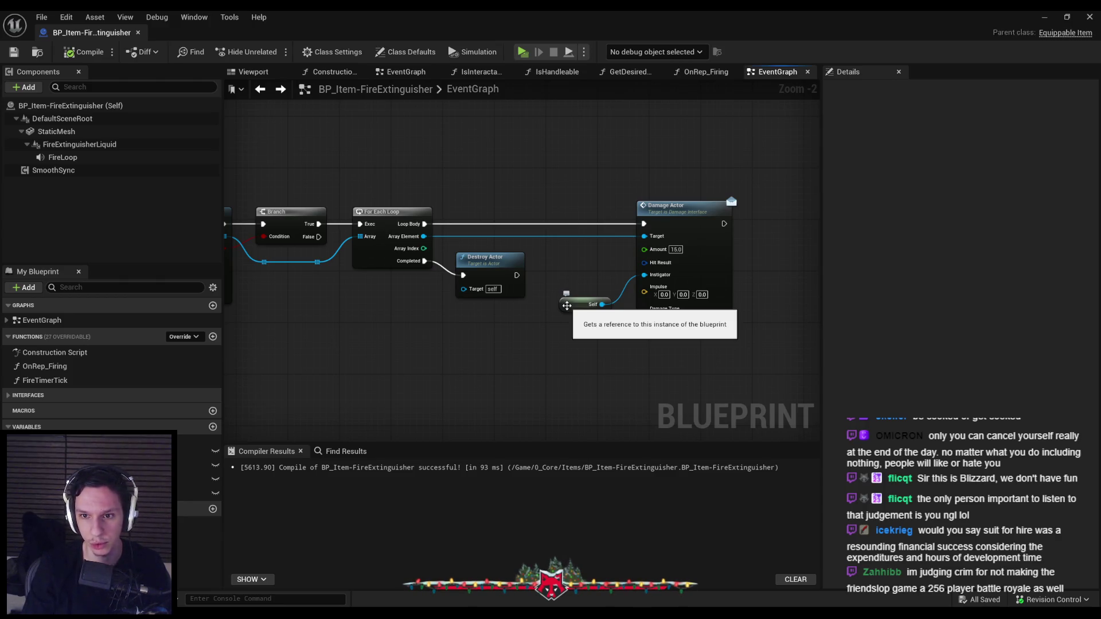
scroll(567, 306, "down", 1)
left_click_drag(456, 230, 714, 230)
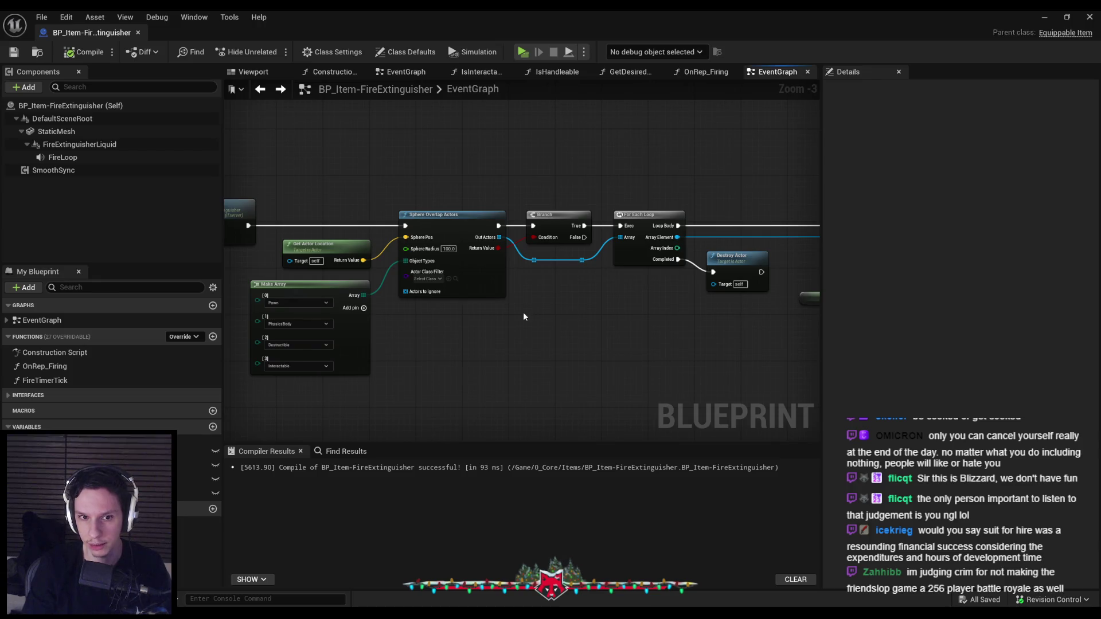
left_click_drag(523, 312, 848, 290)
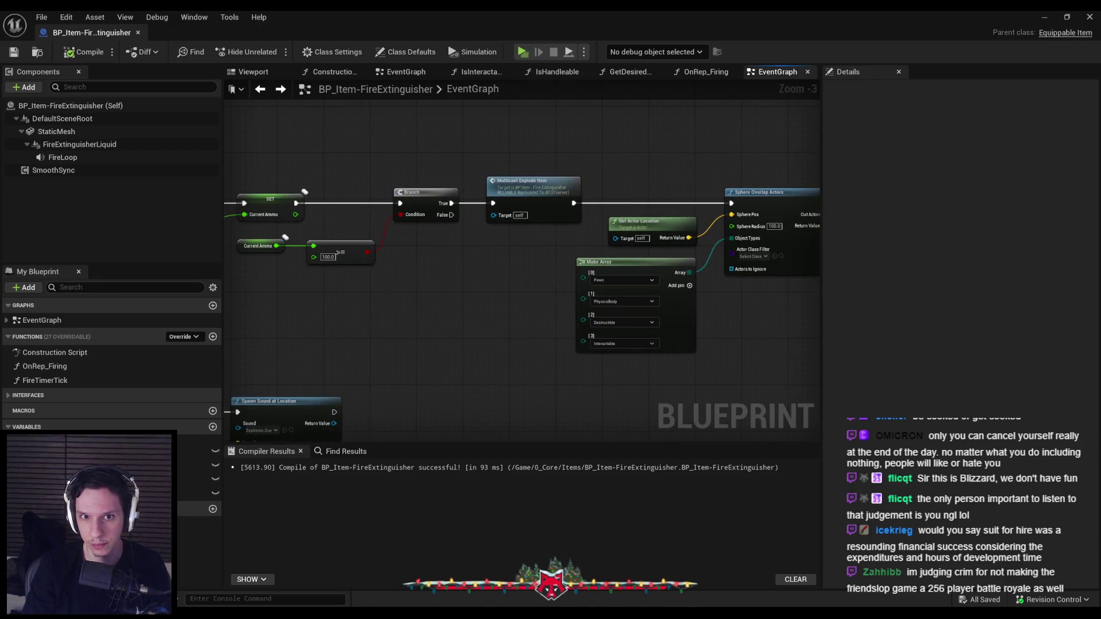
mouse_move(459, 316)
left_mouse_down()
mouse_move(755, 341)
mouse_move(381, 310)
left_mouse_up()
scroll(629, 311, "up", 1)
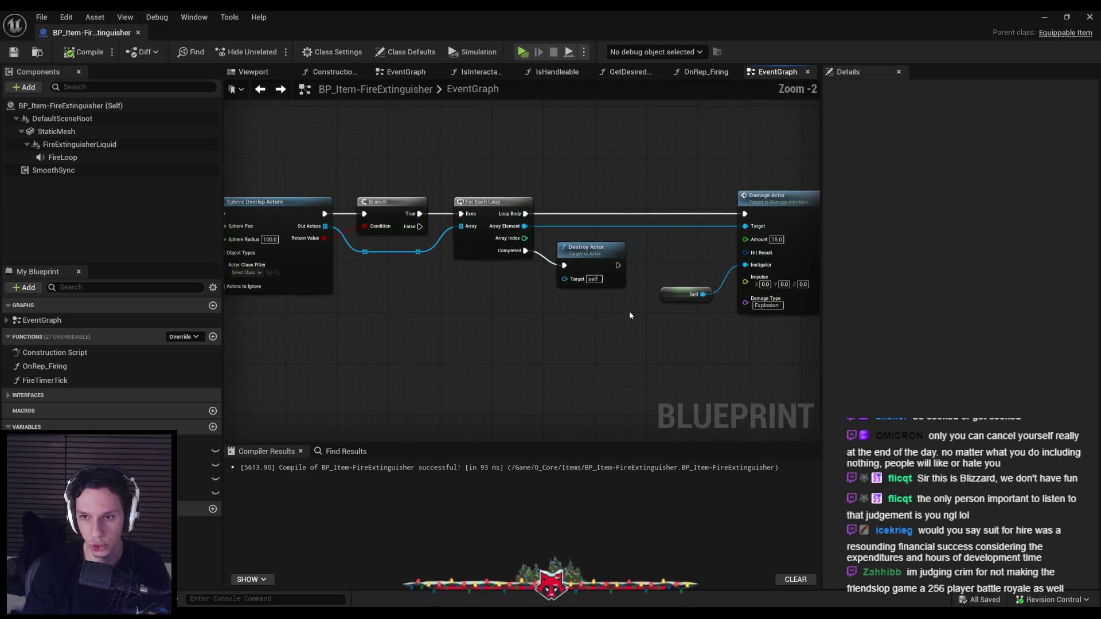
scroll(629, 316, "down", 1)
left_click_drag(630, 316, 519, 294)
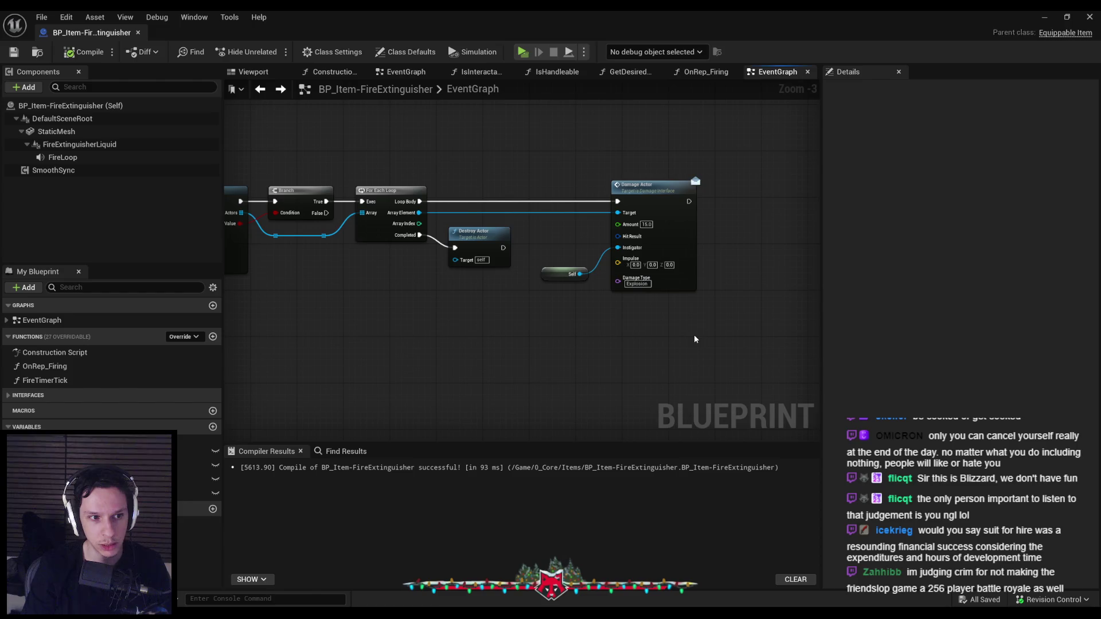
scroll(694, 339, "up", 2)
type("5000")
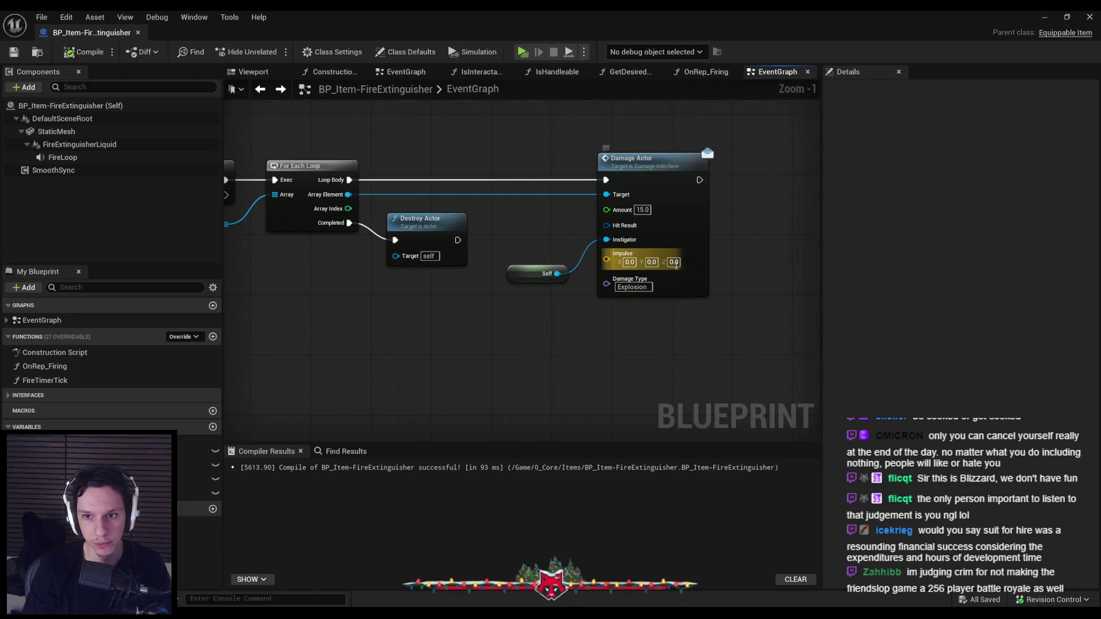
Play a server-plus-two-clients session, pick up the extinguisher and hold it near the characters.
left_click(1045, 16)
left_click(267, 53)
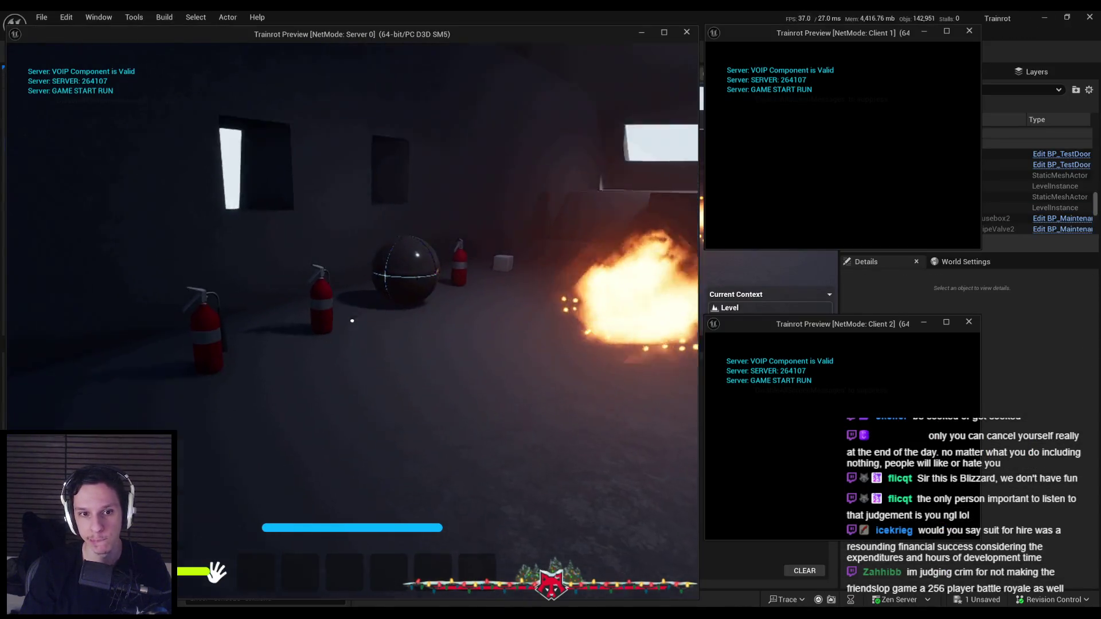
left_click(351, 320)
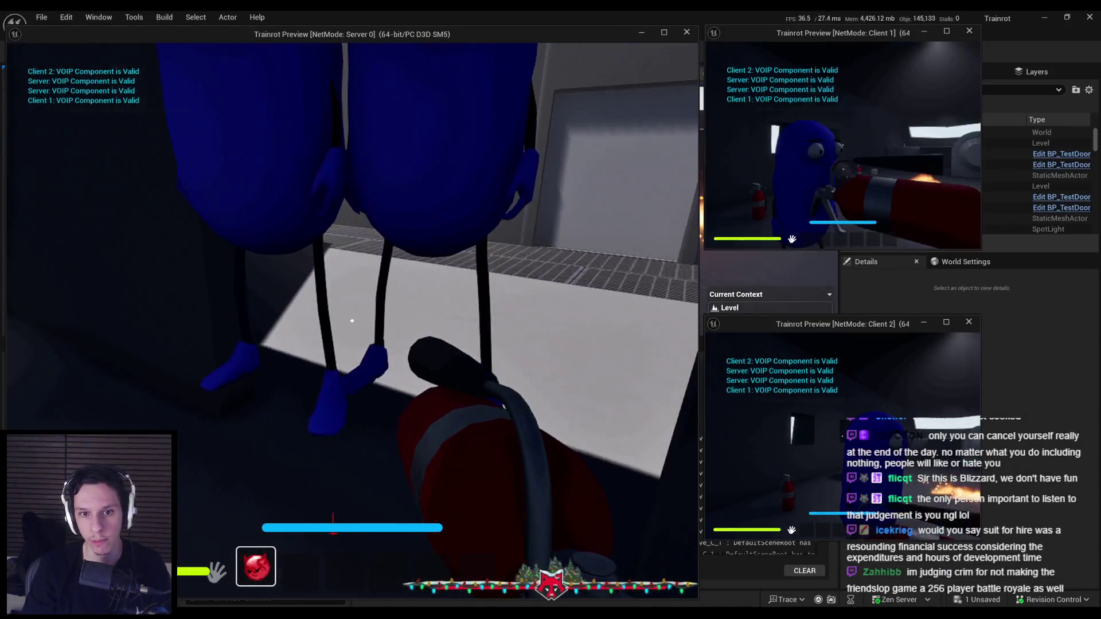
mouse_move(352, 320)
left_mouse_down()
mouse_move(382, 364)
mouse_move(368, 332)
mouse_move(426, 311)
mouse_move(332, 319)
mouse_move(369, 322)
left_mouse_up()
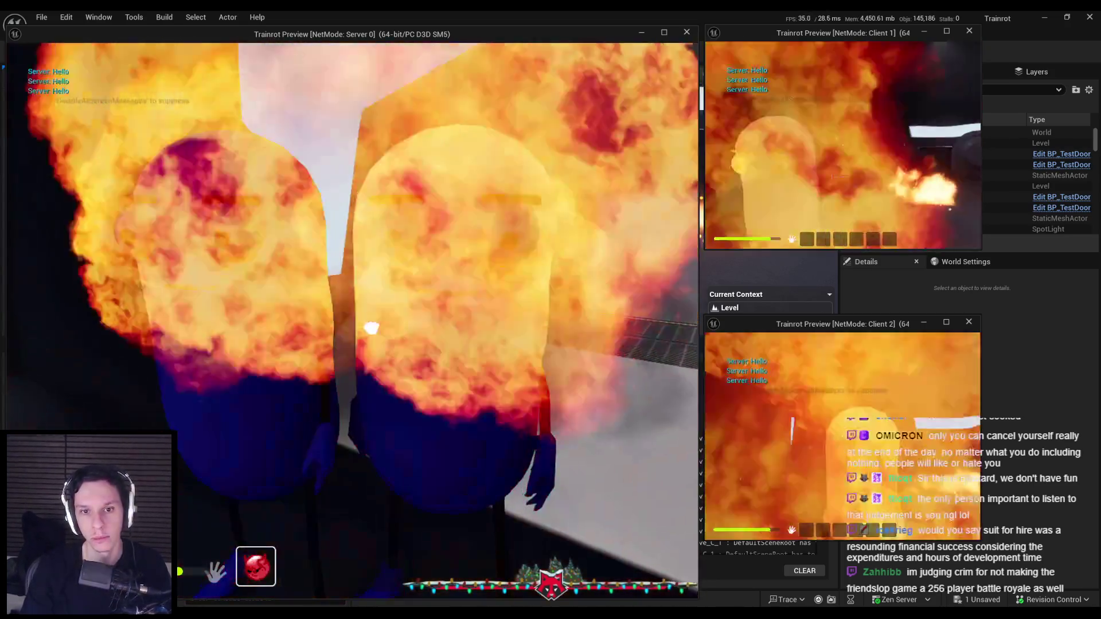
key("Escape")
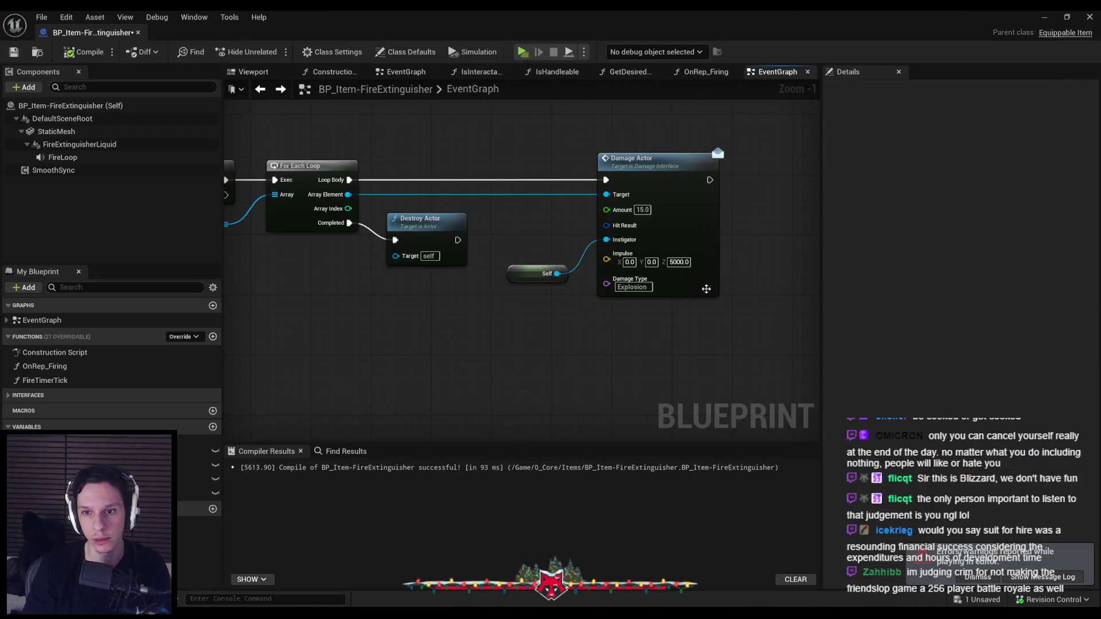
Set the Damage Actor Impulse Z back to 0.
left_click(679, 262)
type("0")
key("Return")
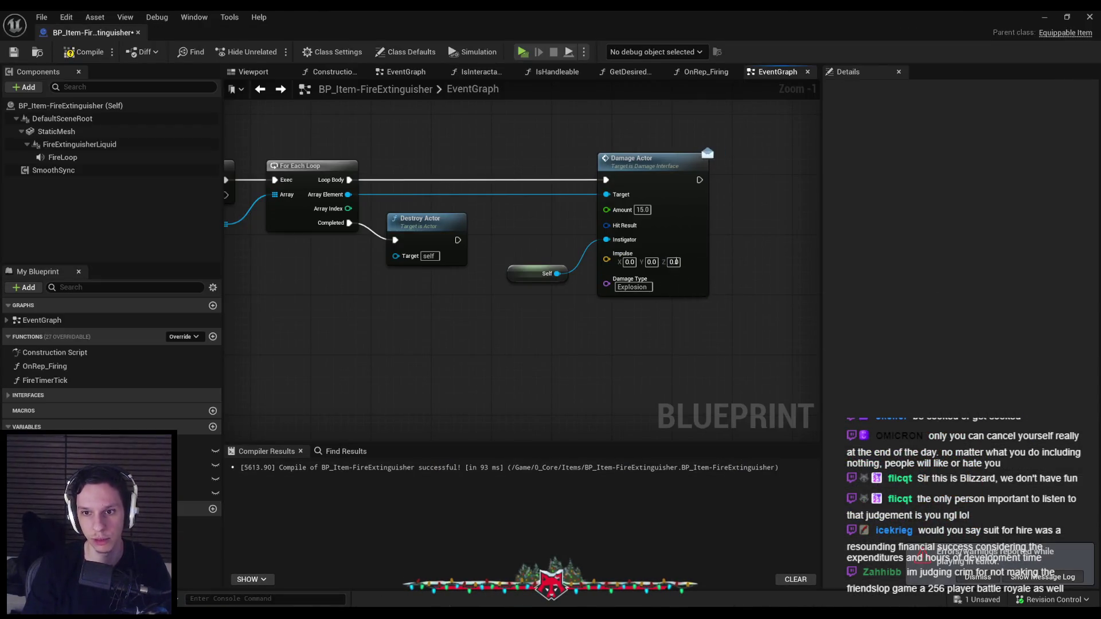
Compile and save the blueprint, then bring the Sphere Overlap Actors node into view.
left_click(83, 52)
left_click(15, 52)
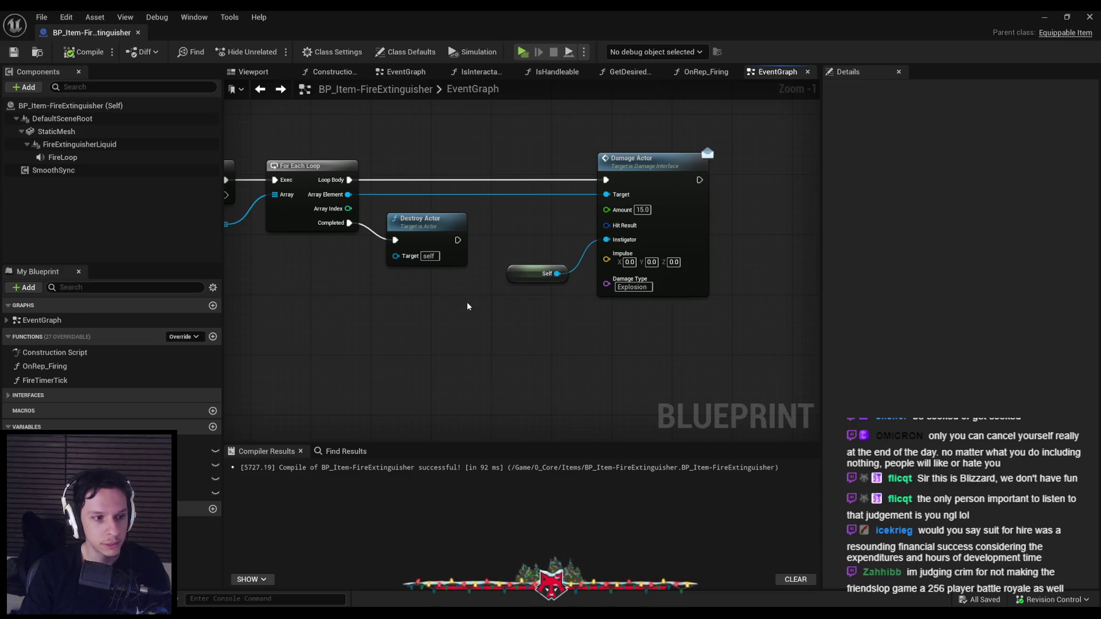
scroll(467, 306, "down", 2)
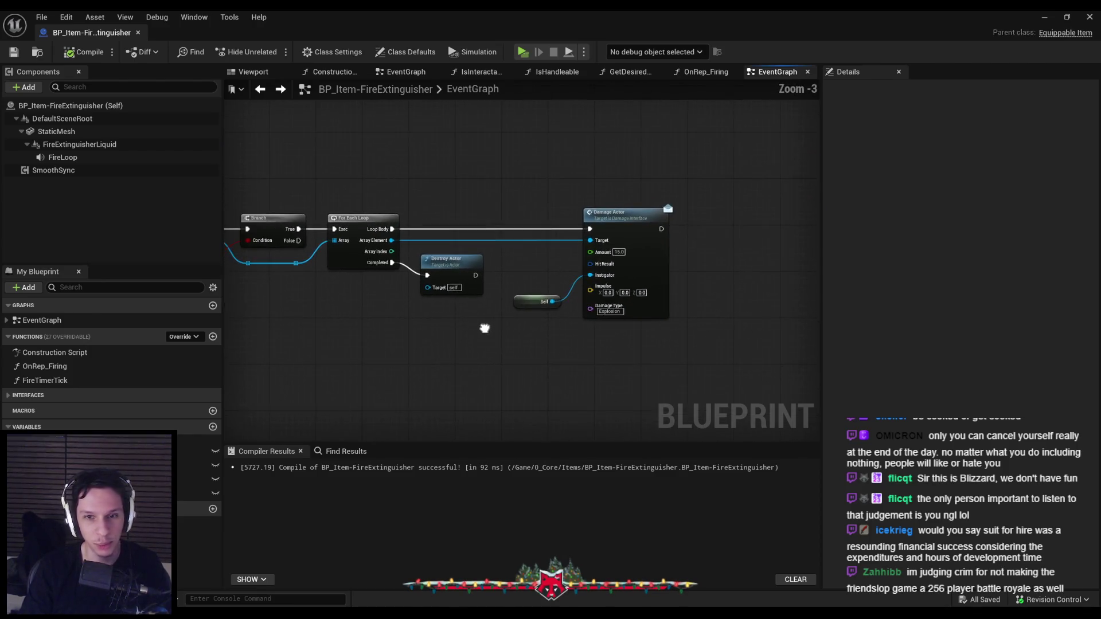
left_click_drag(485, 328, 472, 320)
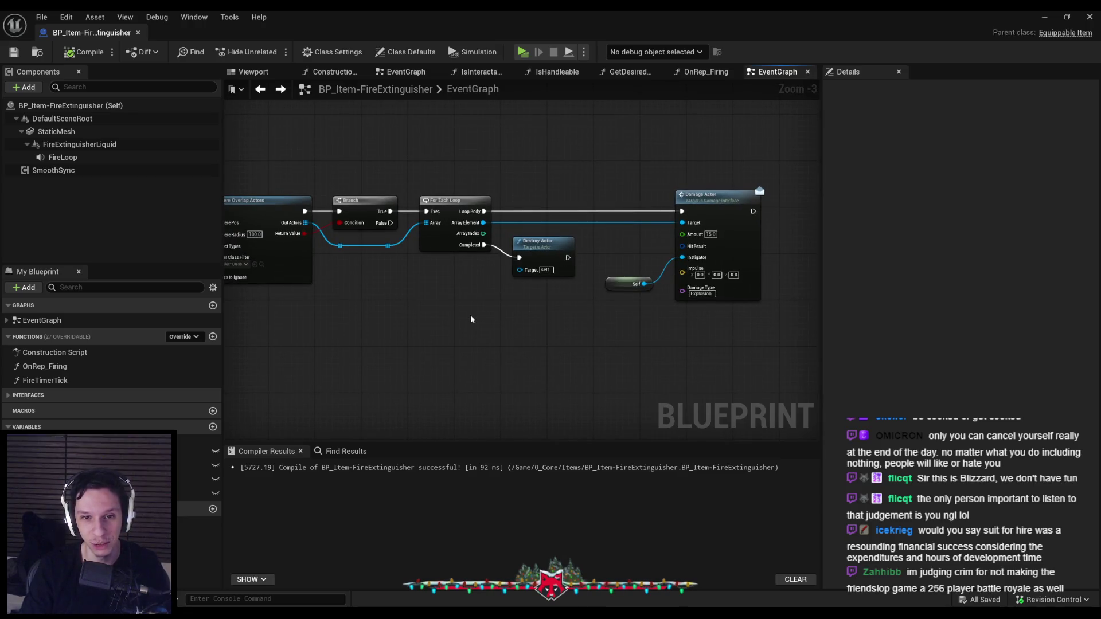
Select then deselect the two reroute nodes on the array wire, and compile and save again.
left_click_drag(389, 261, 330, 238)
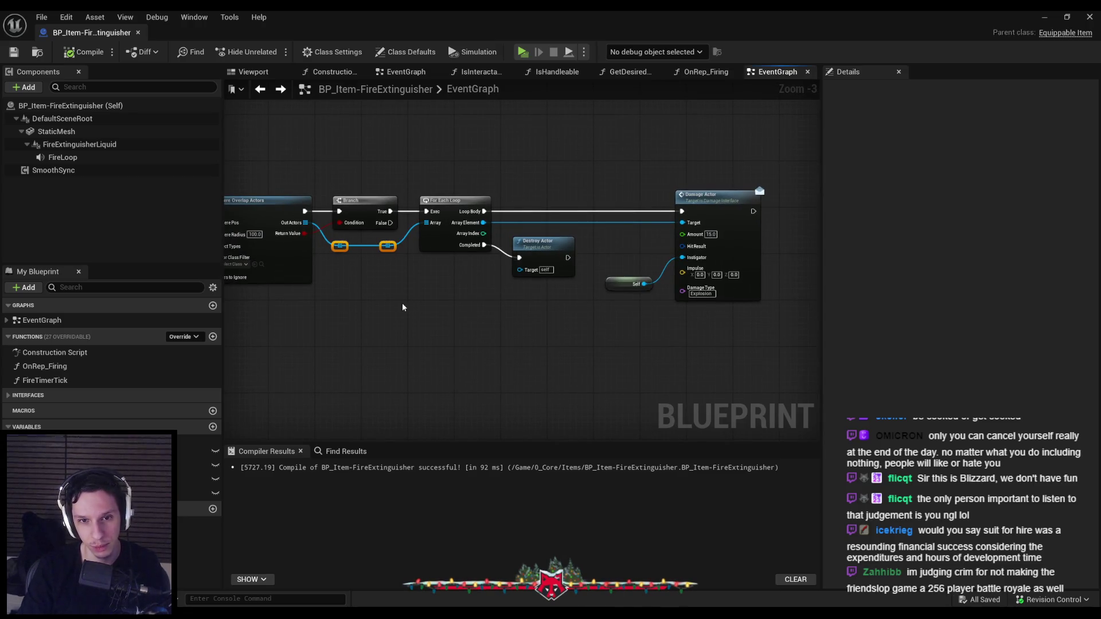
left_click(418, 319)
left_click(13, 51)
left_click(83, 51)
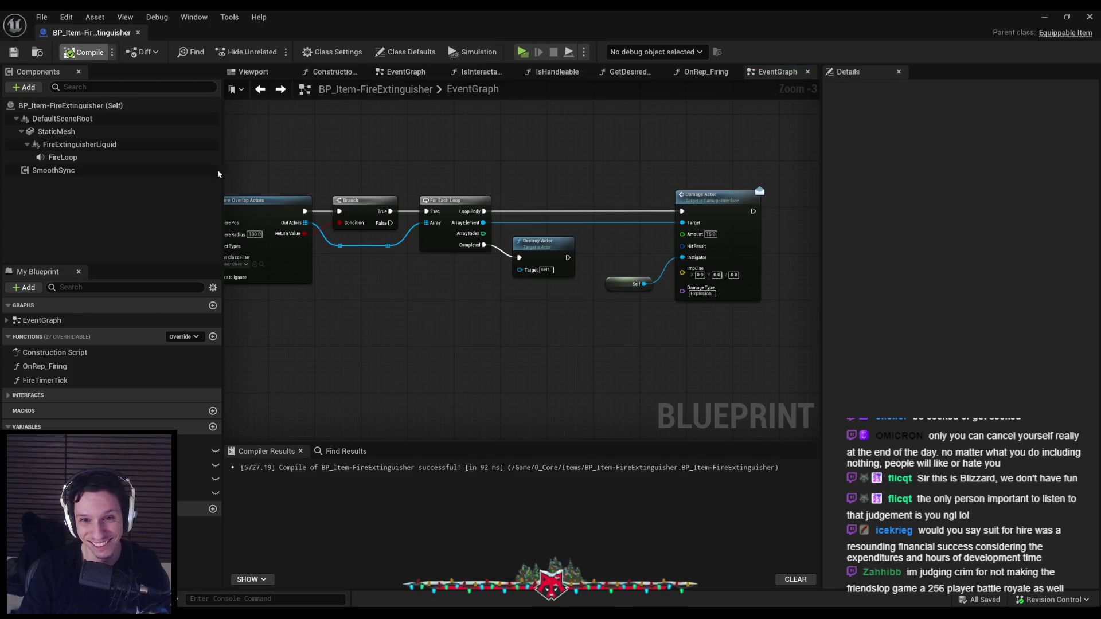
scroll(542, 312, "up", 3)
scroll(541, 312, "down", 2)
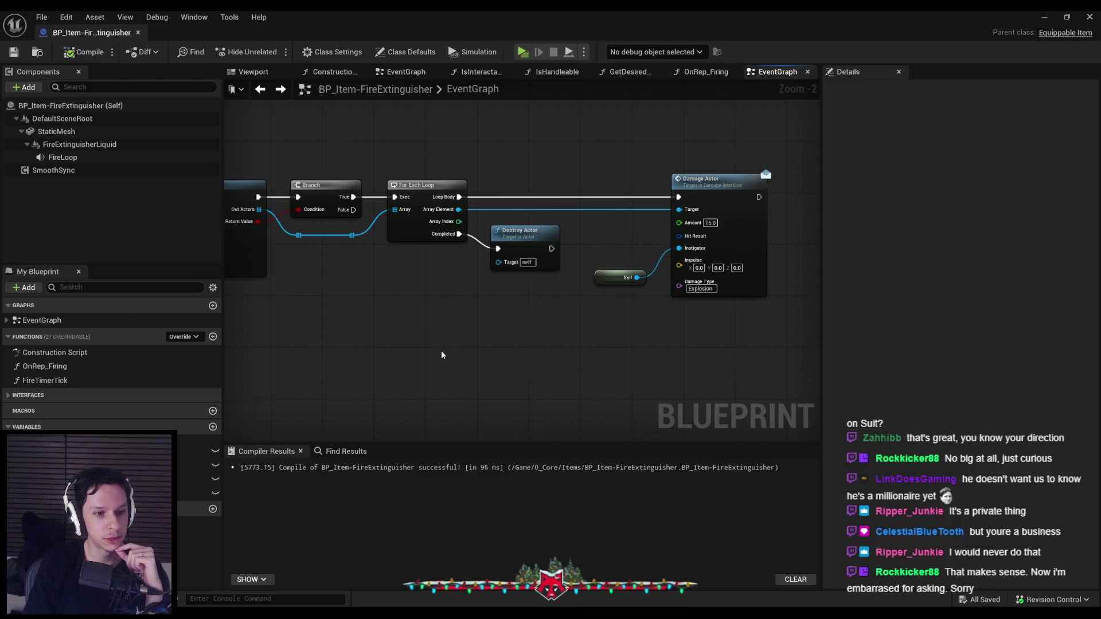
left_click_drag(525, 330, 464, 370)
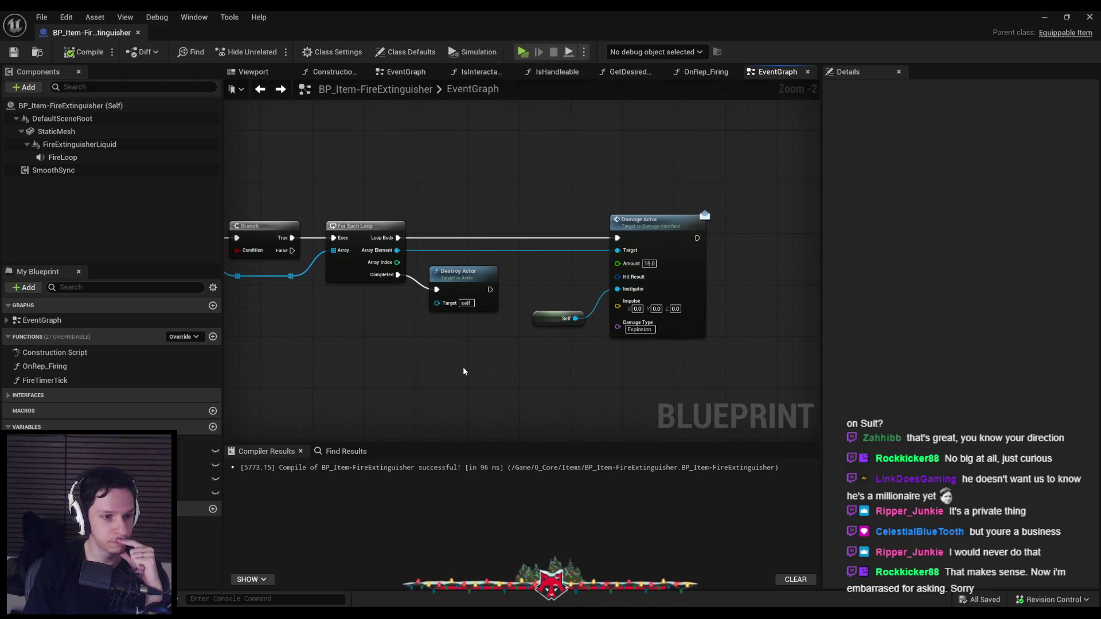
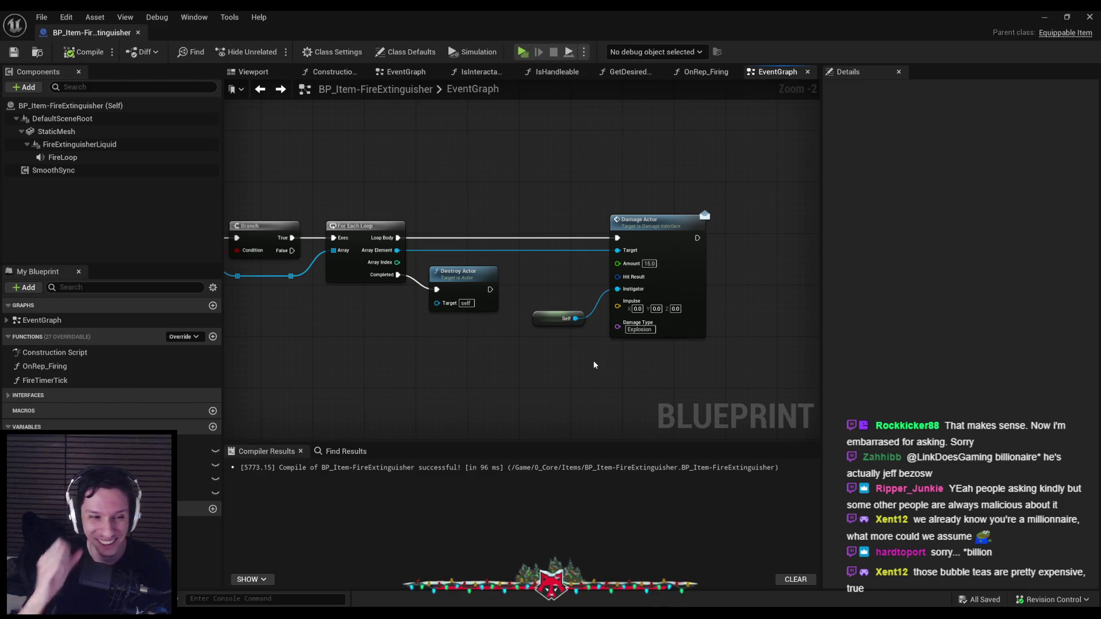
Open the YouTube Short linked in the chat in the browser.
scroll(569, 347, "up", 1)
scroll(579, 347, "down", 1)
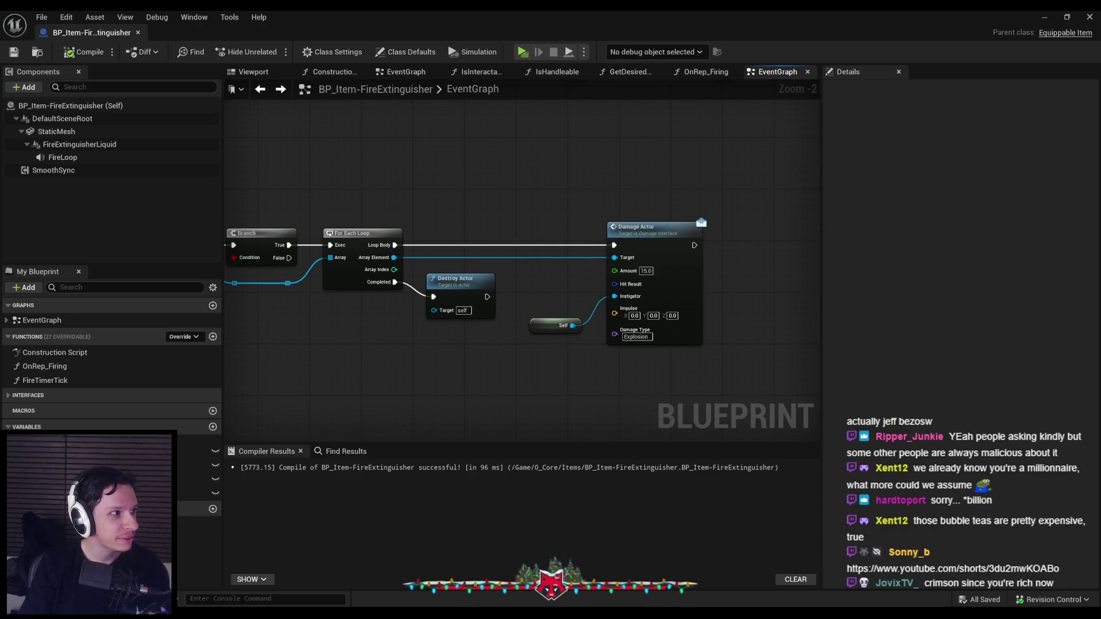
double_click(531, 181)
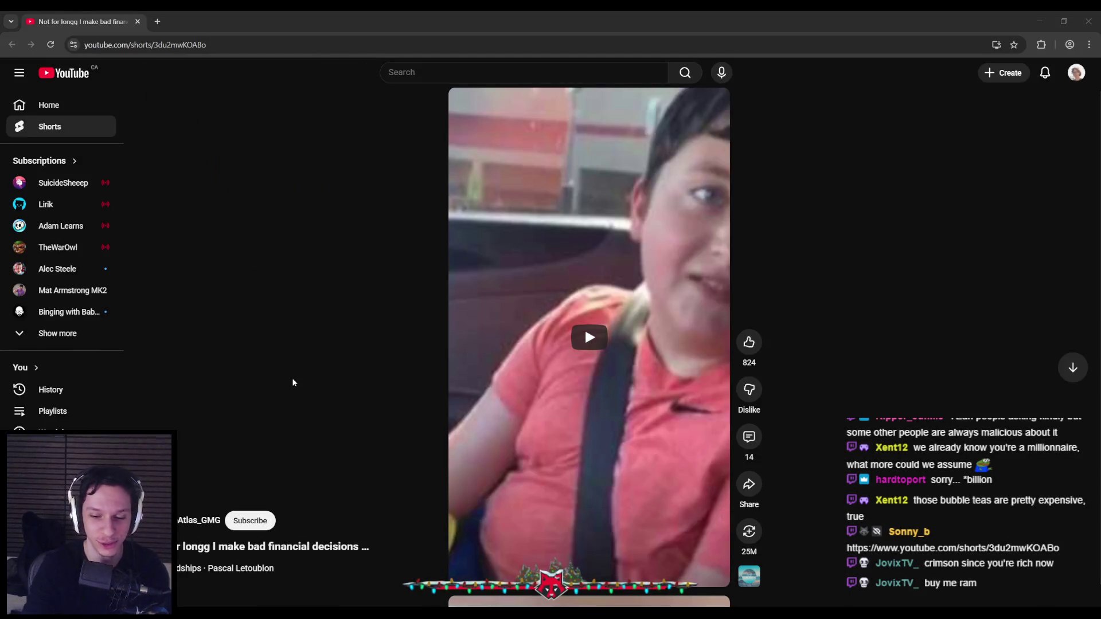
Play the shared Short, then switch back to the Unreal Editor.
left_click(586, 335)
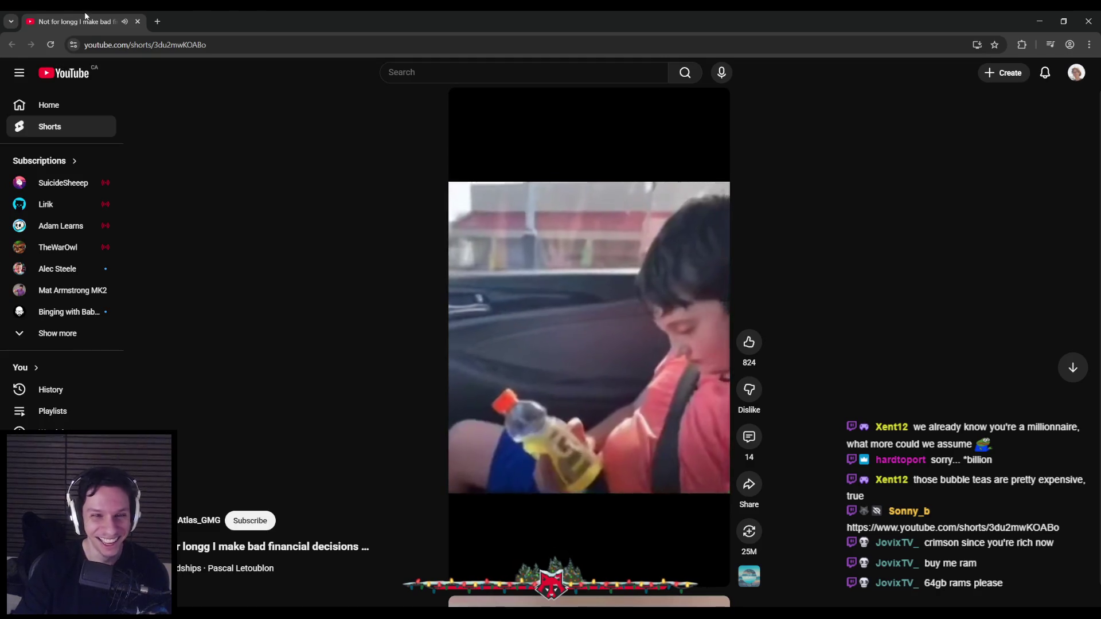
key("alt+Tab")
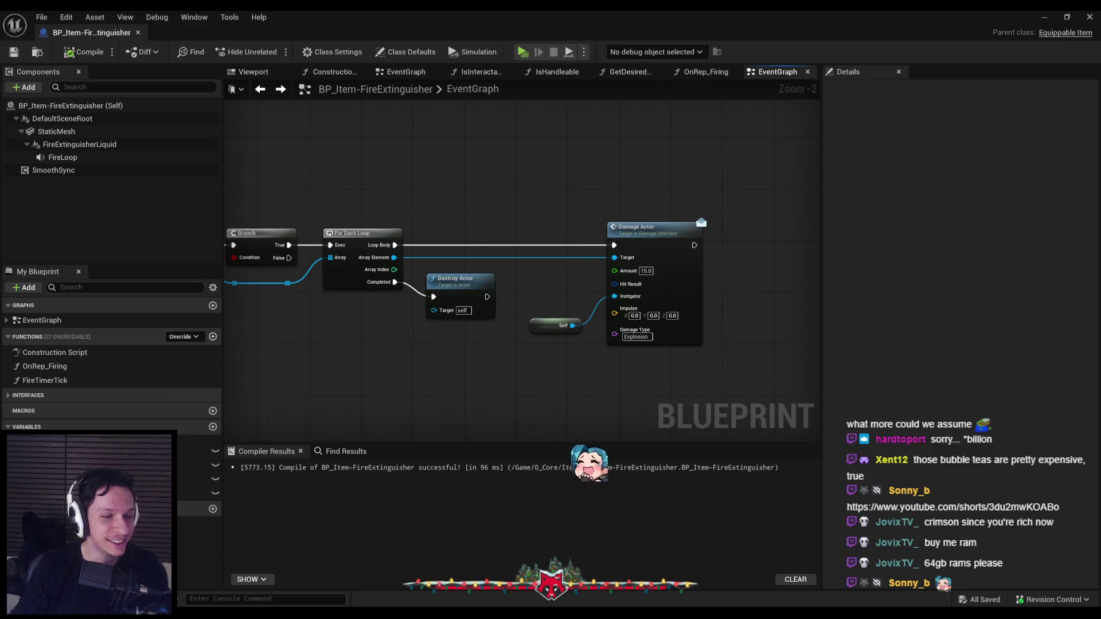
scroll(405, 336, "down", 2)
left_click_drag(408, 320, 511, 265)
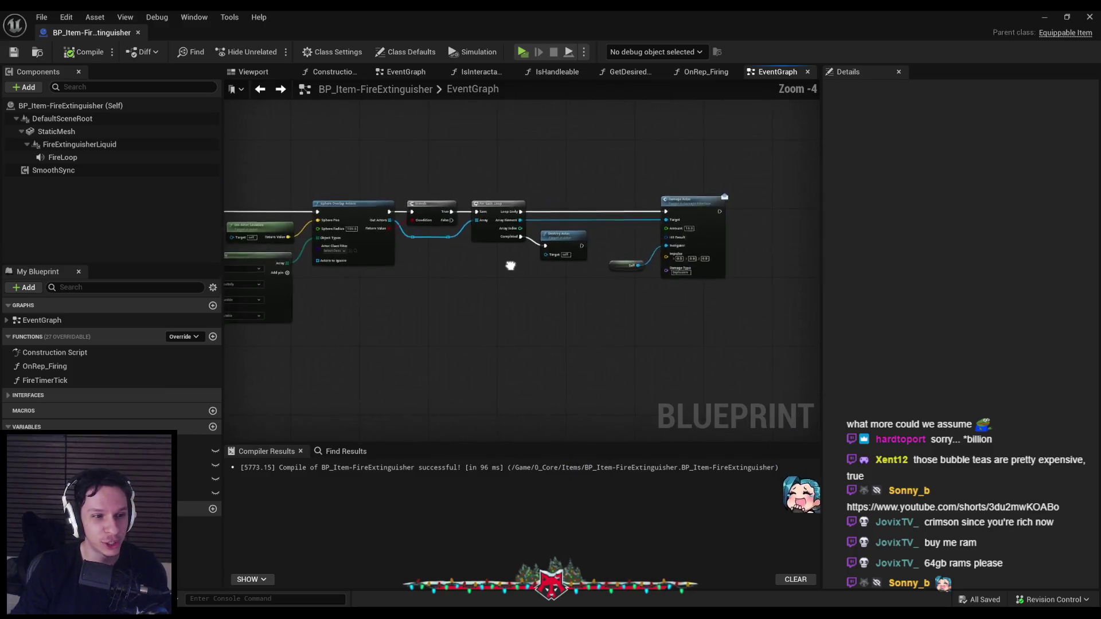
scroll(505, 241, "up", 4)
scroll(482, 264, "down", 4)
scroll(445, 308, "up", 5)
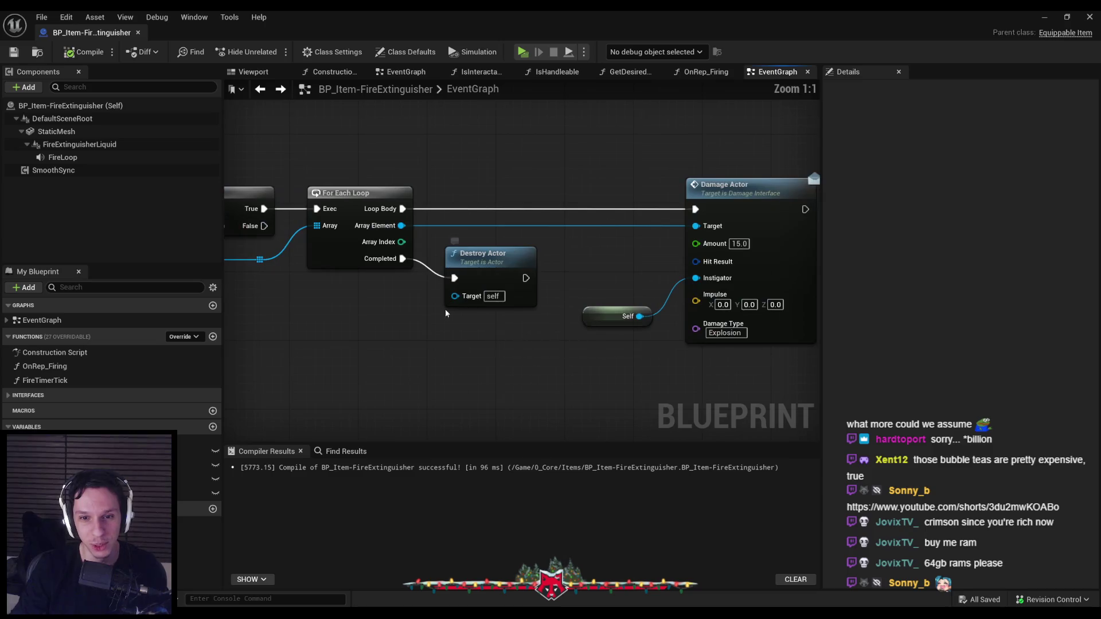
scroll(591, 308, "down", 3)
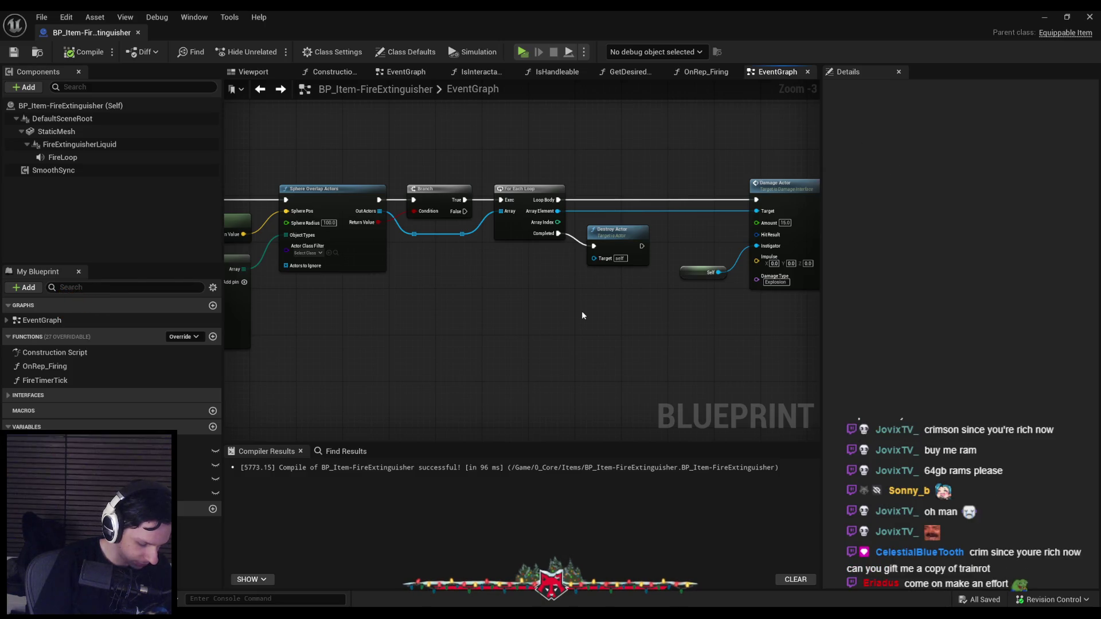
mouse_move(582, 315)
left_mouse_down()
mouse_move(621, 341)
mouse_move(559, 297)
left_mouse_up()
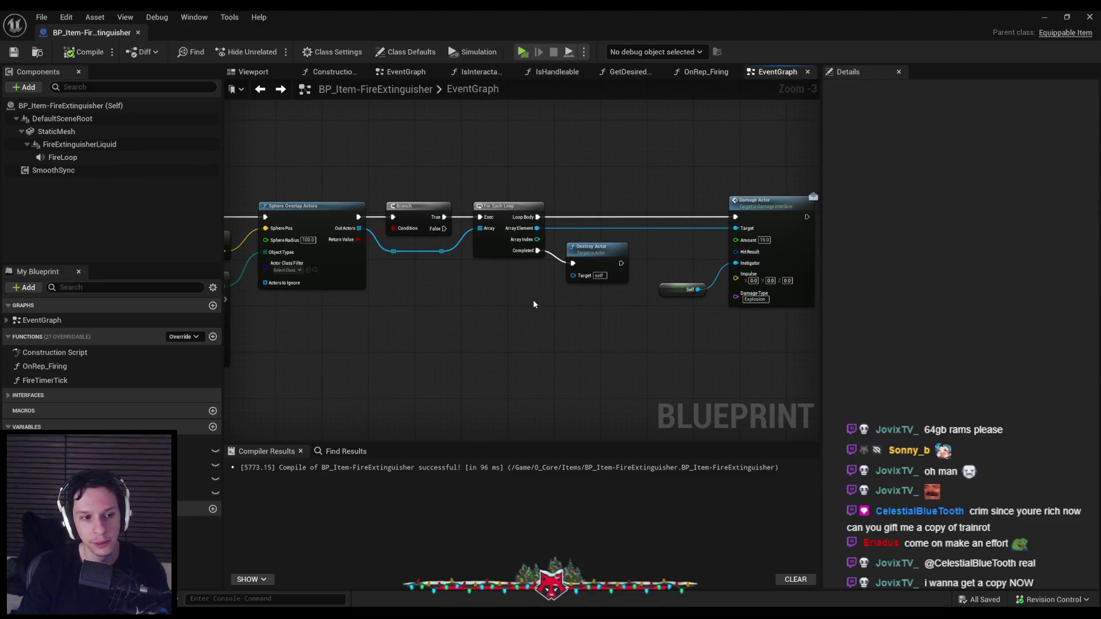
left_click_drag(443, 299, 567, 274)
scroll(568, 274, "down", 1)
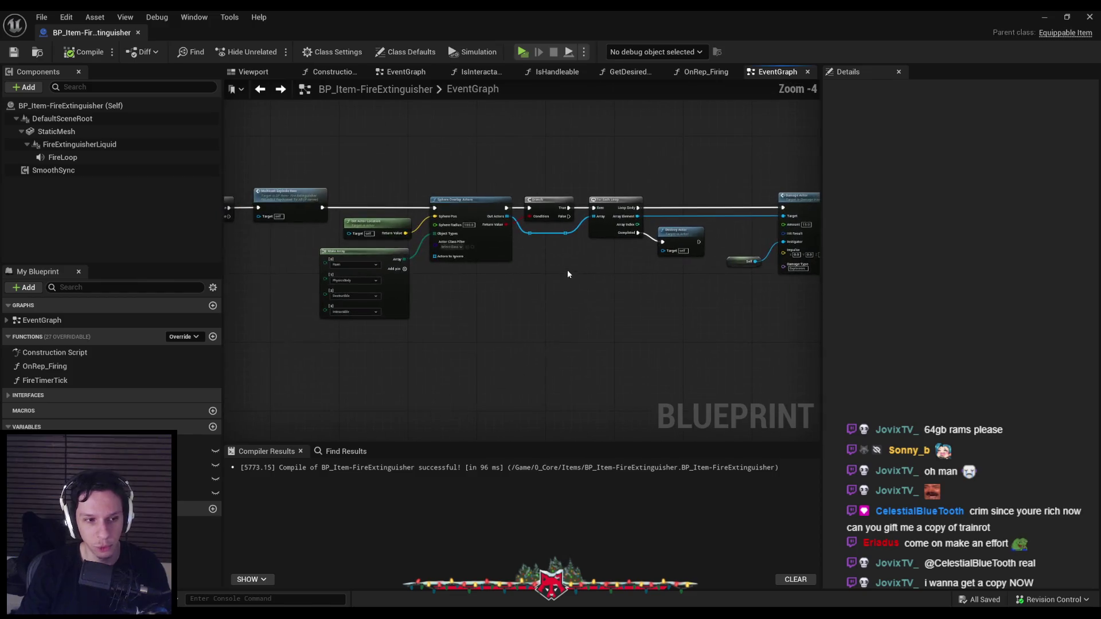
scroll(344, 261, "up", 2)
scroll(258, 269, "down", 2)
mouse_move(258, 269)
left_mouse_down()
mouse_move(631, 316)
mouse_move(467, 307)
mouse_move(762, 307)
left_mouse_up()
scroll(569, 280, "up", 2)
left_click_drag(570, 280, 417, 280)
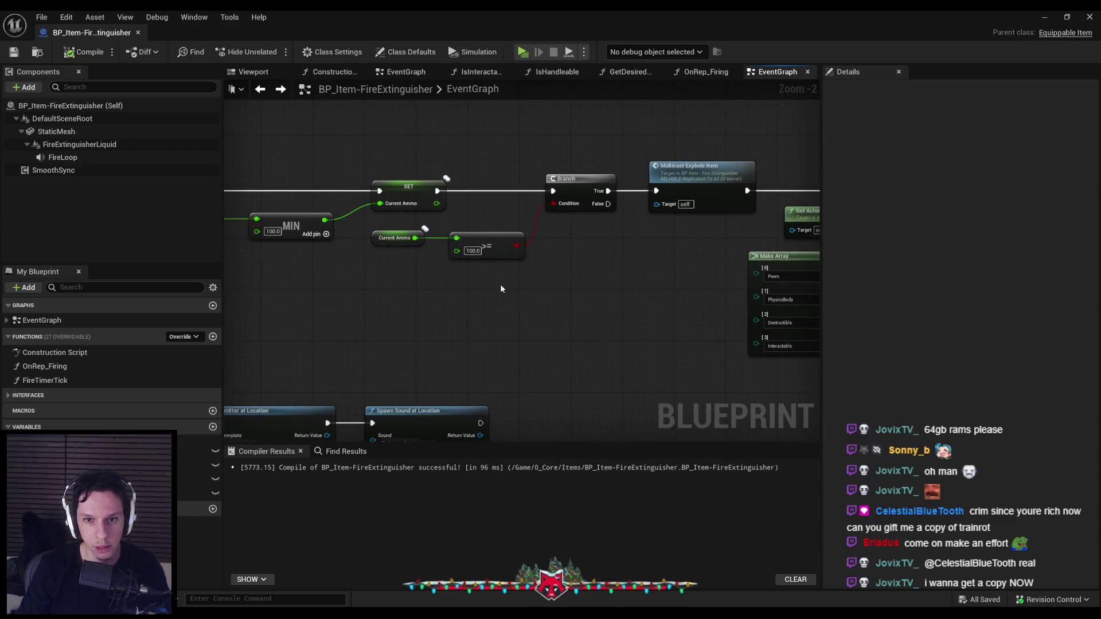
scroll(501, 284, "down", 4)
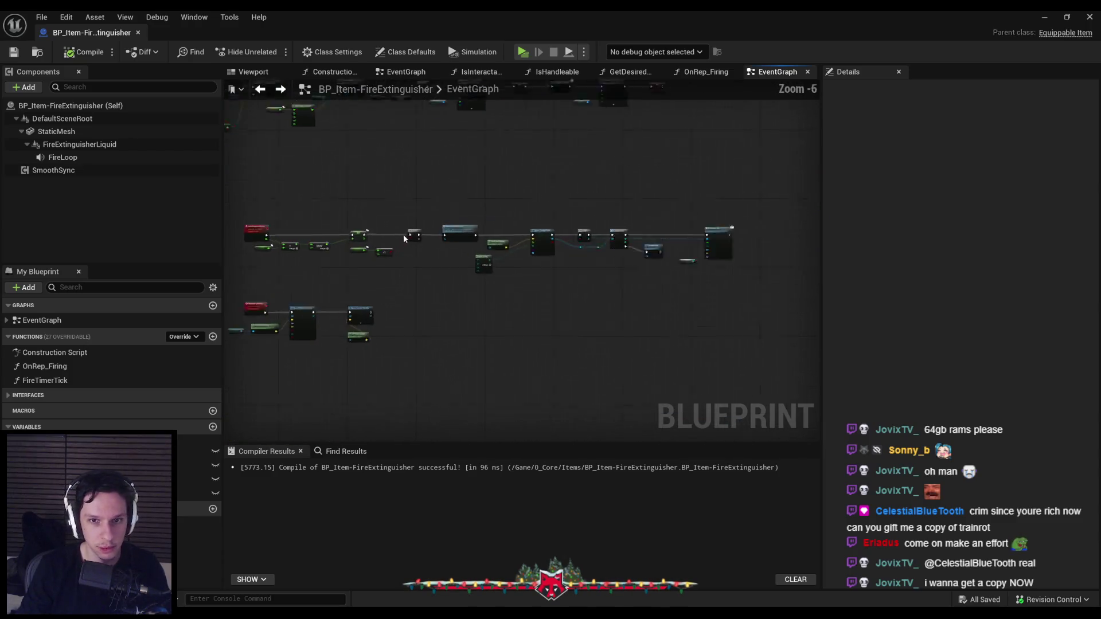
scroll(404, 234, "up", 2)
mouse_move(374, 208)
left_mouse_down()
mouse_move(807, 314)
mouse_move(784, 347)
mouse_move(858, 325)
left_mouse_up()
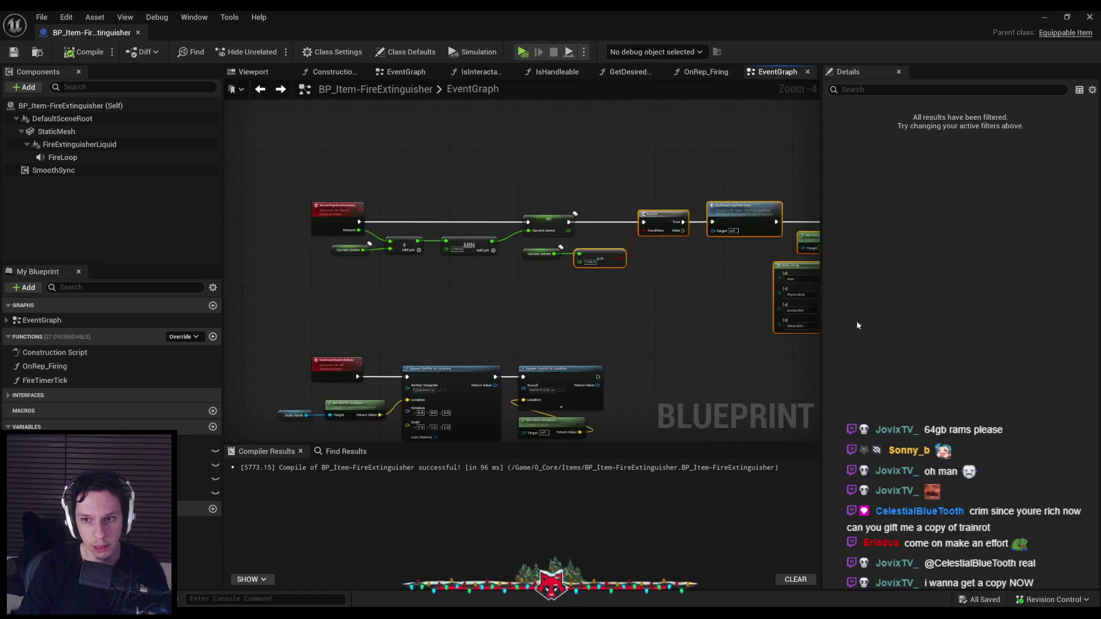
Deselect the ammo nodes and compile and save the fire extinguisher blueprint.
scroll(612, 287, "up", 1)
left_click(539, 300)
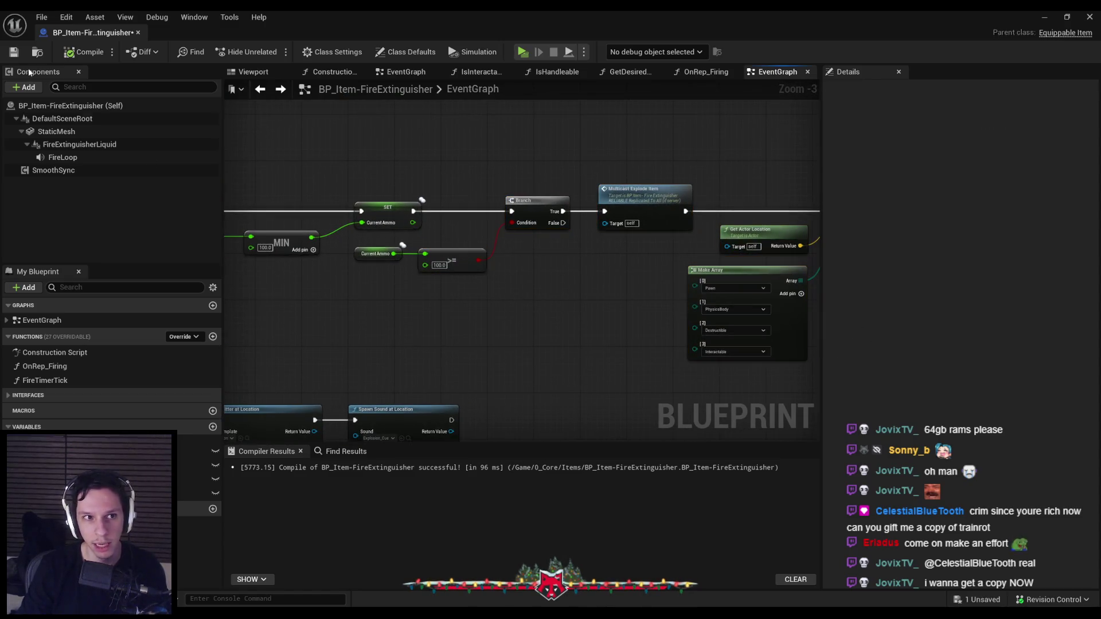
left_click(83, 51)
scroll(429, 309, "down", 3)
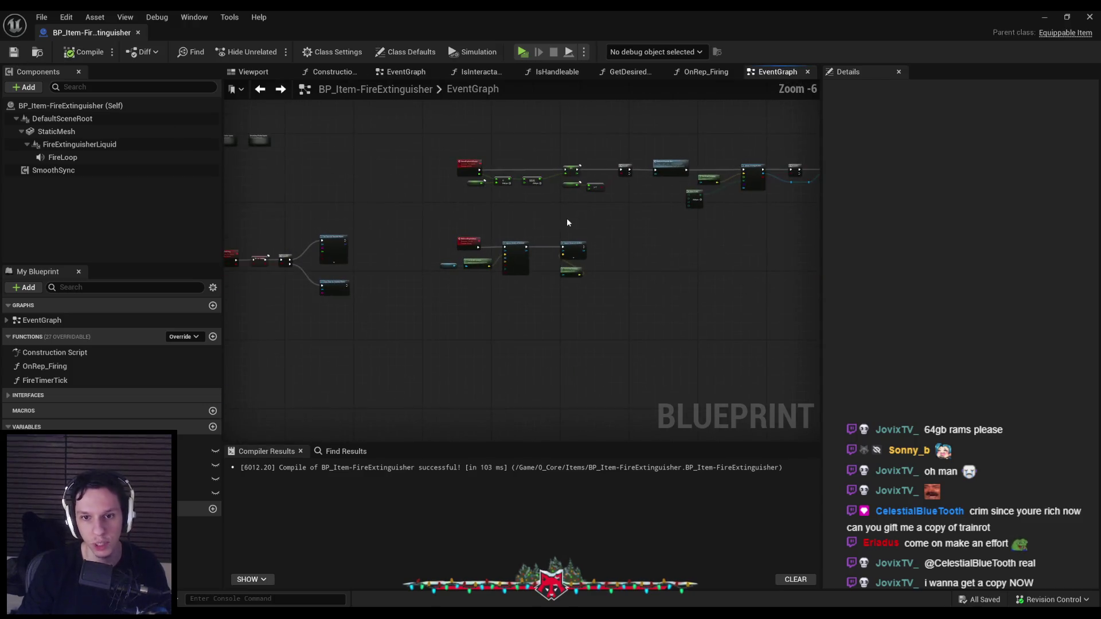
scroll(516, 212, "up", 2)
Select the lower MulticastExplodeItem node group and nudge it up toward the ammo nodes.
left_click_drag(366, 271, 707, 404)
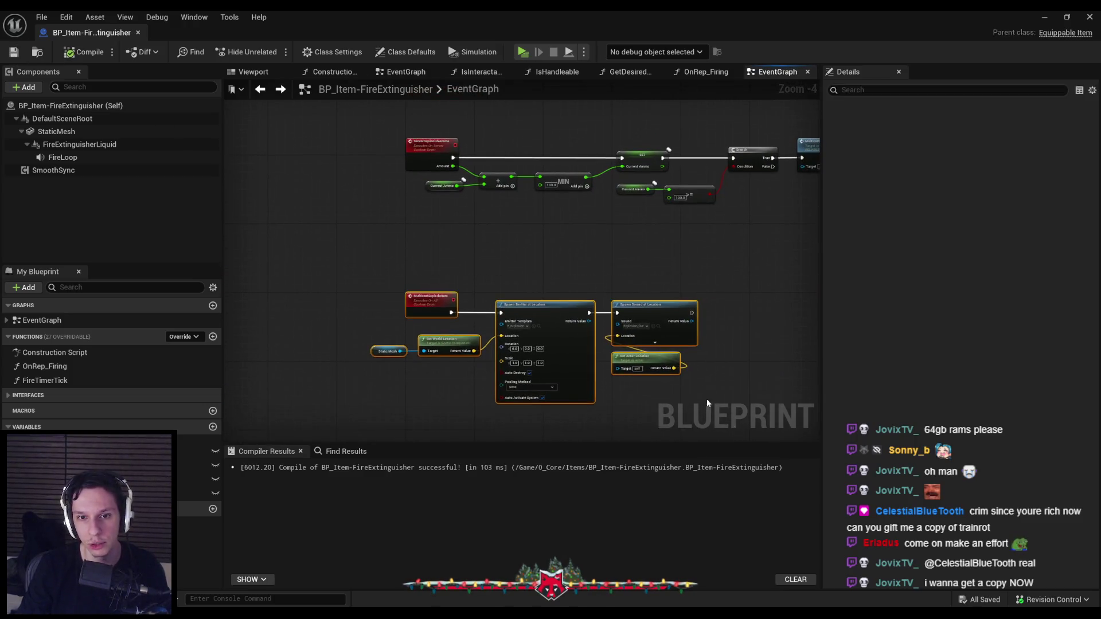
scroll(454, 254, "up", 2)
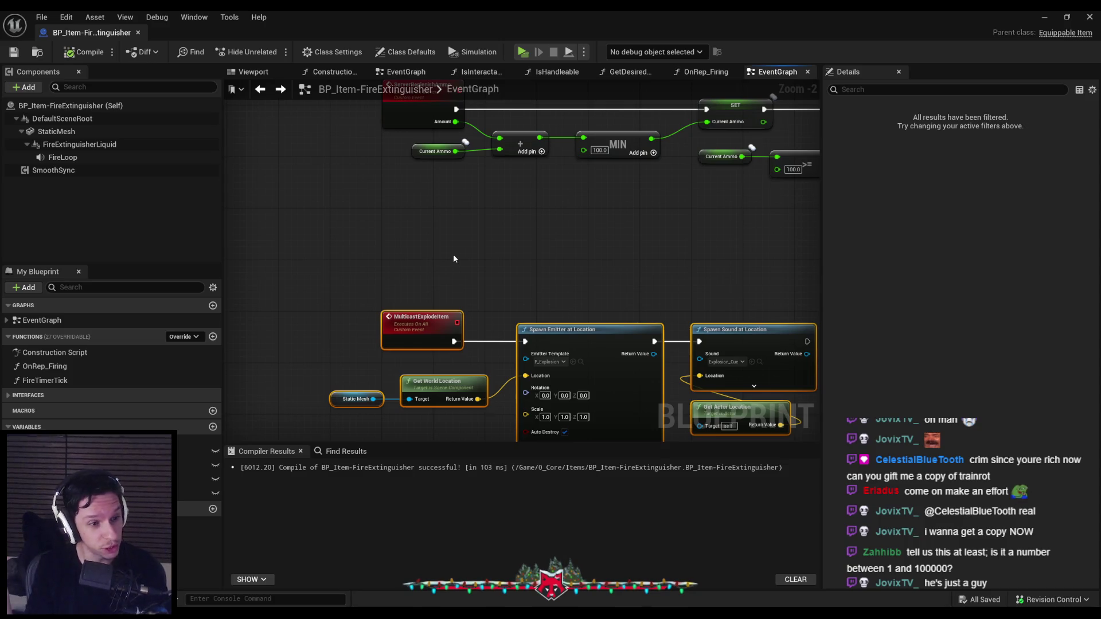
left_click(453, 259)
scroll(453, 259, "down", 2)
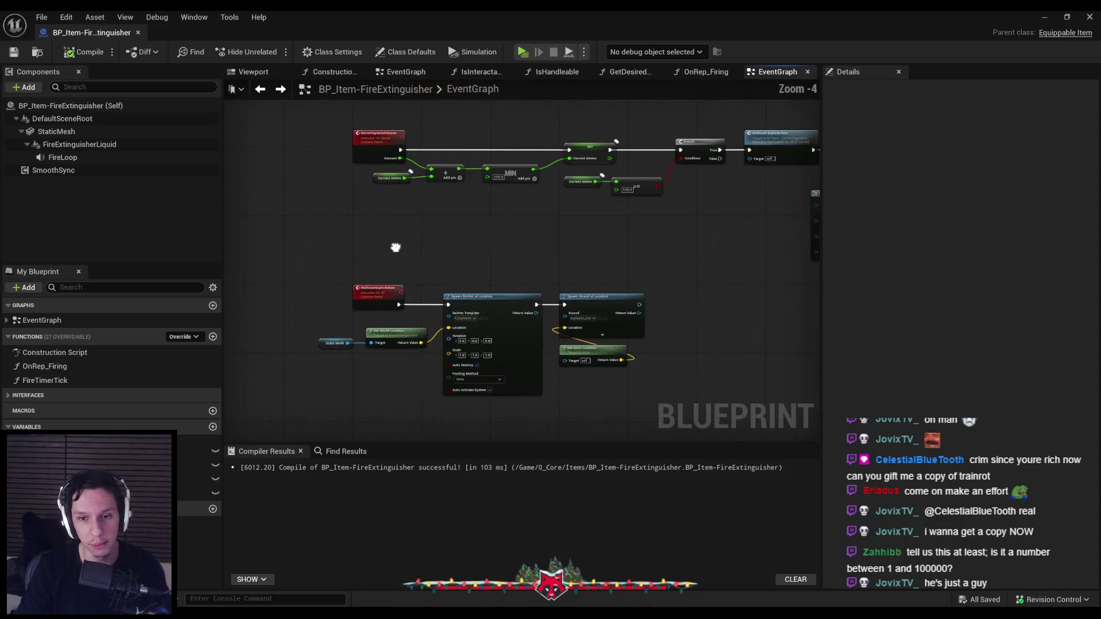
left_click_drag(315, 265, 643, 374)
scroll(388, 244, "up", 2)
mouse_move(506, 266)
left_mouse_down()
mouse_move(455, 249)
mouse_move(372, 247)
mouse_move(448, 264)
left_mouse_up()
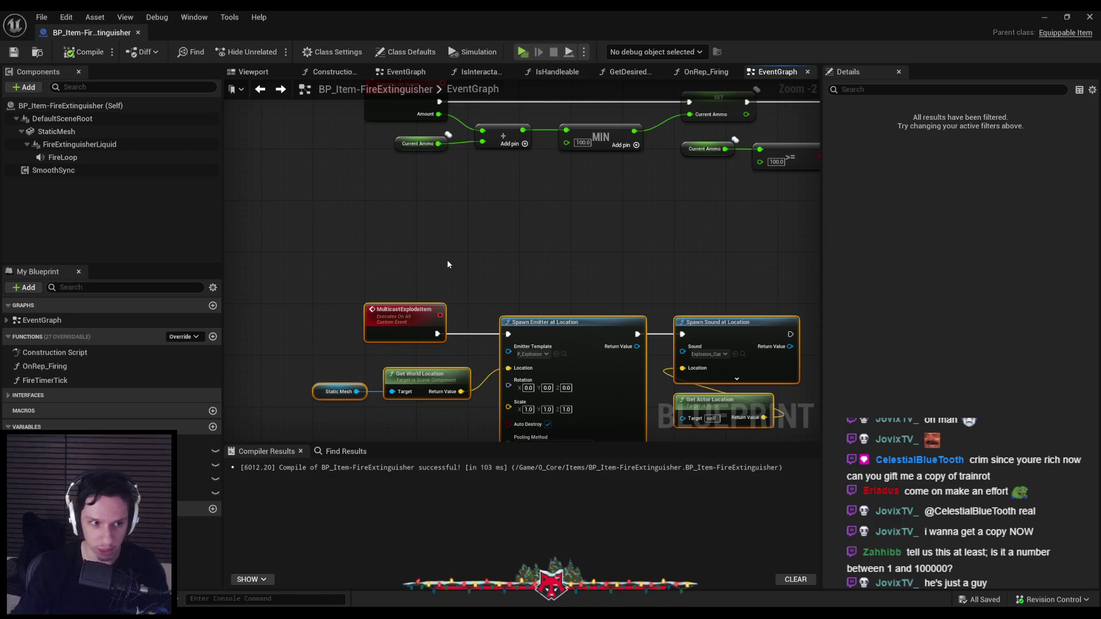
key("Up")
key("Up")
key("Up")
key("Up")
key("Up")
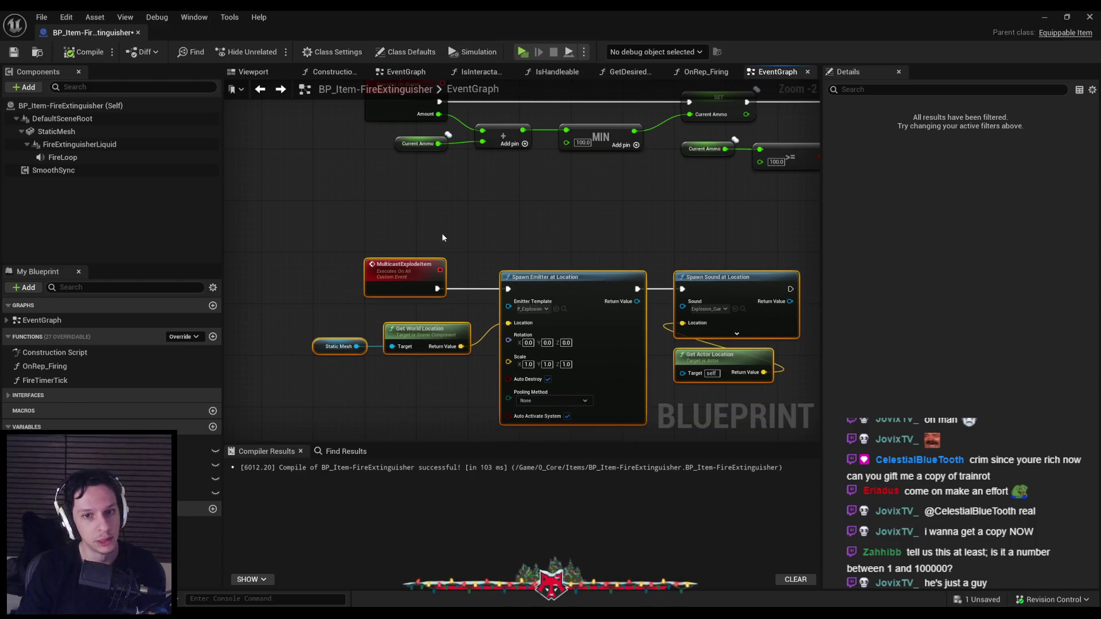
Clear the selection and compile and save BP_Item-FireExtinguisher.
left_click(442, 233)
left_click(14, 53)
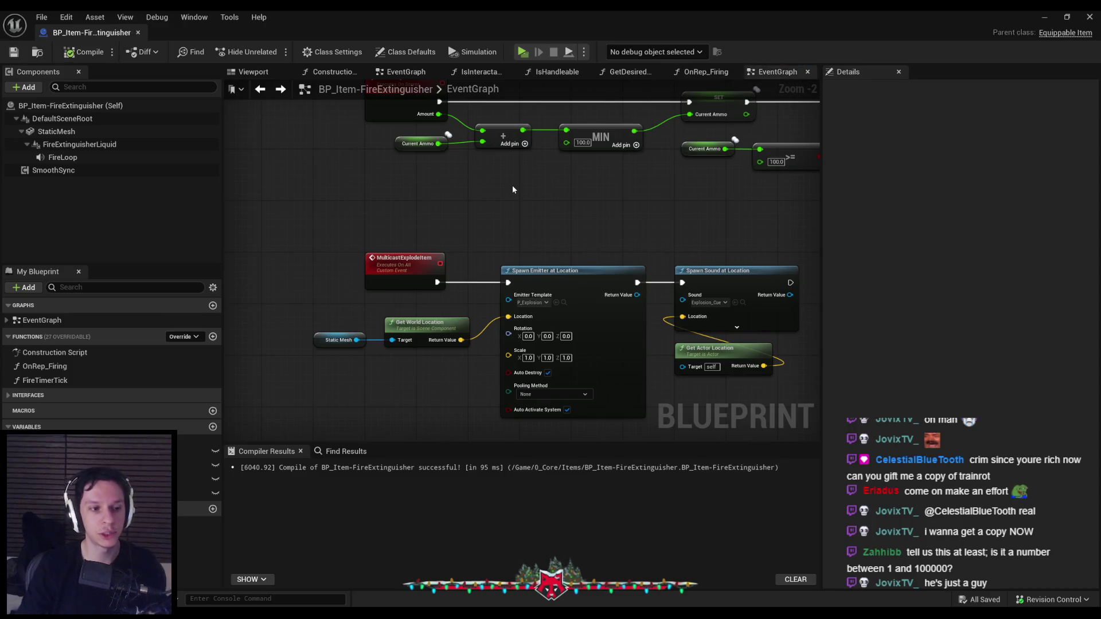
scroll(505, 238, "down", 2)
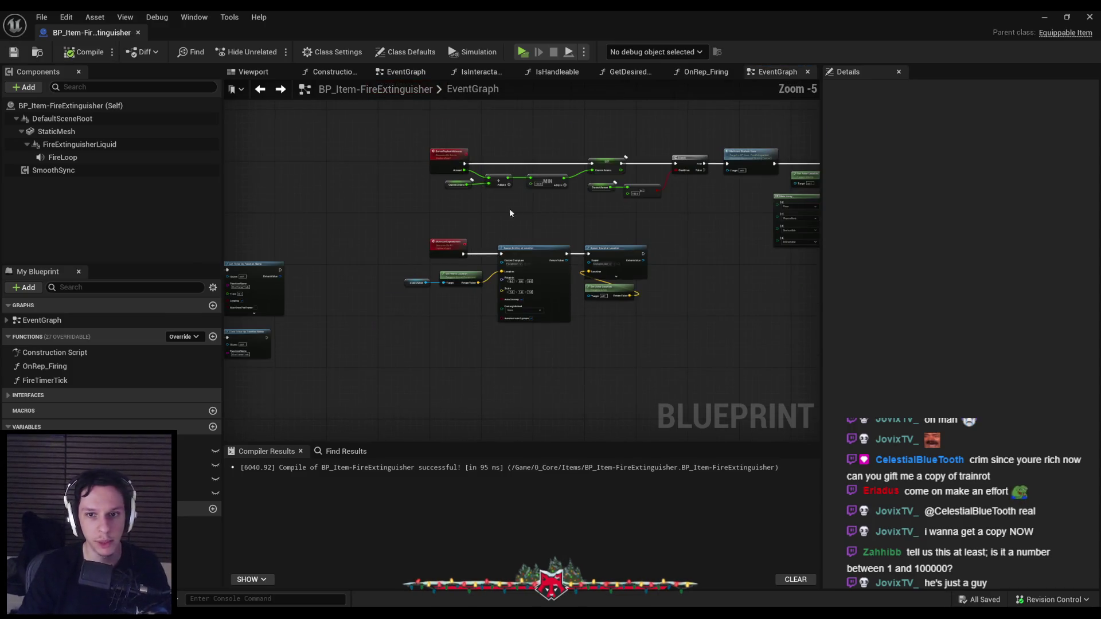
Move the five BeginPlay nodes above the red ServerSetFiring cluster.
scroll(368, 286, "up", 1)
scroll(590, 308, "down", 2)
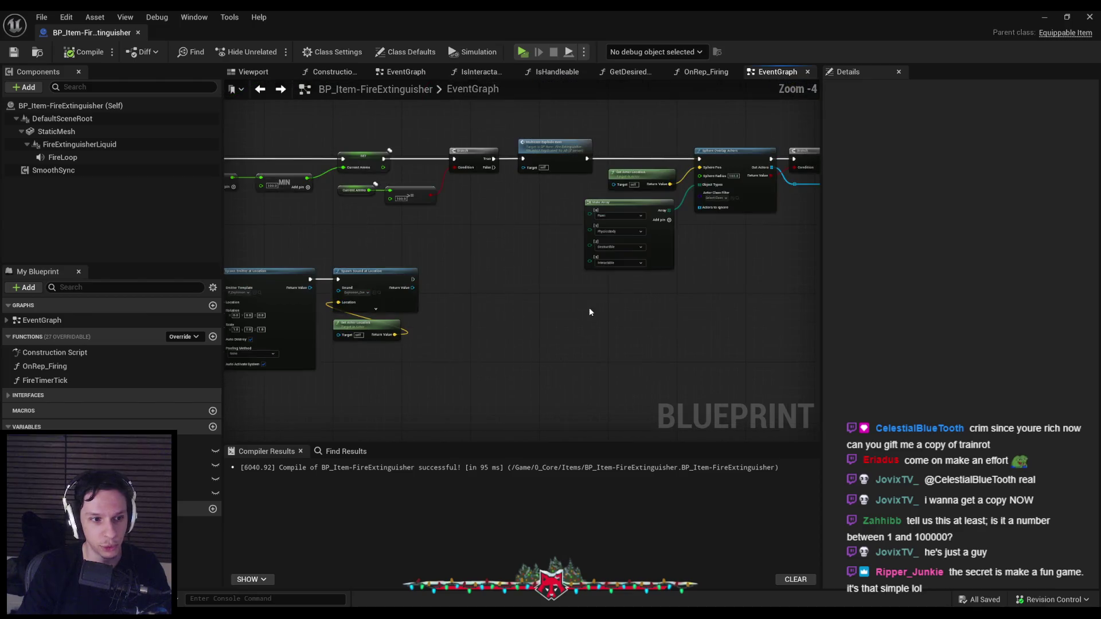
scroll(479, 247, "up", 2)
scroll(480, 247, "up", 2)
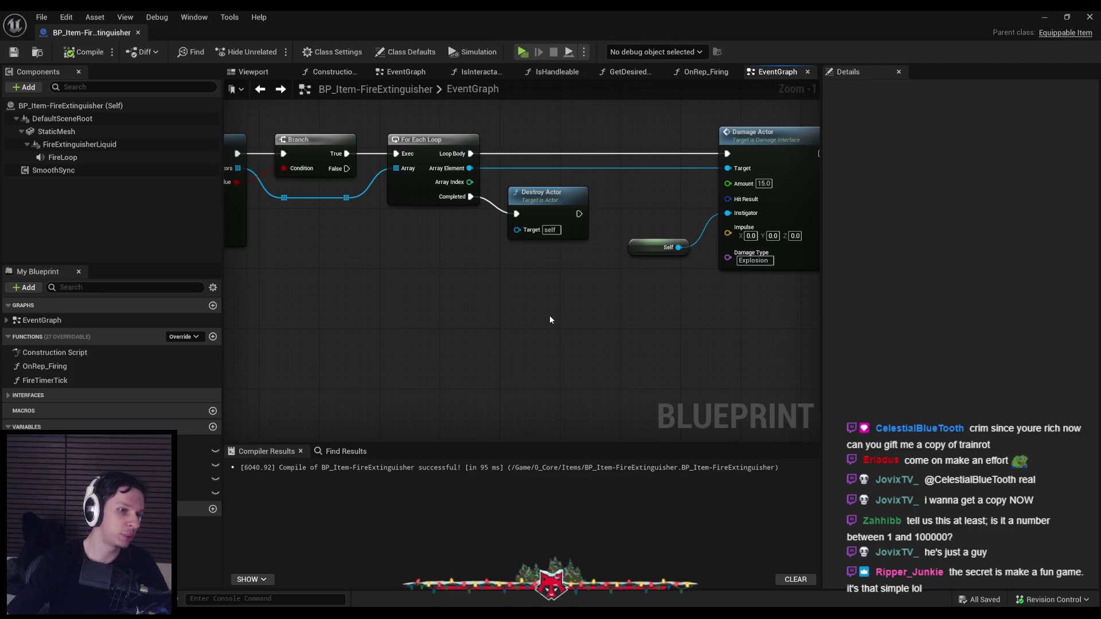
scroll(503, 290, "down", 2)
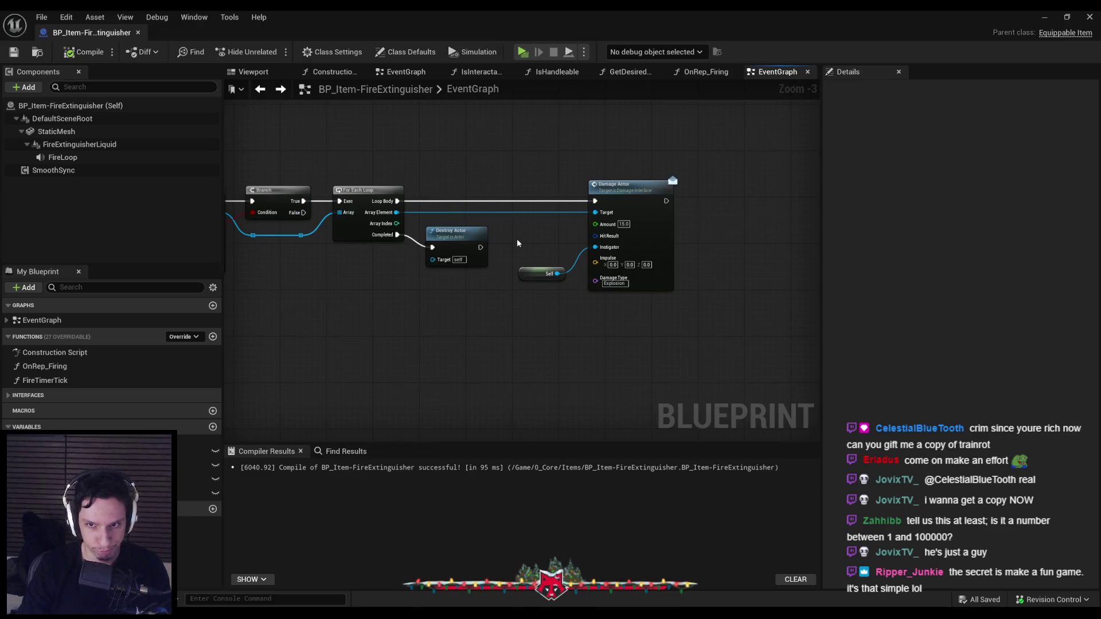
scroll(517, 241, "up", 2)
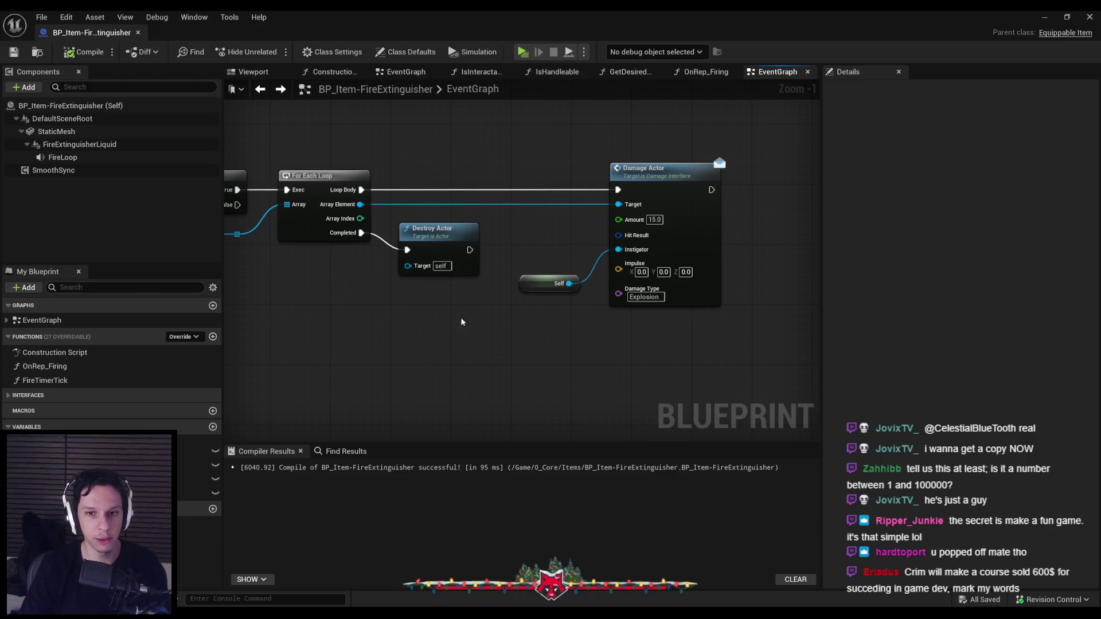
scroll(462, 322, "down", 3)
mouse_move(371, 344)
left_mouse_down()
mouse_move(437, 327)
mouse_move(398, 280)
mouse_move(460, 272)
mouse_move(413, 319)
left_mouse_up()
scroll(413, 319, "up", 1)
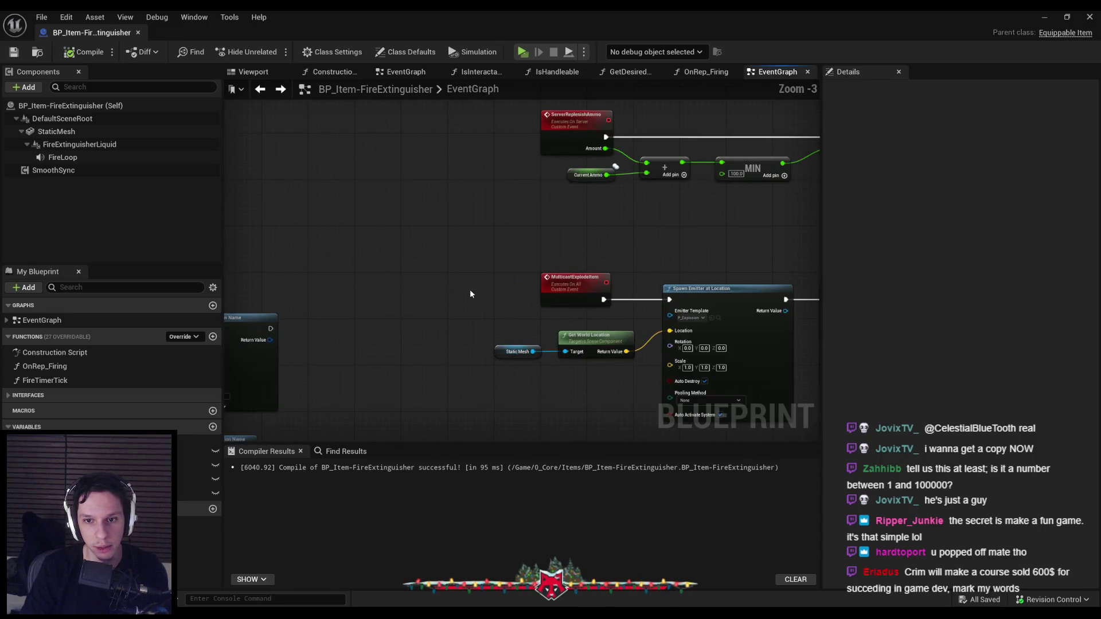
scroll(470, 294, "down", 2)
mouse_move(470, 294)
left_mouse_down()
mouse_move(381, 250)
mouse_move(390, 244)
mouse_move(495, 317)
left_mouse_up()
scroll(390, 238, "down", 2)
scroll(471, 271, "up", 3)
mouse_move(471, 270)
left_mouse_down()
mouse_move(324, 303)
mouse_move(451, 248)
mouse_move(621, 206)
left_mouse_up()
scroll(577, 287, "up", 3)
Raise the Smooth Sync and Static Mesh getter nodes, then compile and save.
left_click(577, 286)
left_click_drag(550, 218, 551, 210)
left_click_drag(560, 247, 559, 233)
left_click(524, 251)
left_click(14, 52)
scroll(401, 205, "down", 2)
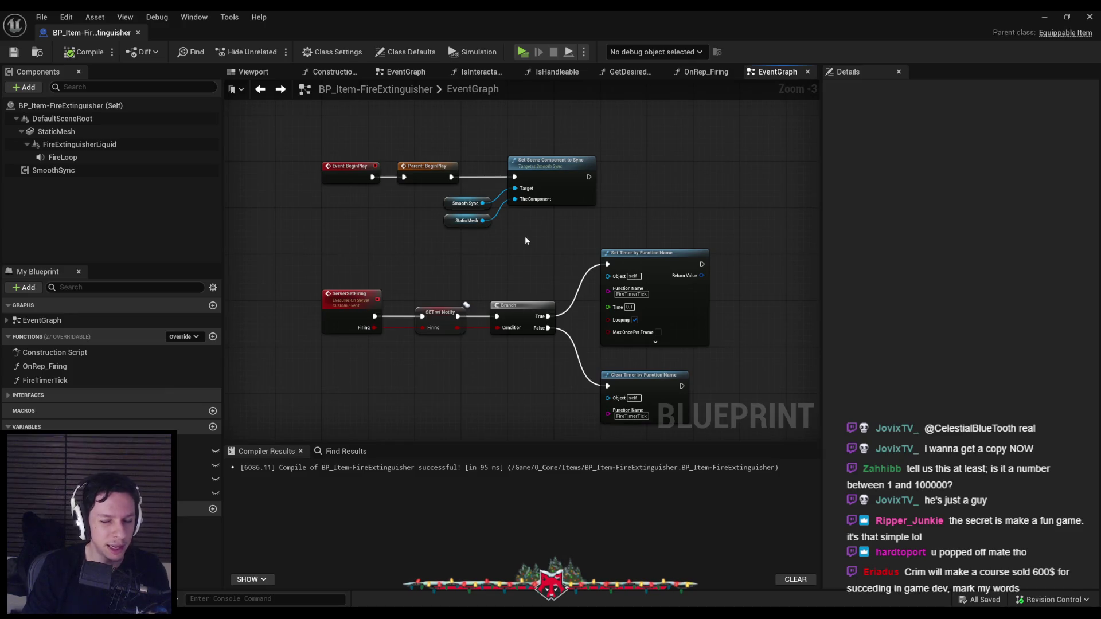
scroll(532, 259, "down", 3)
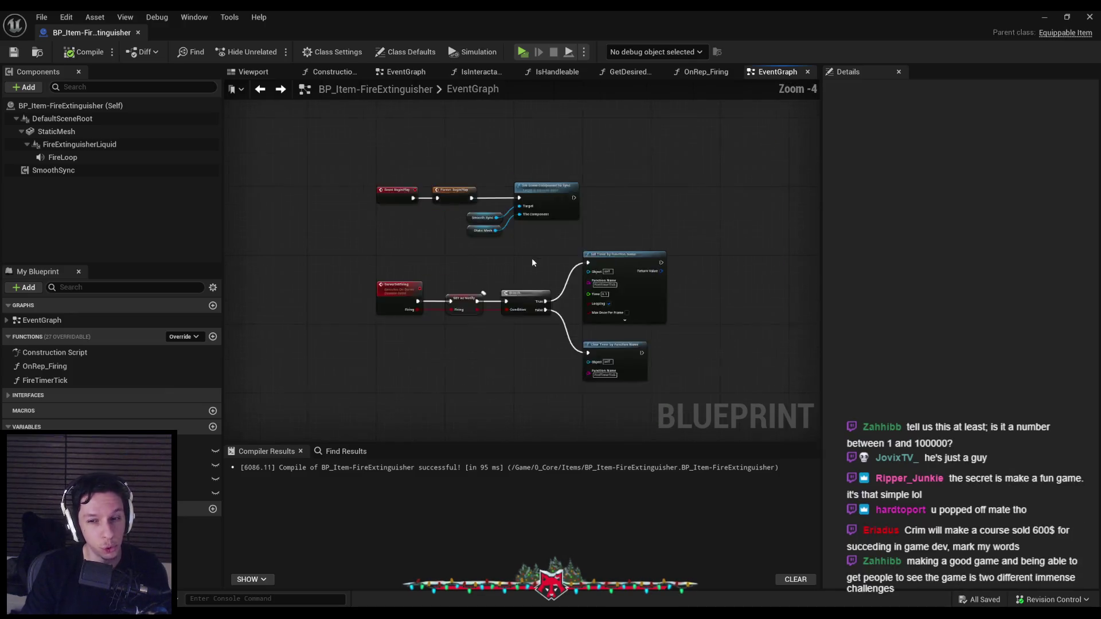
scroll(495, 220, "up", 3)
scroll(496, 222, "down", 2)
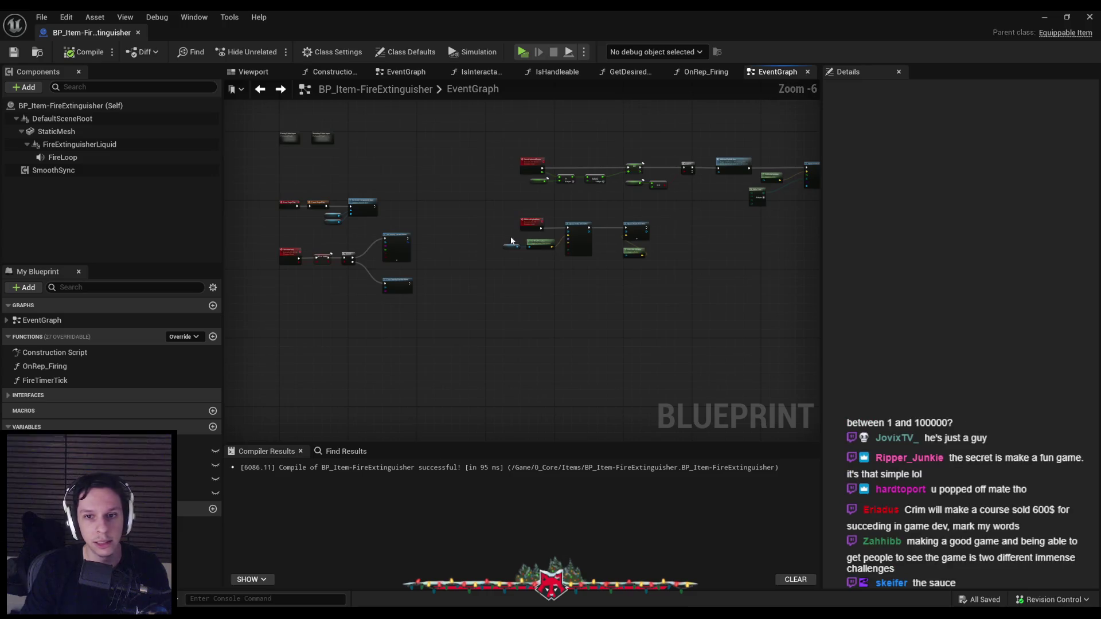
left_click_drag(494, 222, 381, 207)
scroll(425, 219, "up", 2)
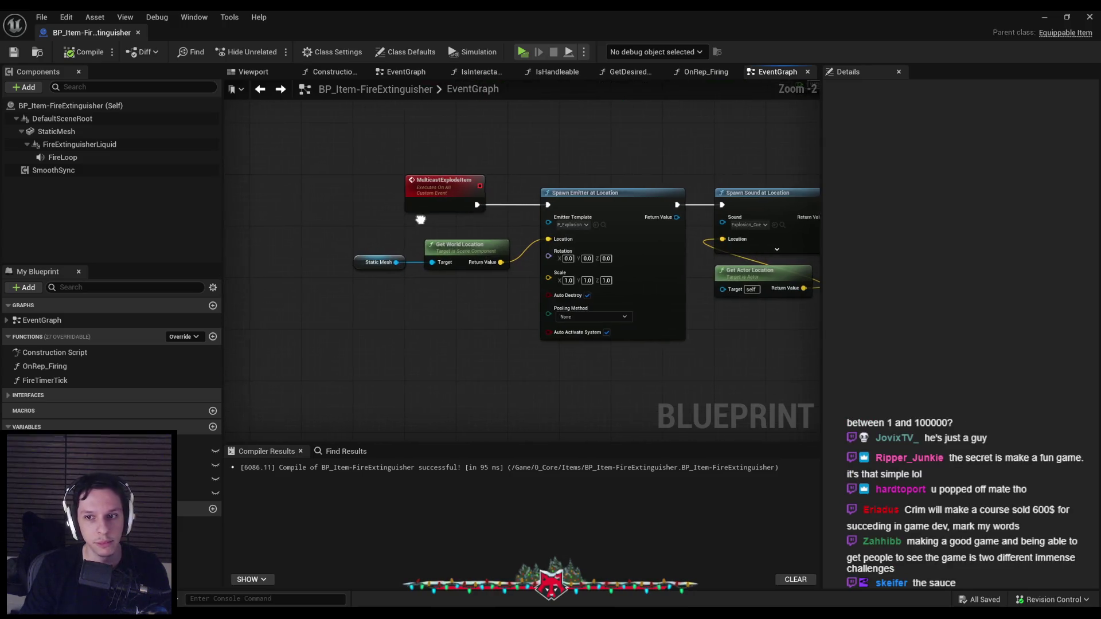
left_click_drag(647, 312, 573, 309)
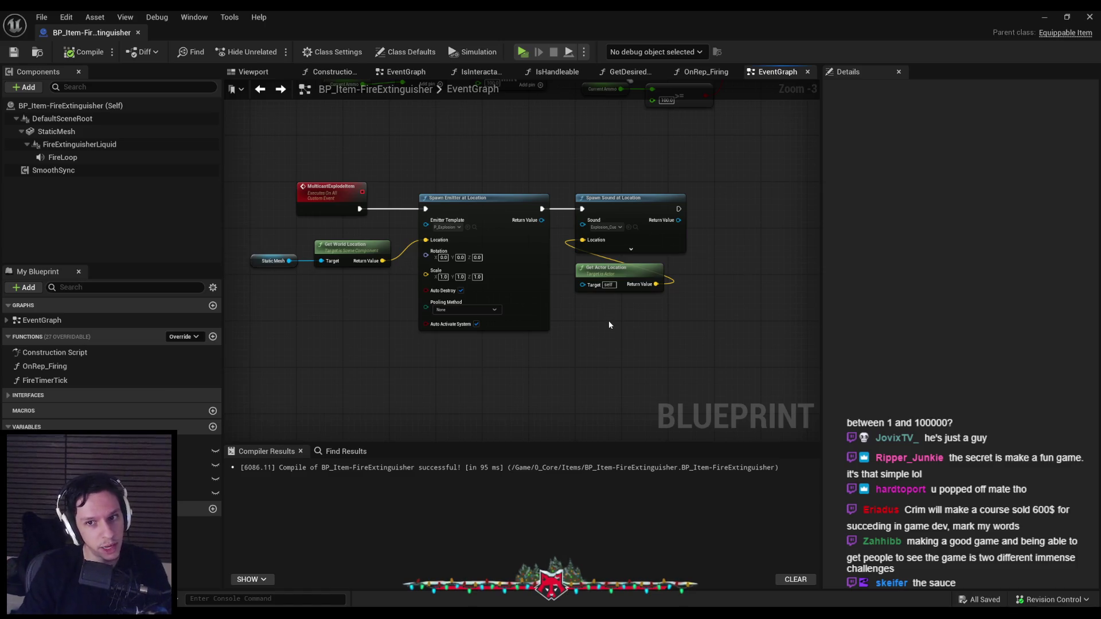
Nudge the Get World Location and Static Mesh nodes right, then save and recompile.
scroll(609, 322, "down", 2)
scroll(465, 324, "up", 2)
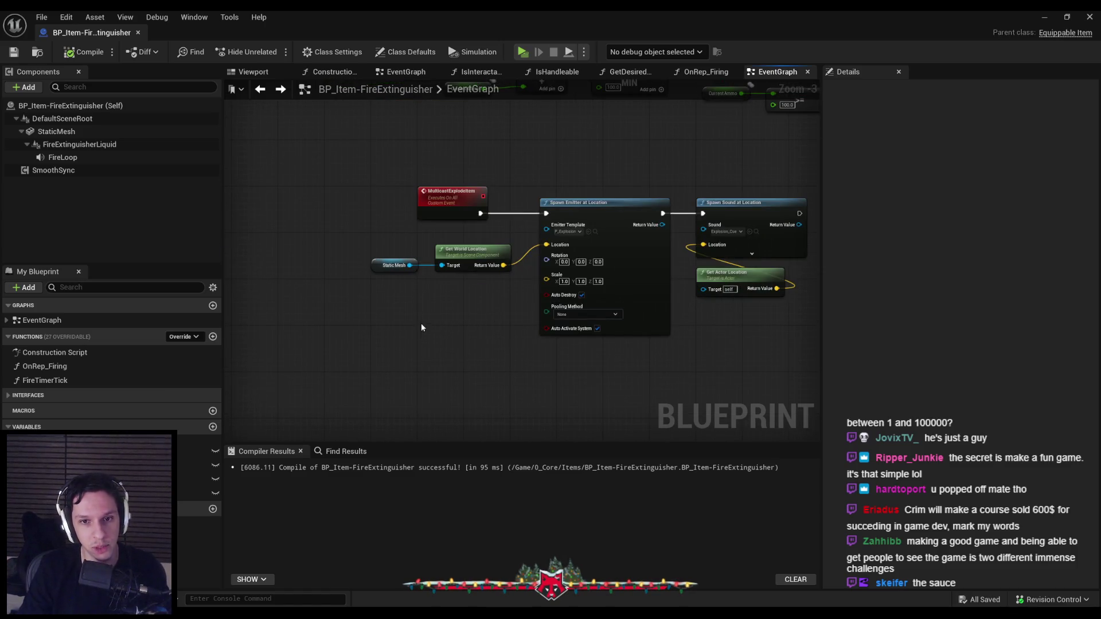
scroll(421, 322, "down", 2)
mouse_move(352, 241)
left_mouse_down()
mouse_move(556, 237)
mouse_move(608, 279)
mouse_move(614, 271)
mouse_move(607, 286)
mouse_move(432, 322)
left_mouse_up()
scroll(537, 301, "up", 1)
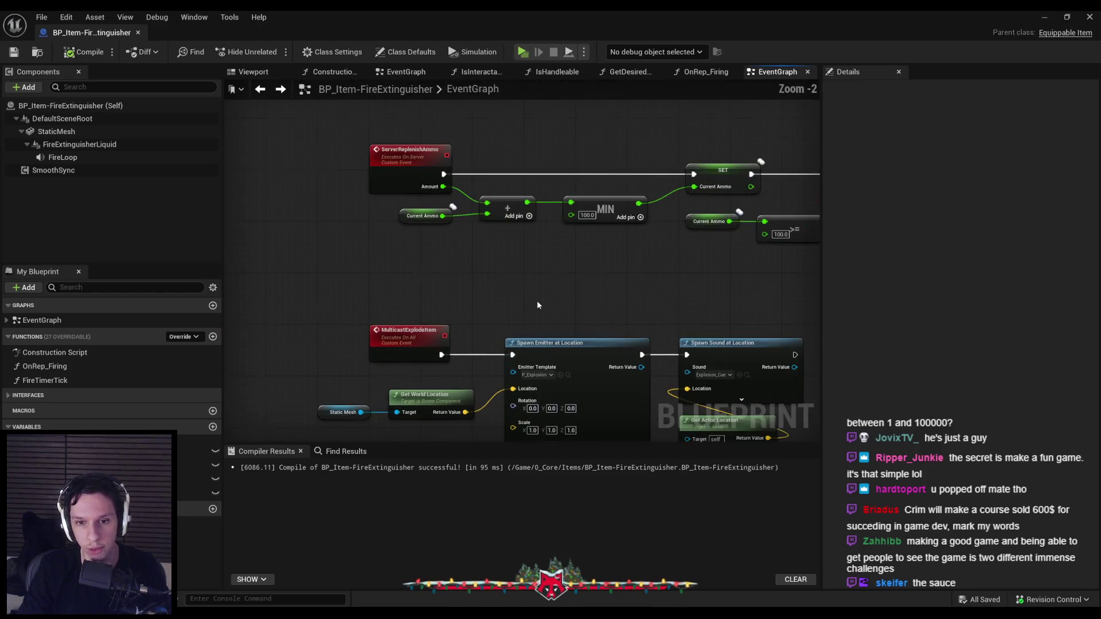
scroll(535, 301, "up", 3)
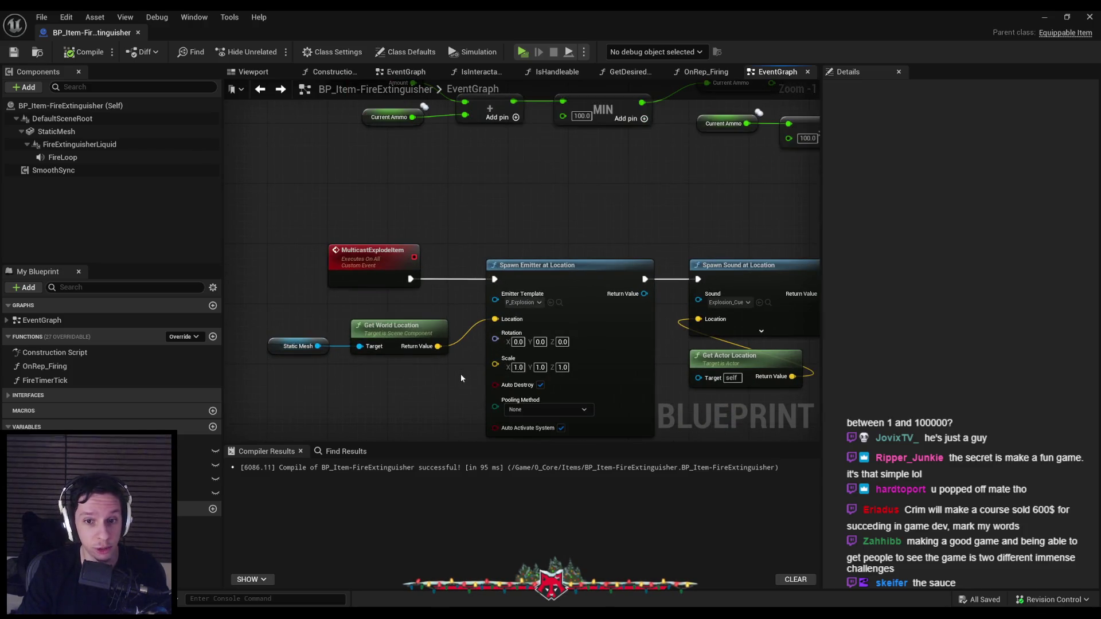
scroll(460, 374, "down", 1)
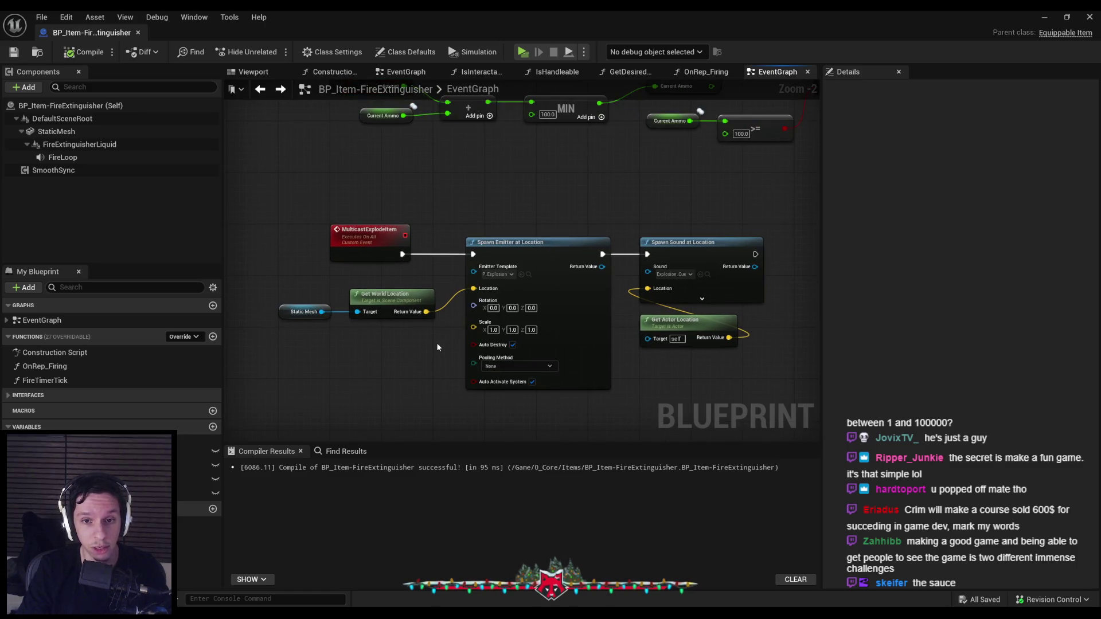
left_click_drag(438, 345, 287, 296)
left_click_drag(390, 295, 397, 295)
left_click(15, 53)
Undo to shift Get World Location and Static Mesh slightly back left, then recompile.
scroll(555, 201, "down", 1)
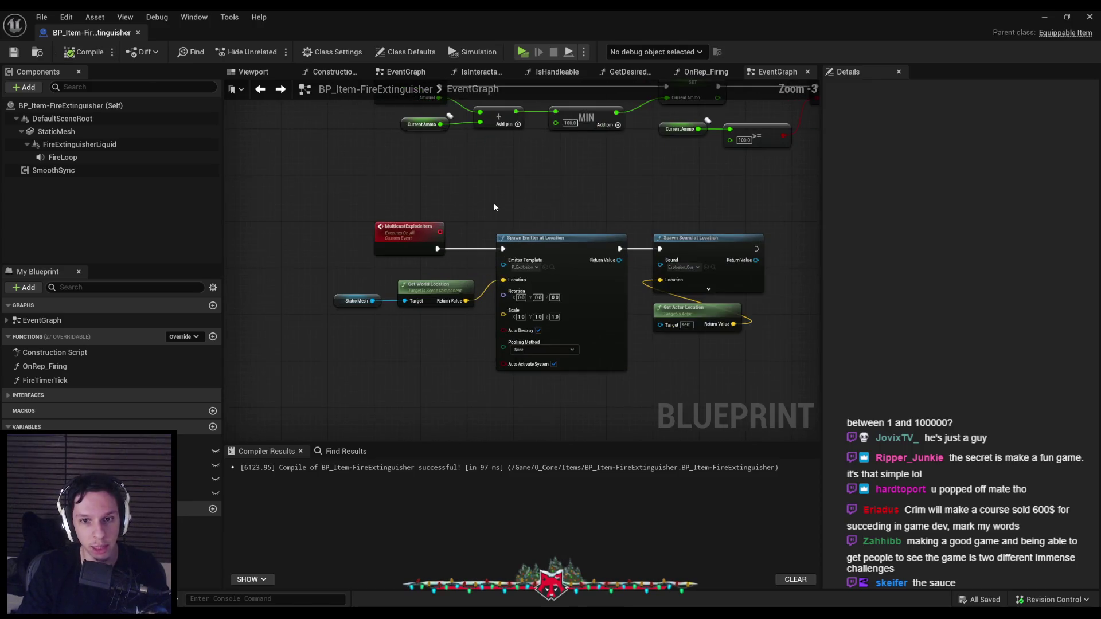
scroll(495, 207, "up", 3)
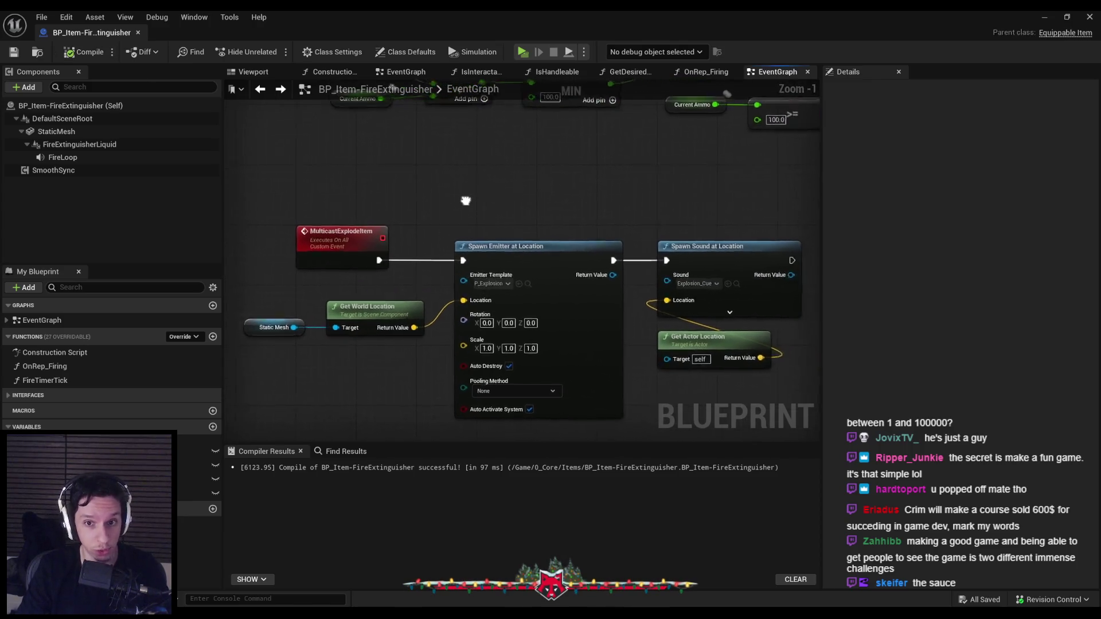
scroll(490, 207, "down", 4)
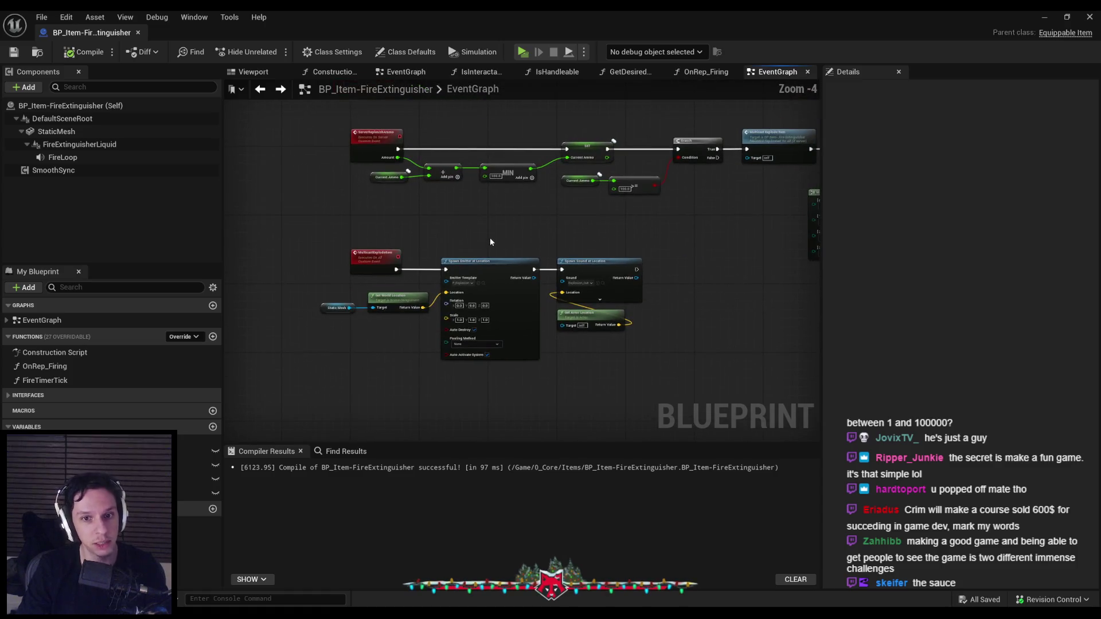
scroll(490, 238, "up", 3)
left_click(387, 310)
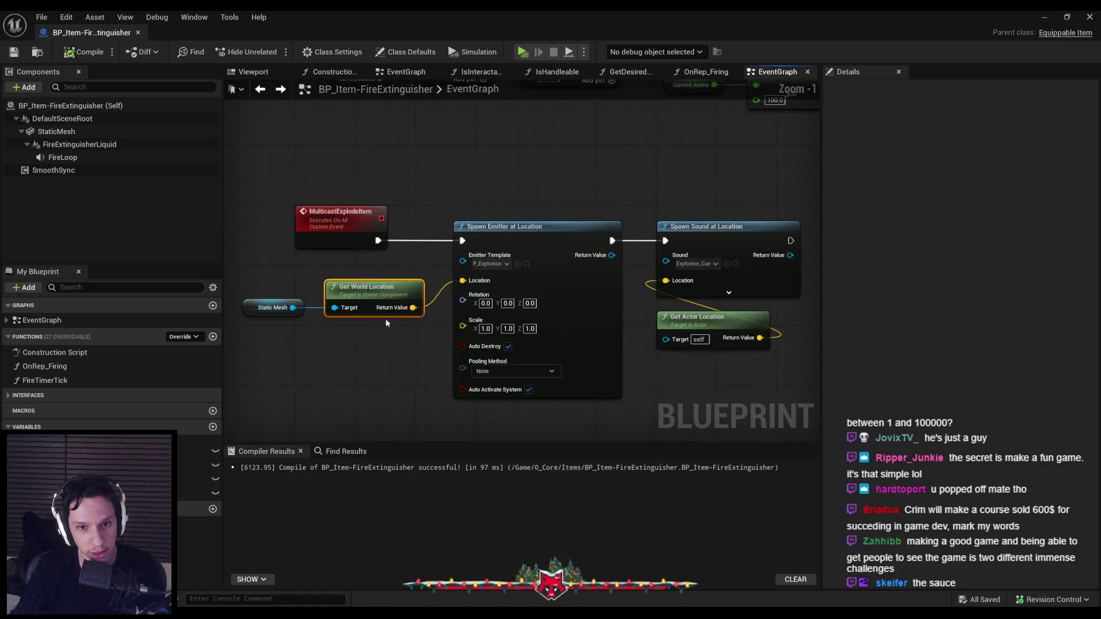
key("ctrl+z")
left_click(15, 53)
Zoom around the explode event to review its radius-100 sphere overlap, loop and destroy logic.
scroll(445, 260, "down", 3)
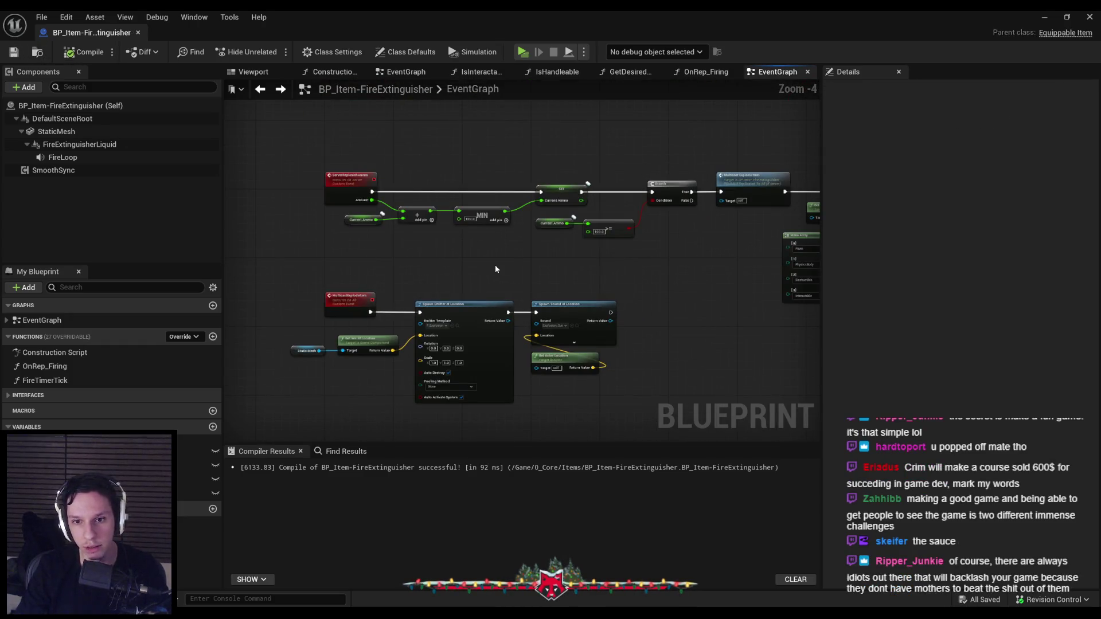
scroll(496, 269, "up", 2)
scroll(577, 277, "up", 2)
scroll(447, 263, "down", 2)
scroll(496, 240, "up", 3)
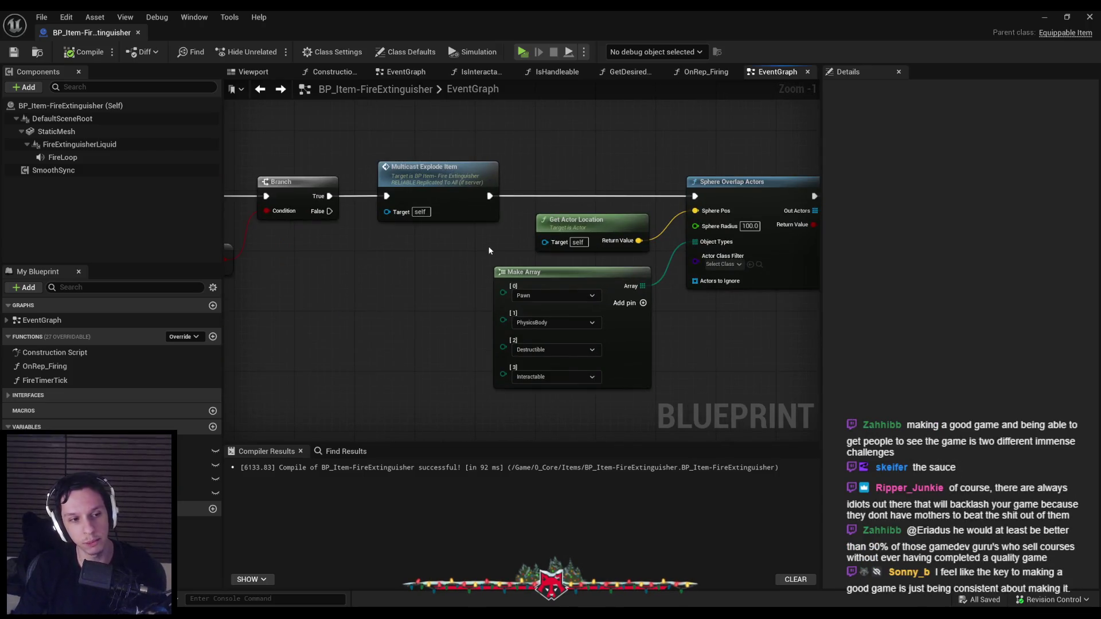
scroll(473, 271, "down", 2)
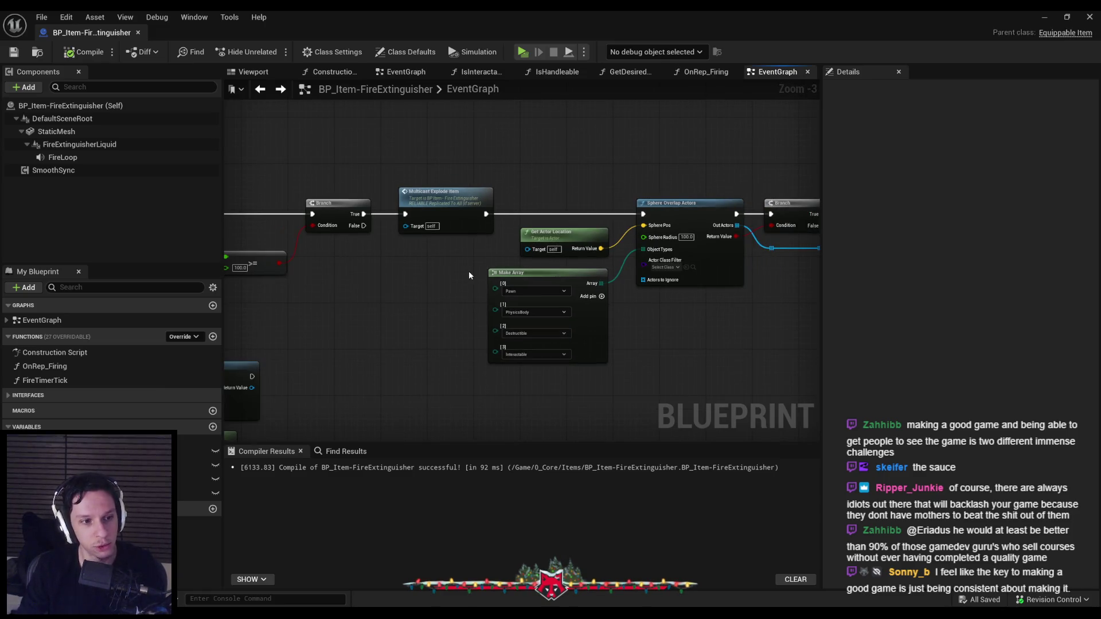
scroll(454, 280, "down", 3)
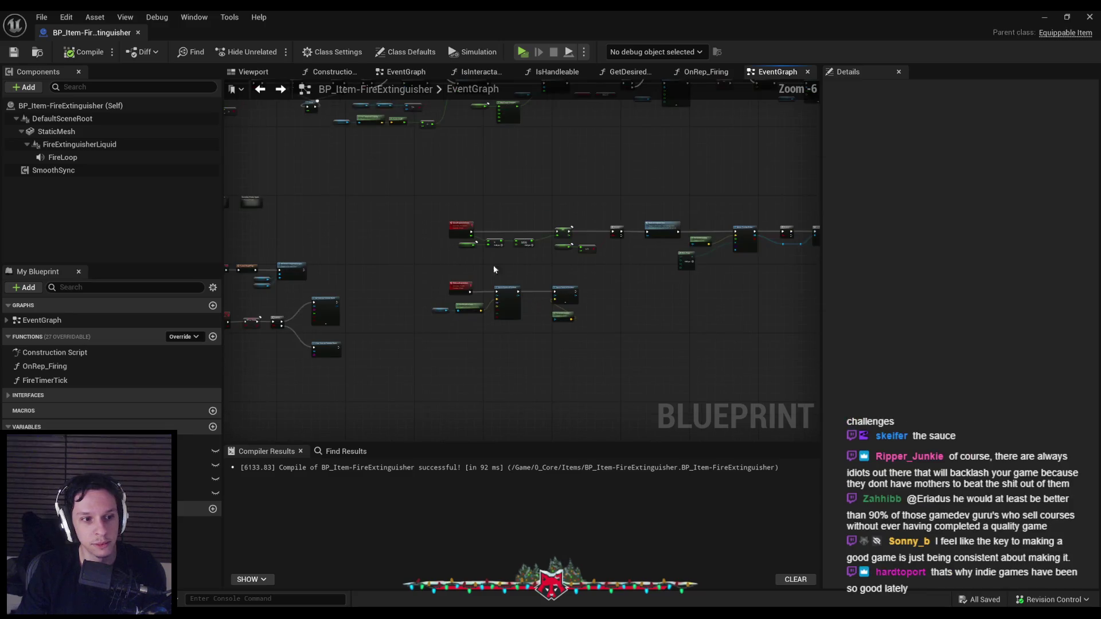
scroll(558, 267, "up", 3)
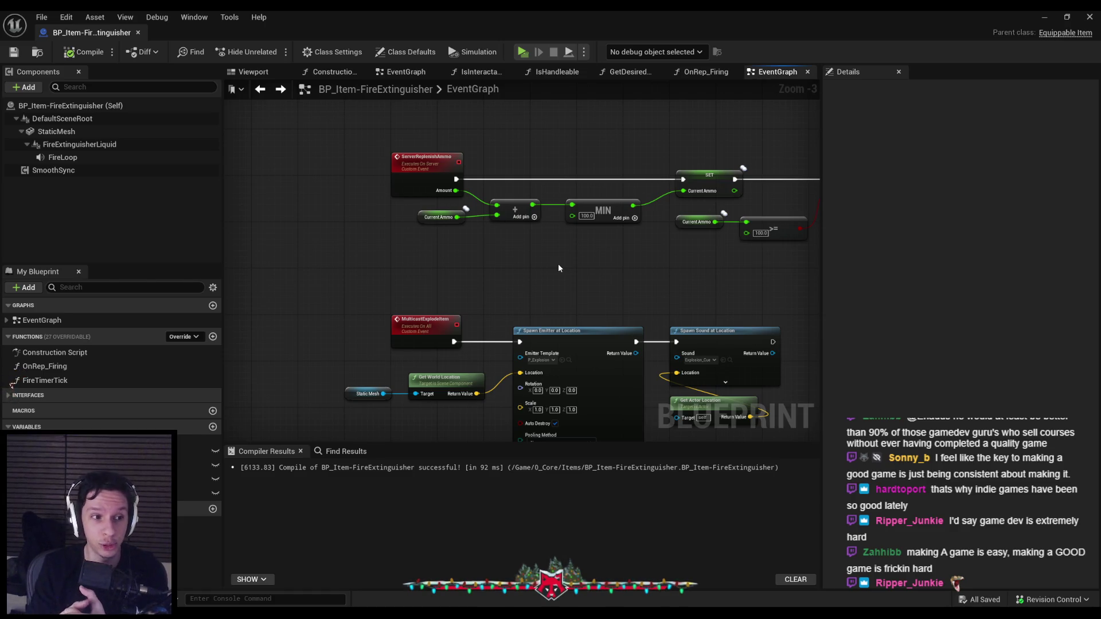
scroll(559, 265, "up", 1)
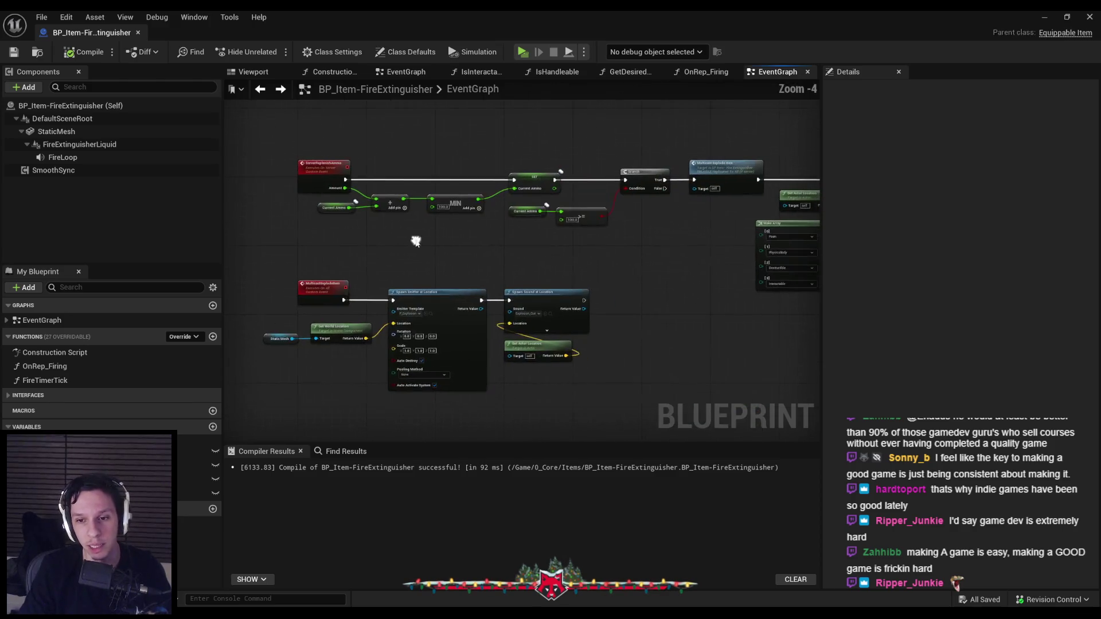
scroll(530, 269, "down", 1)
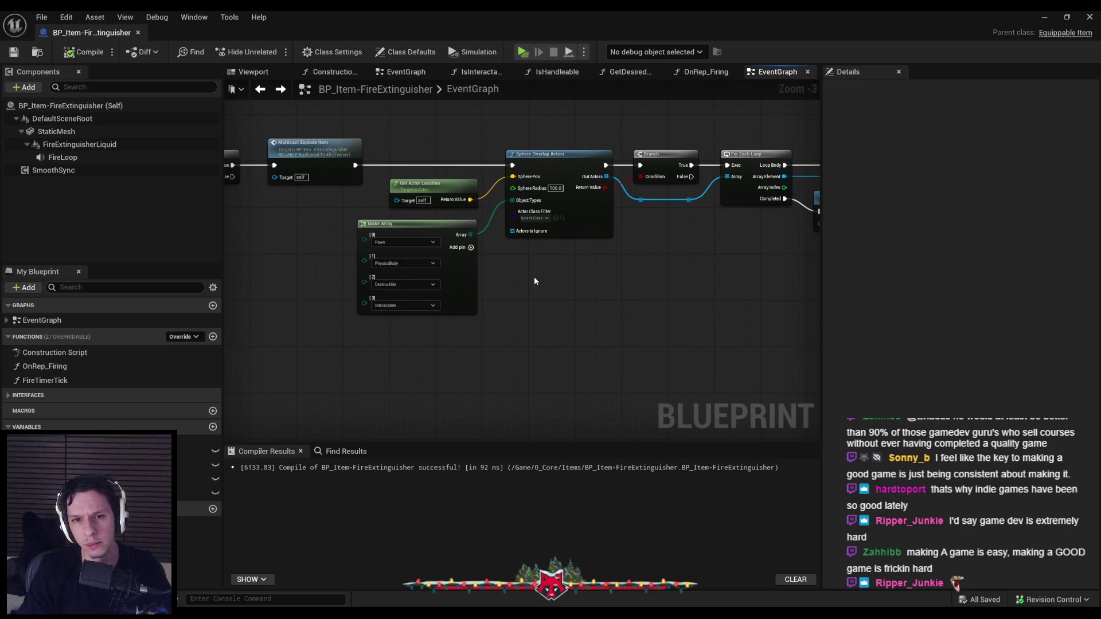
scroll(534, 281, "up", 1)
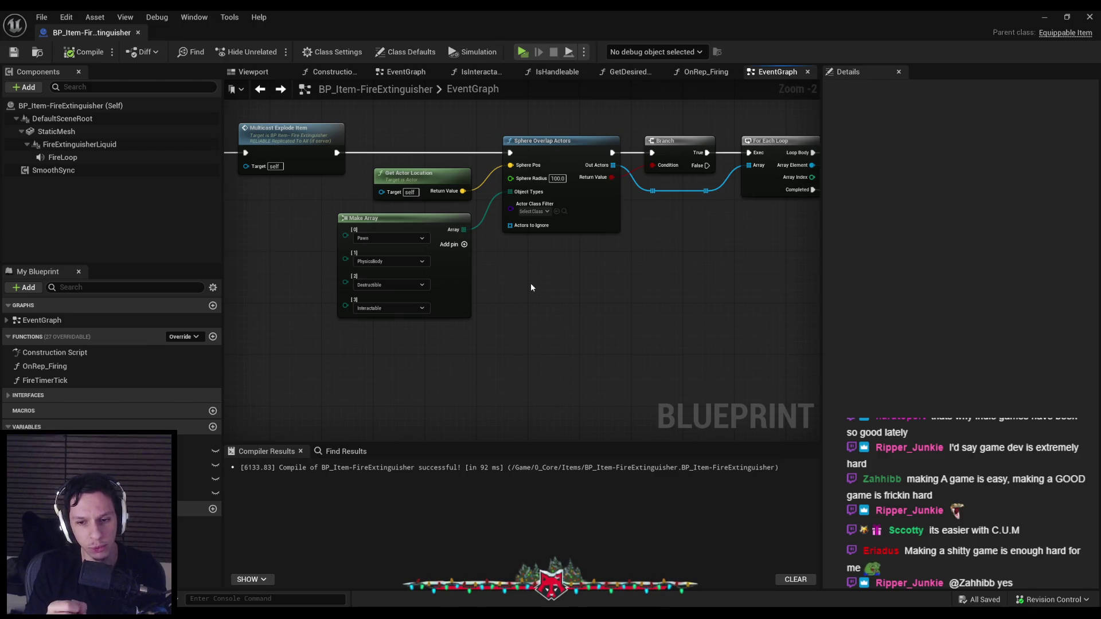
scroll(598, 294, "up", 1)
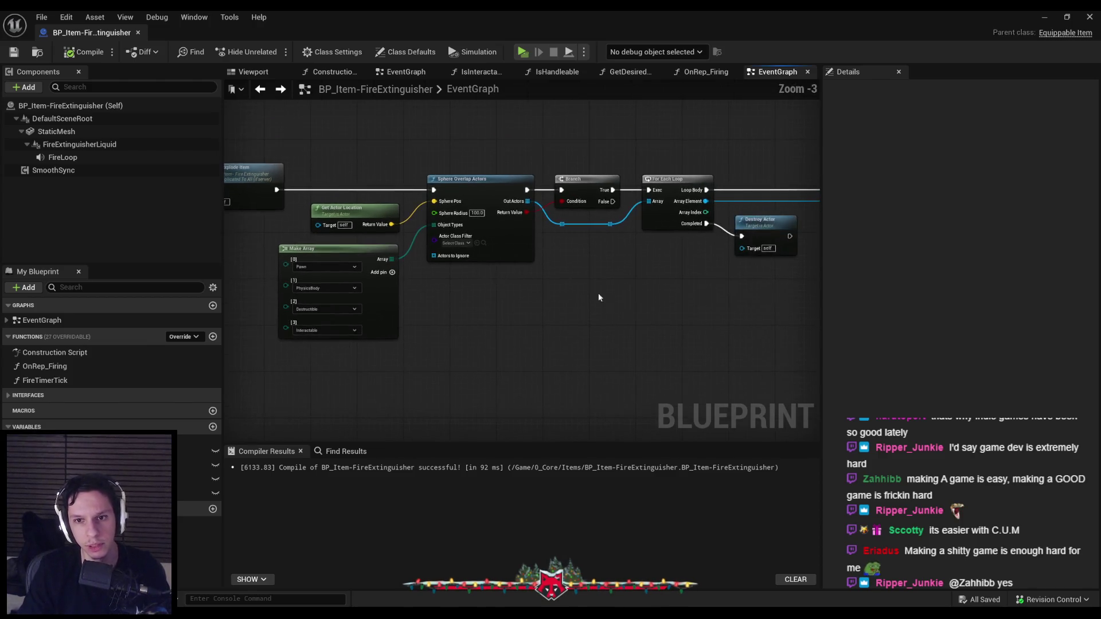
Straighten the Self node's link into Instigator, then save and recompile.
scroll(552, 309, "down", 1)
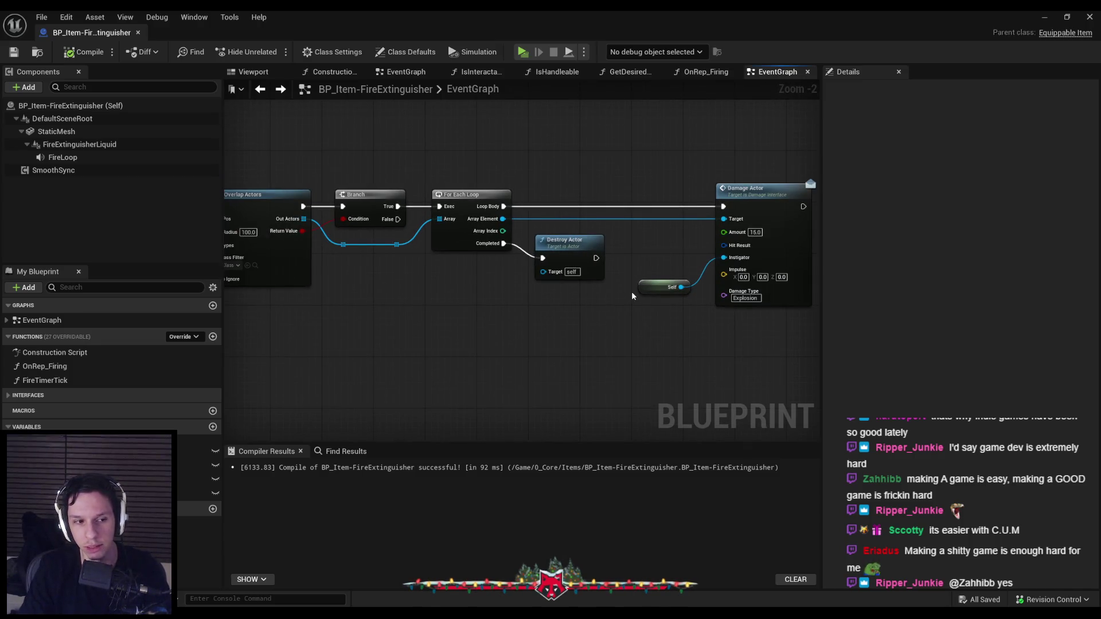
scroll(632, 292, "up", 2)
left_click(648, 290)
key("q")
left_click_drag(608, 264, 591, 264)
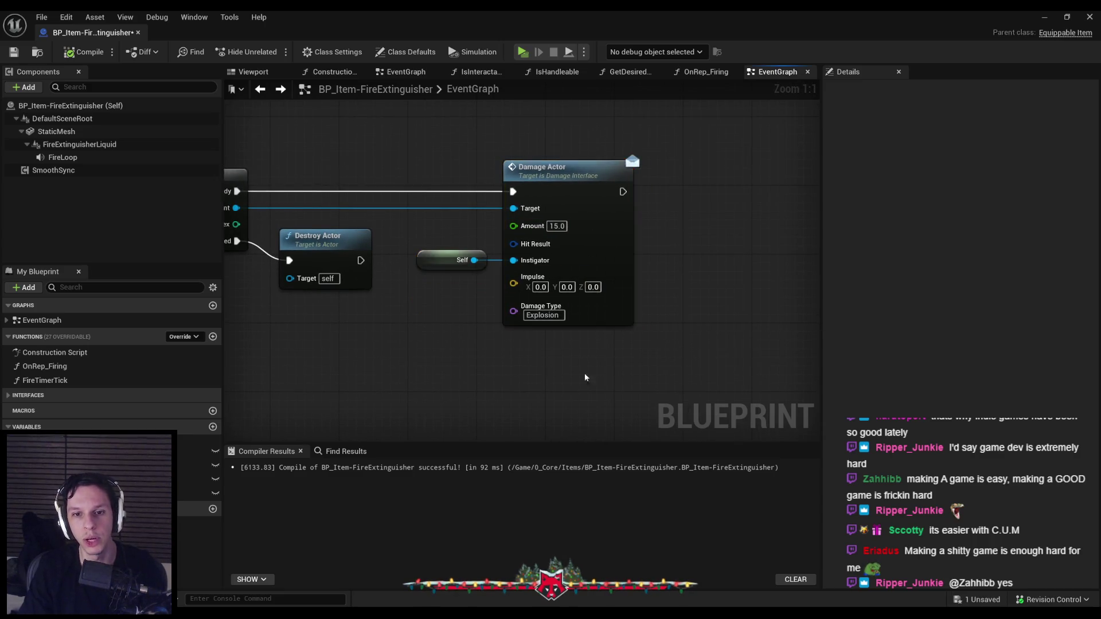
key("q")
left_click(14, 52)
left_click(67, 52)
Shift the Damage Actor node slightly right, then save and recompile the Blueprint.
scroll(486, 318, "down", 1)
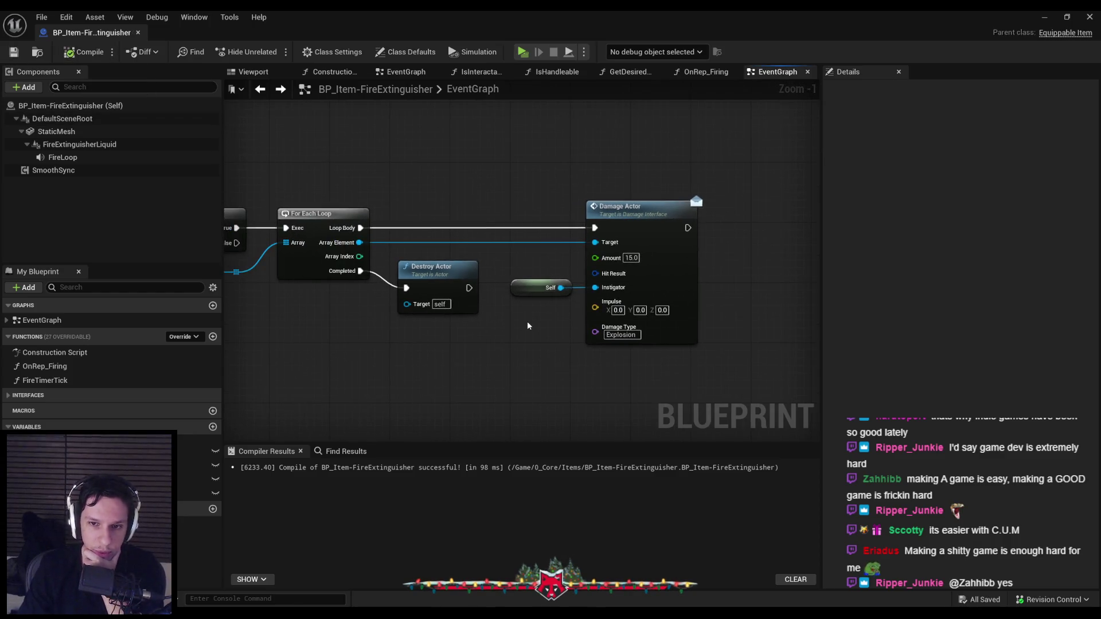
left_click(539, 288)
left_click(597, 295)
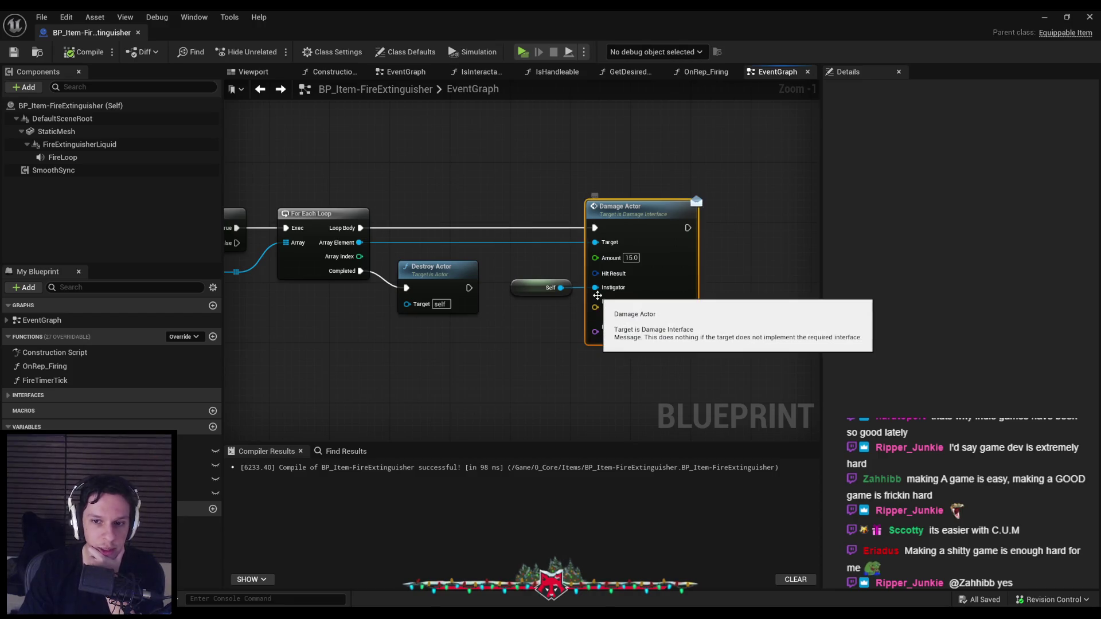
left_click_drag(598, 296, 606, 295)
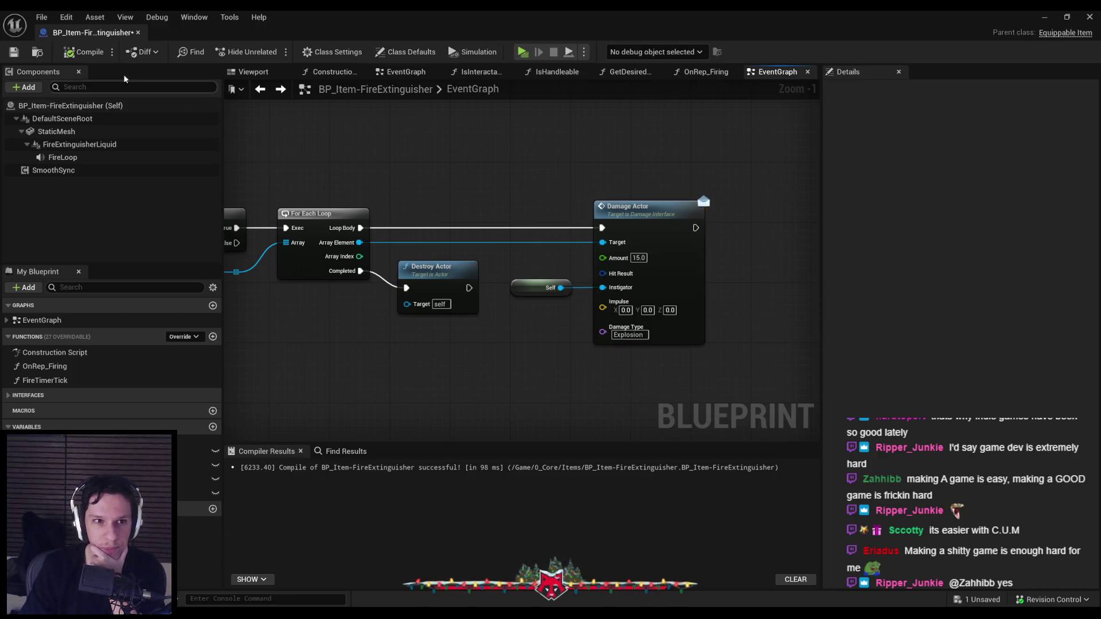
left_click(13, 53)
mouse_move(470, 354)
left_mouse_down()
mouse_move(535, 342)
mouse_move(562, 322)
left_mouse_up()
scroll(552, 323, "down", 1)
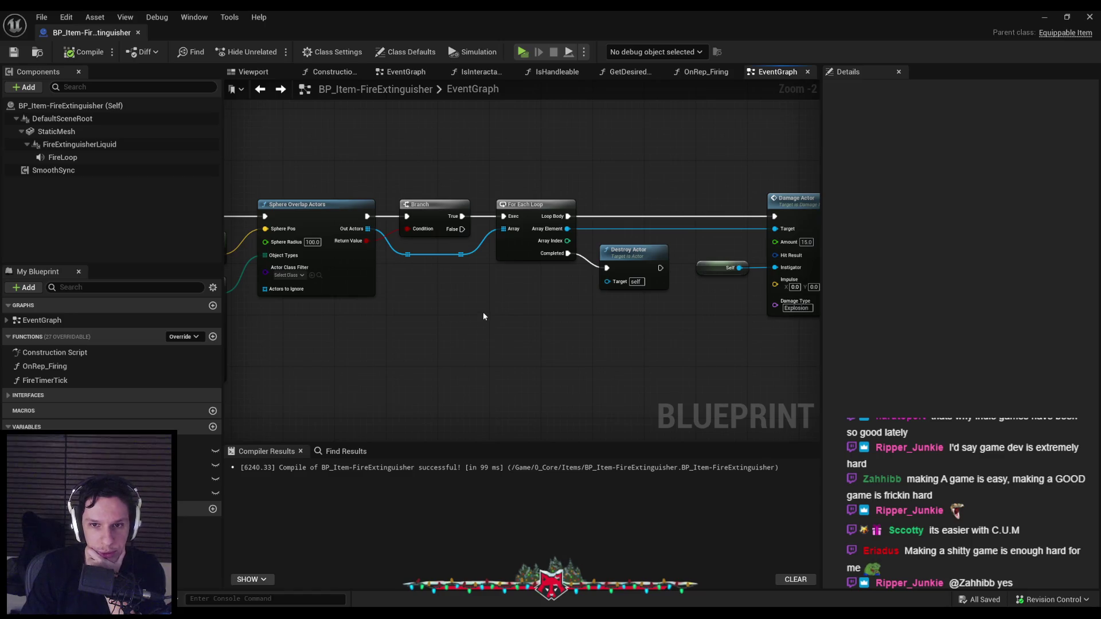
scroll(483, 316, "down", 1)
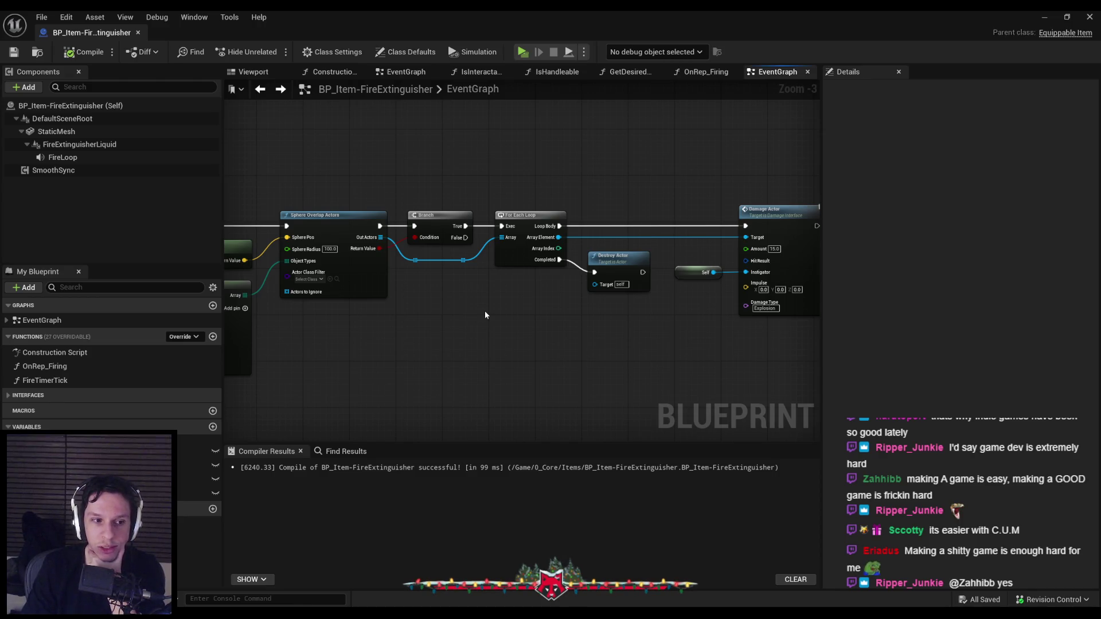
mouse_move(484, 315)
left_mouse_down()
mouse_move(697, 328)
mouse_move(524, 337)
mouse_move(535, 331)
left_mouse_up()
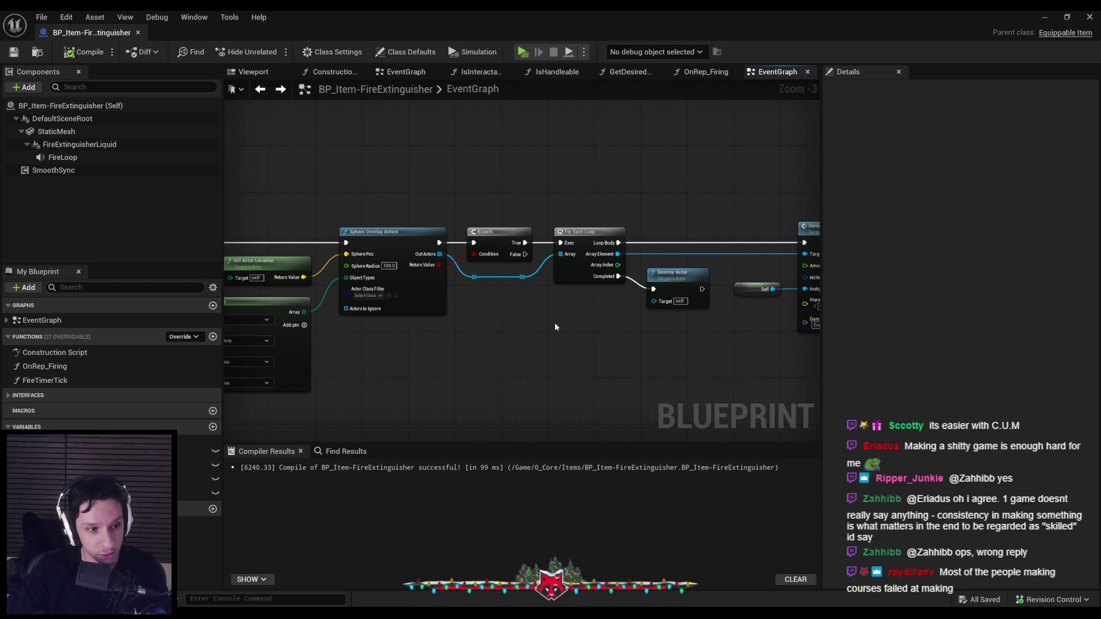
mouse_move(613, 319)
left_mouse_down()
mouse_move(608, 353)
mouse_move(452, 322)
mouse_move(421, 341)
mouse_move(483, 340)
mouse_move(369, 349)
mouse_move(574, 310)
mouse_move(394, 312)
mouse_move(503, 313)
mouse_move(600, 295)
mouse_move(526, 276)
left_mouse_up()
mouse_move(647, 307)
left_mouse_down()
mouse_move(493, 310)
mouse_move(597, 299)
mouse_move(610, 312)
mouse_move(536, 330)
mouse_move(529, 347)
mouse_move(546, 366)
mouse_move(449, 370)
mouse_move(658, 360)
left_mouse_up()
scroll(548, 338, "up", 1)
scroll(576, 364, "up", 1)
scroll(569, 363, "down", 1)
scroll(448, 375, "down", 1)
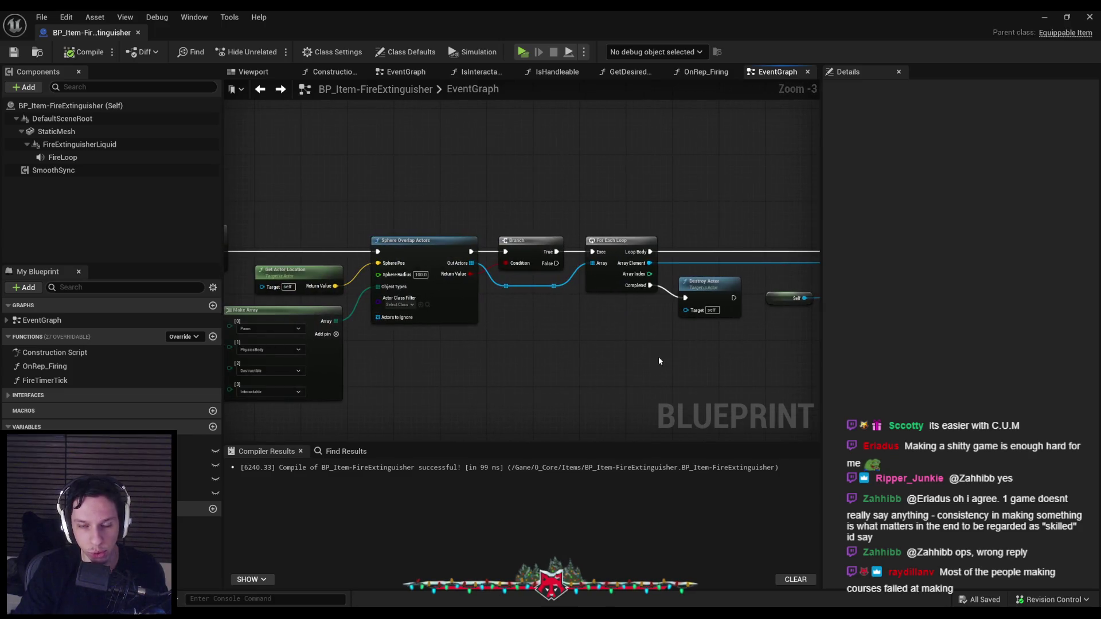
mouse_move(490, 360)
left_mouse_down()
mouse_move(494, 326)
mouse_move(613, 329)
left_mouse_up()
scroll(493, 326, "down", 1)
scroll(612, 333, "up", 1)
left_click_drag(585, 288, 419, 323)
mouse_move(741, 383)
left_mouse_down()
mouse_move(494, 369)
mouse_move(517, 327)
mouse_move(450, 331)
left_mouse_up()
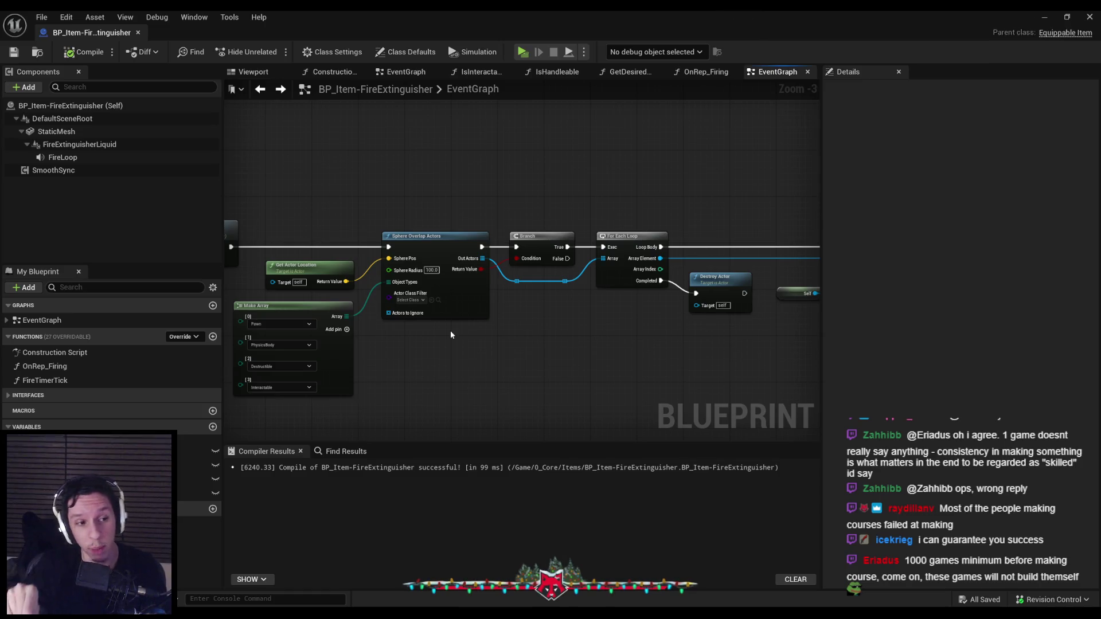
left_click_drag(453, 349, 668, 343)
mouse_move(416, 321)
left_mouse_down()
mouse_move(516, 325)
mouse_move(363, 319)
left_mouse_up()
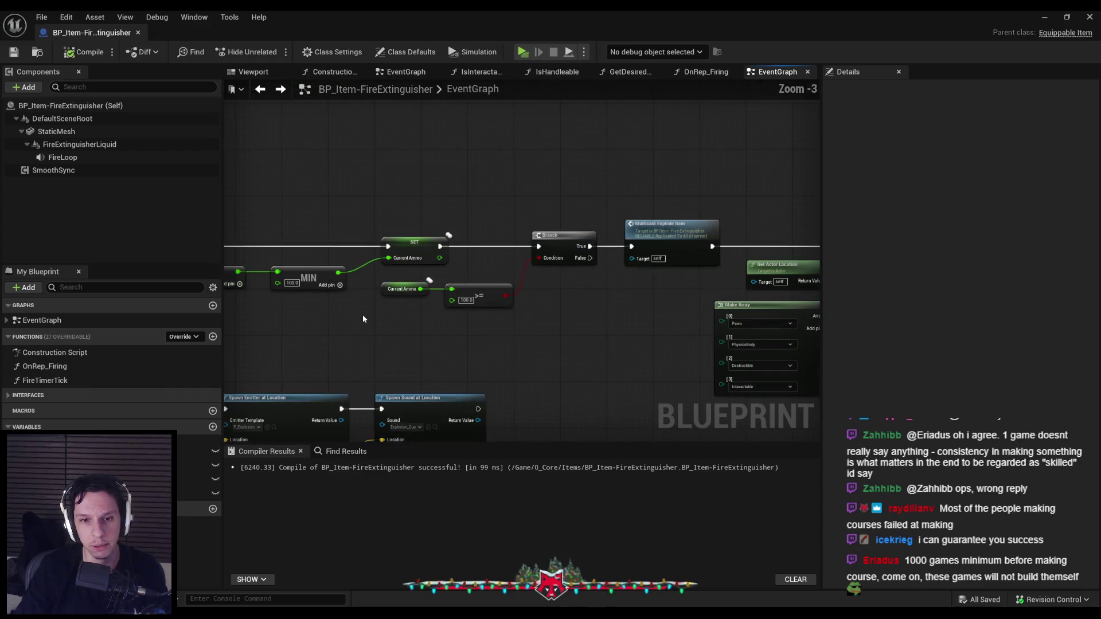
Pan and zoom the EventGraph over to the ServerReplenishAmmo and MulticastExplodeItem events.
scroll(362, 319, "down", 2)
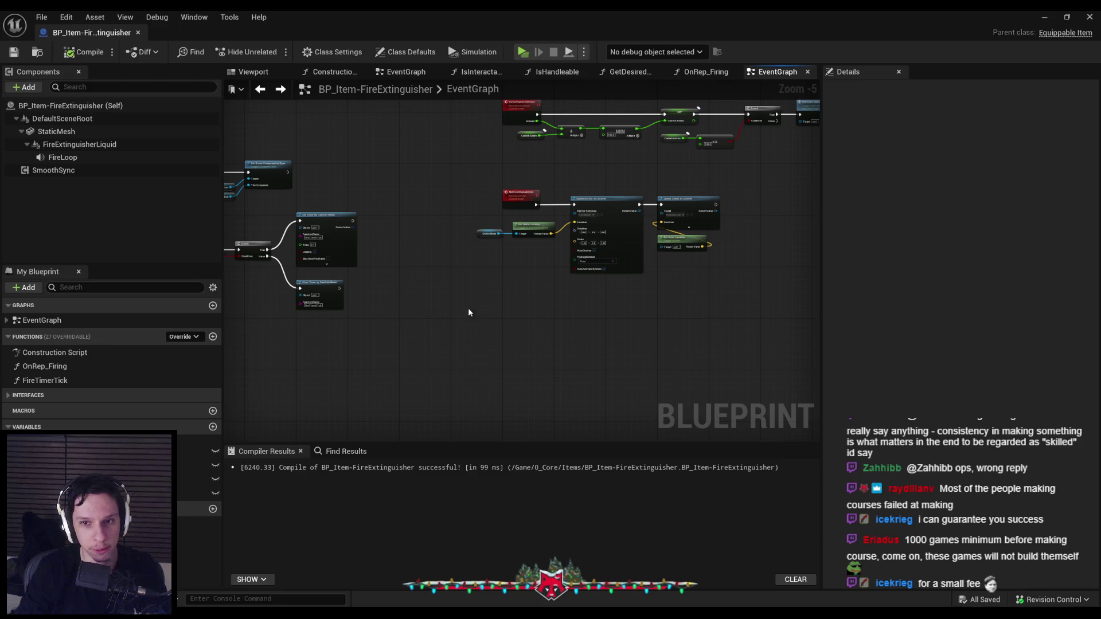
scroll(469, 313, "down", 2)
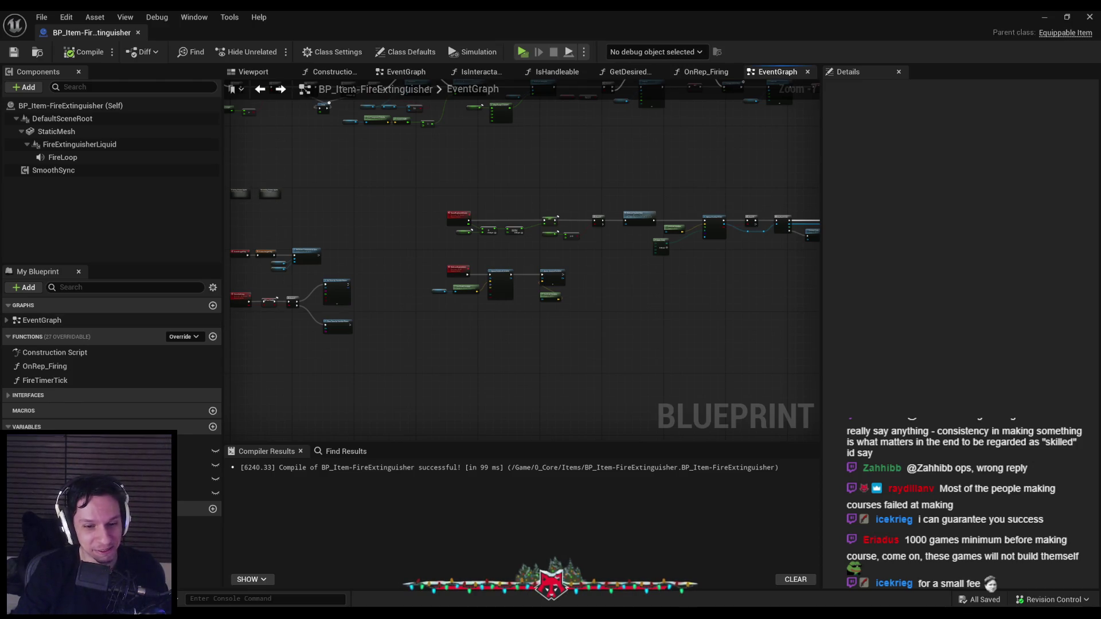
scroll(404, 375, "up", 3)
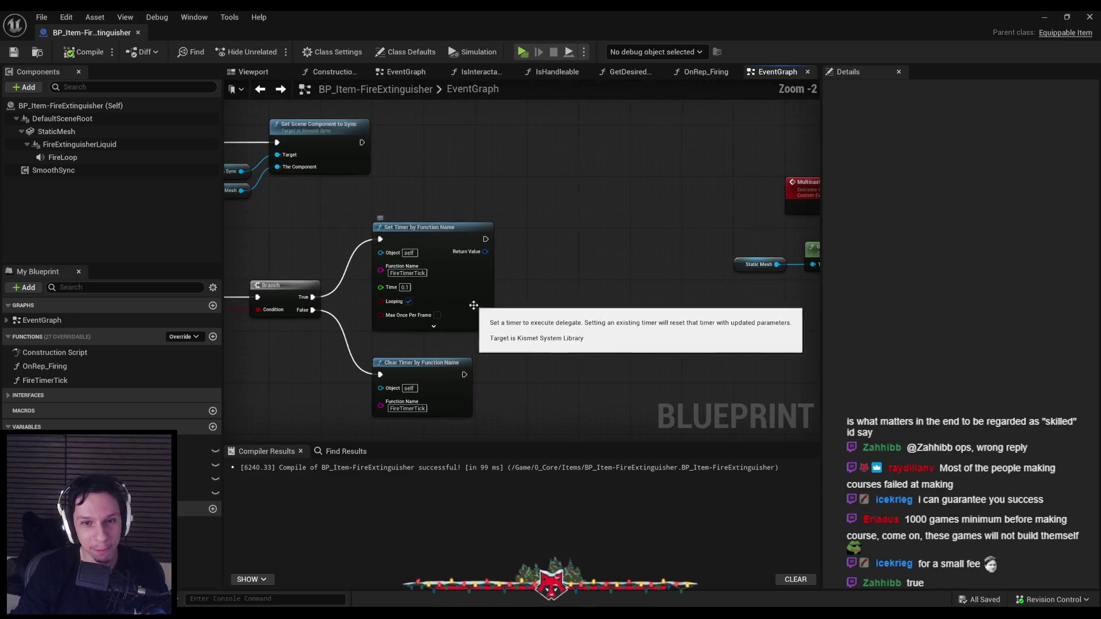
left_click_drag(490, 348, 514, 350)
scroll(514, 349, "down", 2)
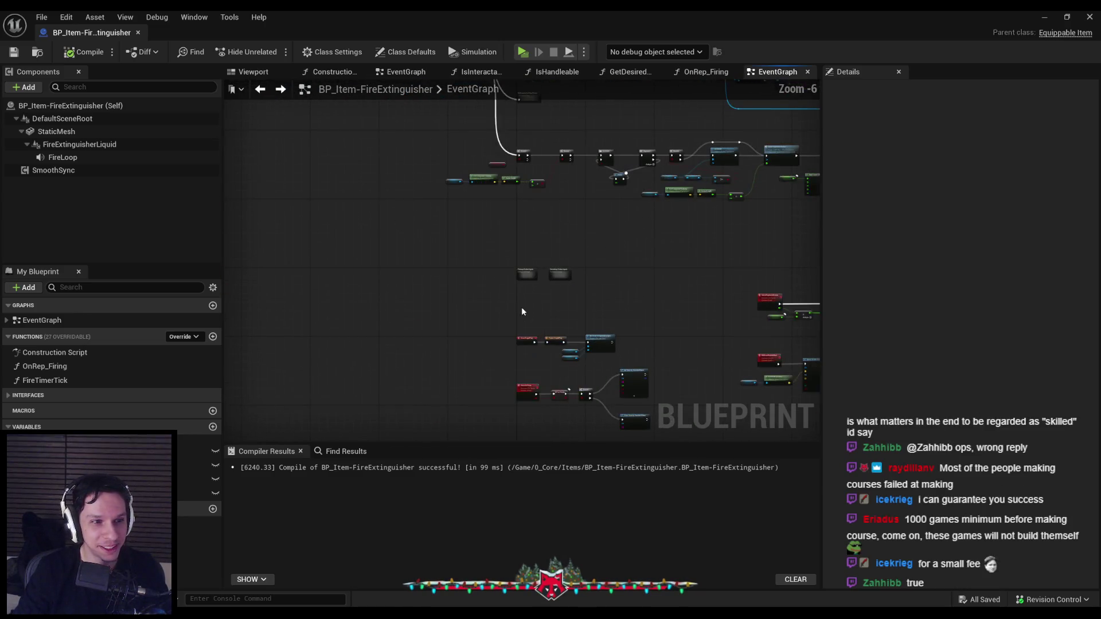
left_click_drag(517, 325, 378, 272)
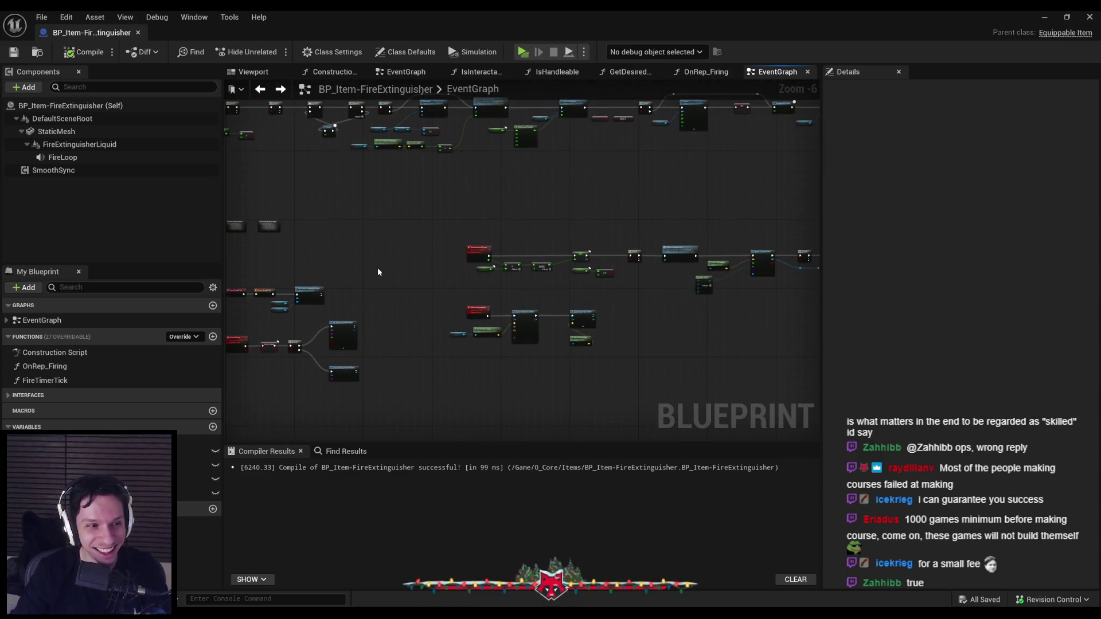
left_click_drag(546, 256, 388, 309)
scroll(492, 315, "up", 2)
mouse_move(492, 315)
left_mouse_down()
mouse_move(423, 376)
mouse_move(452, 280)
mouse_move(591, 295)
left_mouse_up()
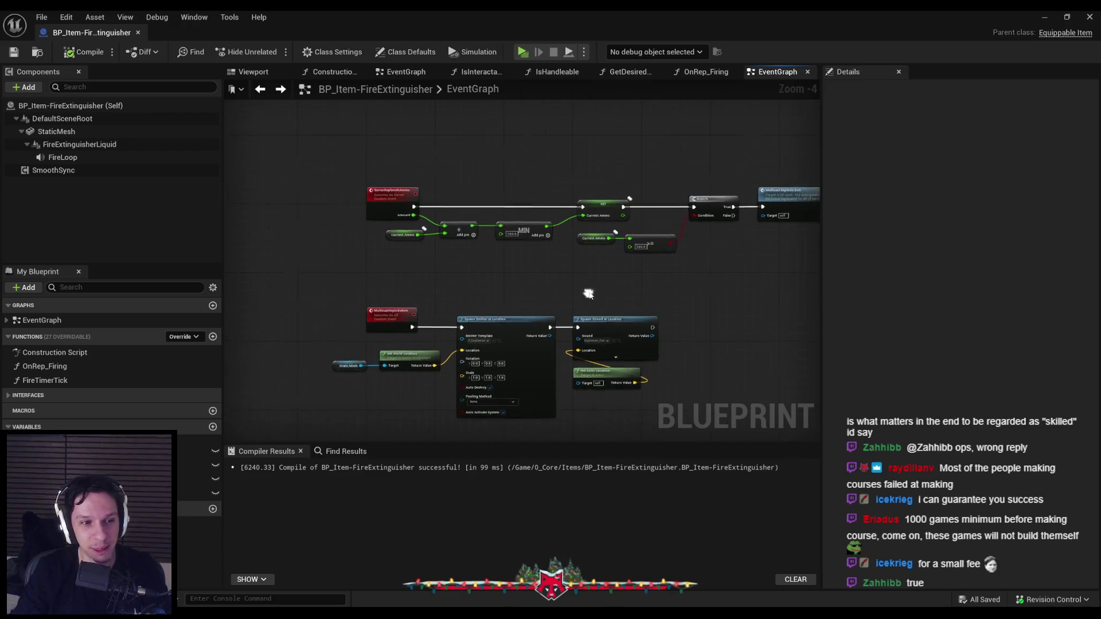
scroll(580, 273, "up", 1)
mouse_move(519, 299)
left_mouse_down()
mouse_move(476, 294)
mouse_move(471, 309)
mouse_move(639, 288)
mouse_move(485, 270)
mouse_move(539, 271)
mouse_move(410, 286)
left_mouse_up()
scroll(461, 298, "down", 1)
scroll(453, 297, "up", 1)
scroll(486, 269, "down", 1)
scroll(538, 274, "up", 1)
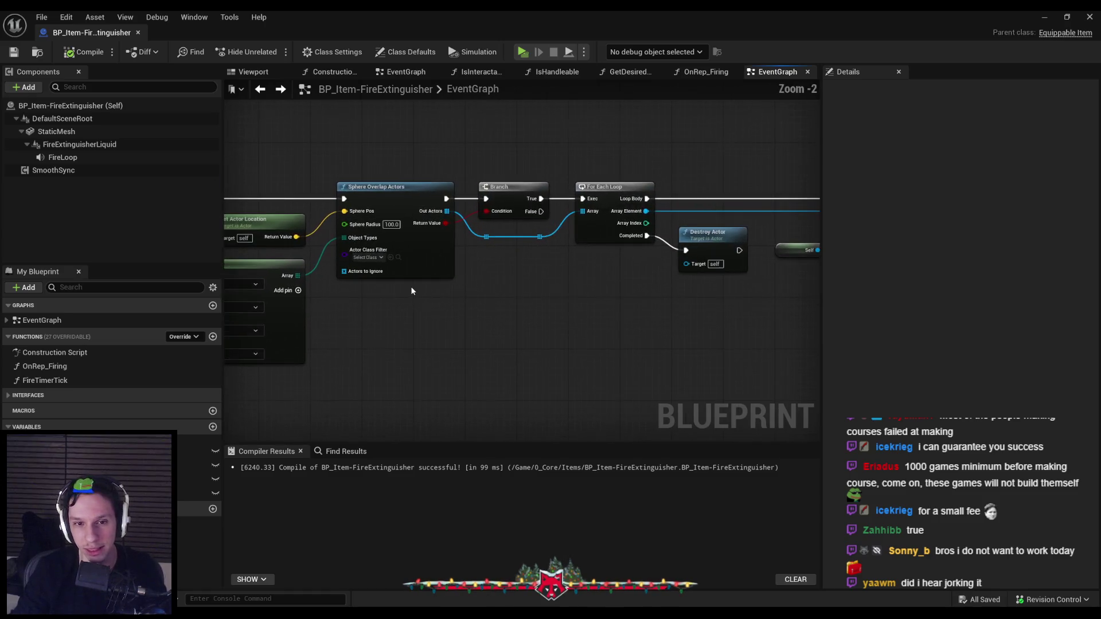
mouse_move(558, 308)
left_mouse_down()
mouse_move(404, 298)
mouse_move(608, 288)
left_mouse_up()
scroll(497, 296, "up", 2)
scroll(416, 321, "down", 2)
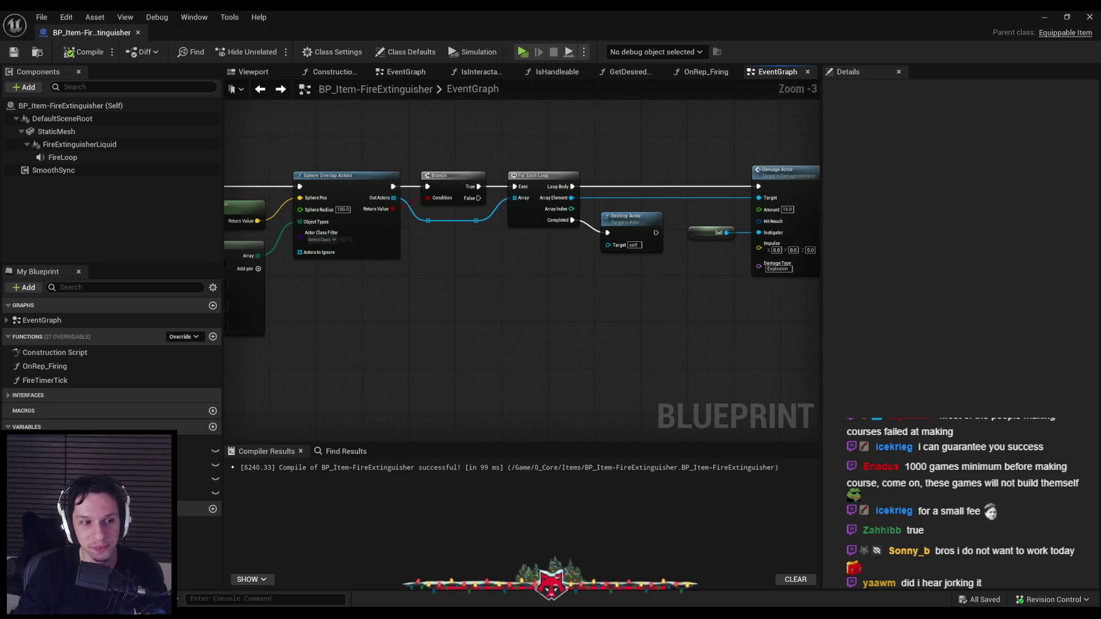
left_click_drag(405, 286, 577, 283)
left_click_drag(260, 274, 507, 274)
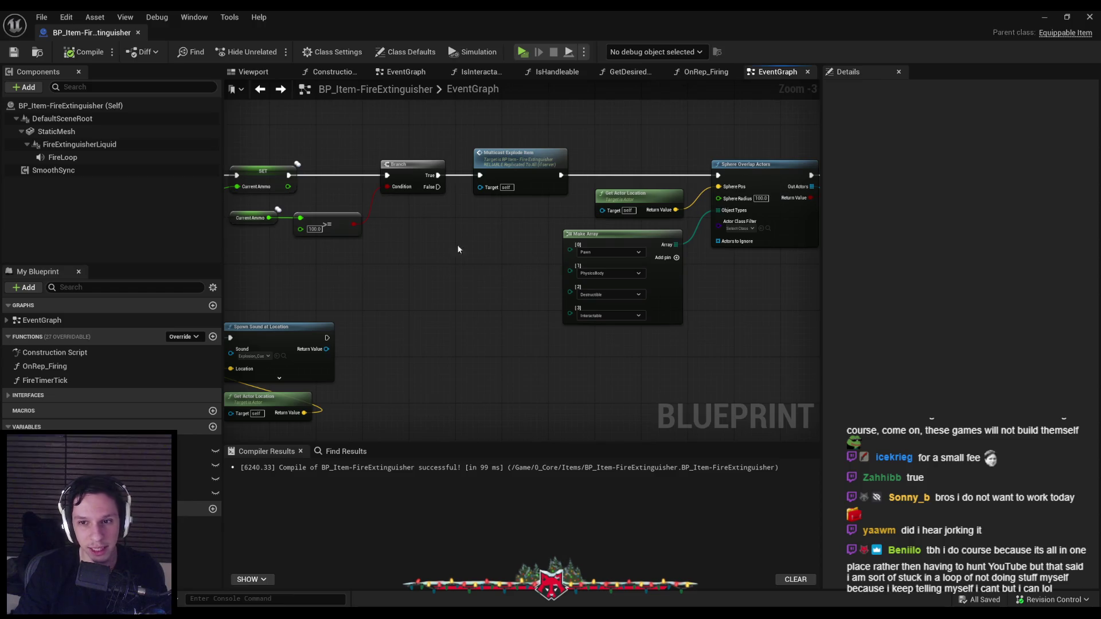
scroll(505, 234, "up", 2)
mouse_move(422, 305)
left_mouse_down()
mouse_move(657, 284)
mouse_move(460, 320)
mouse_move(380, 317)
mouse_move(370, 298)
mouse_move(501, 303)
left_mouse_up()
scroll(657, 284, "down", 2)
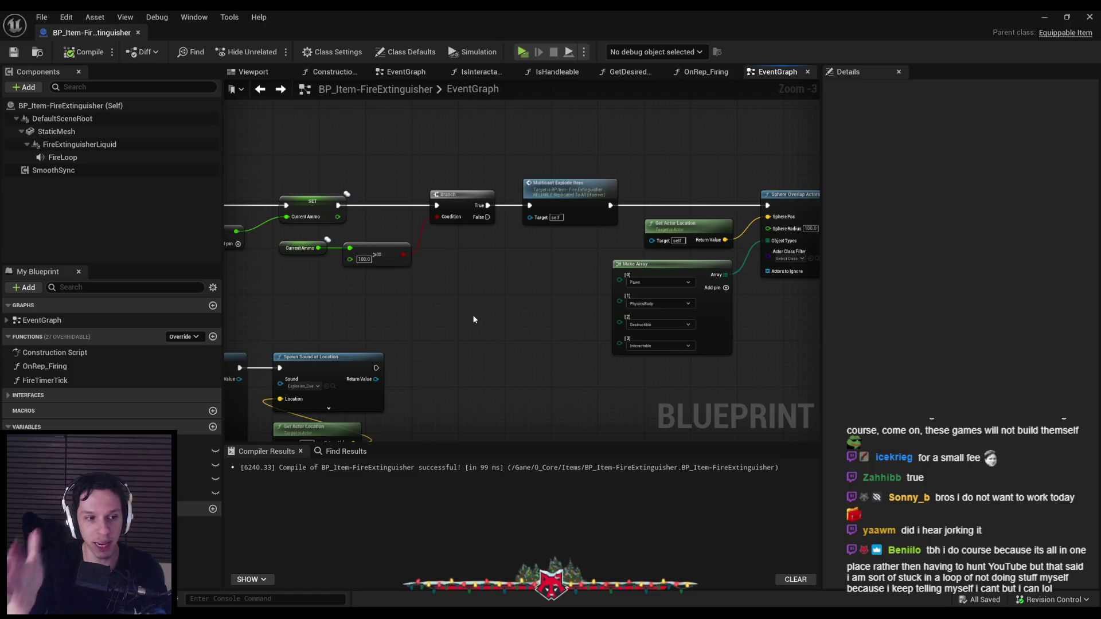
left_click_drag(463, 322, 630, 301)
scroll(615, 309, "down", 2)
scroll(621, 325, "up", 2)
scroll(621, 325, "down", 2)
scroll(641, 287, "up", 2)
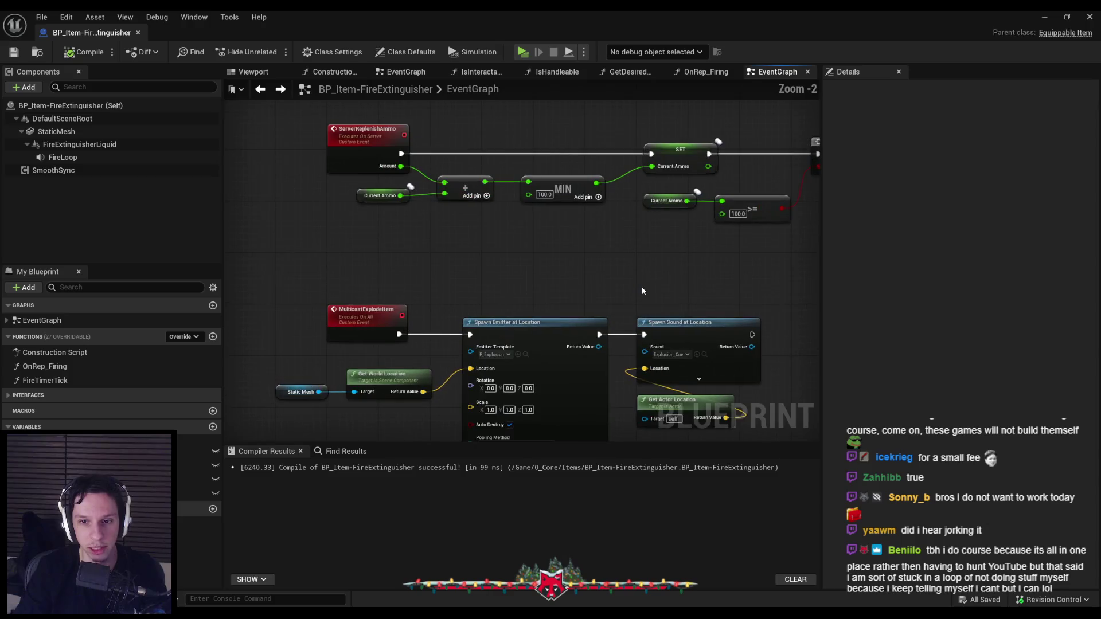
mouse_move(656, 296)
left_mouse_down()
mouse_move(540, 288)
mouse_move(407, 306)
mouse_move(364, 288)
left_mouse_up()
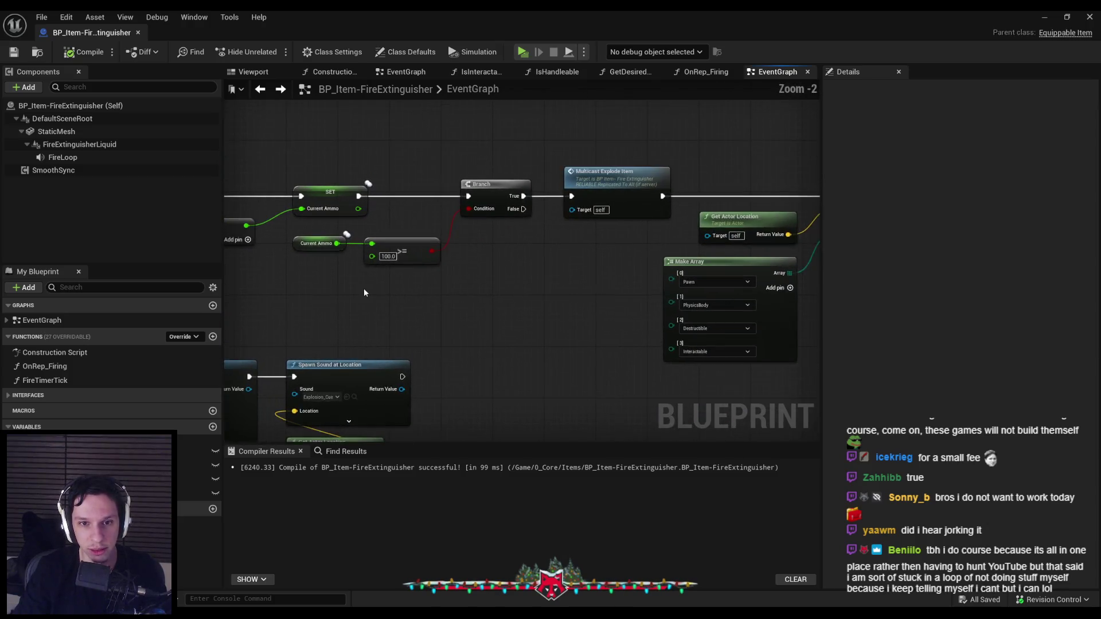
scroll(610, 255, "up", 3)
scroll(624, 286, "down", 3)
mouse_move(624, 286)
left_mouse_down()
mouse_move(494, 290)
mouse_move(516, 295)
mouse_move(492, 275)
mouse_move(427, 283)
left_mouse_up()
scroll(517, 292, "up", 1)
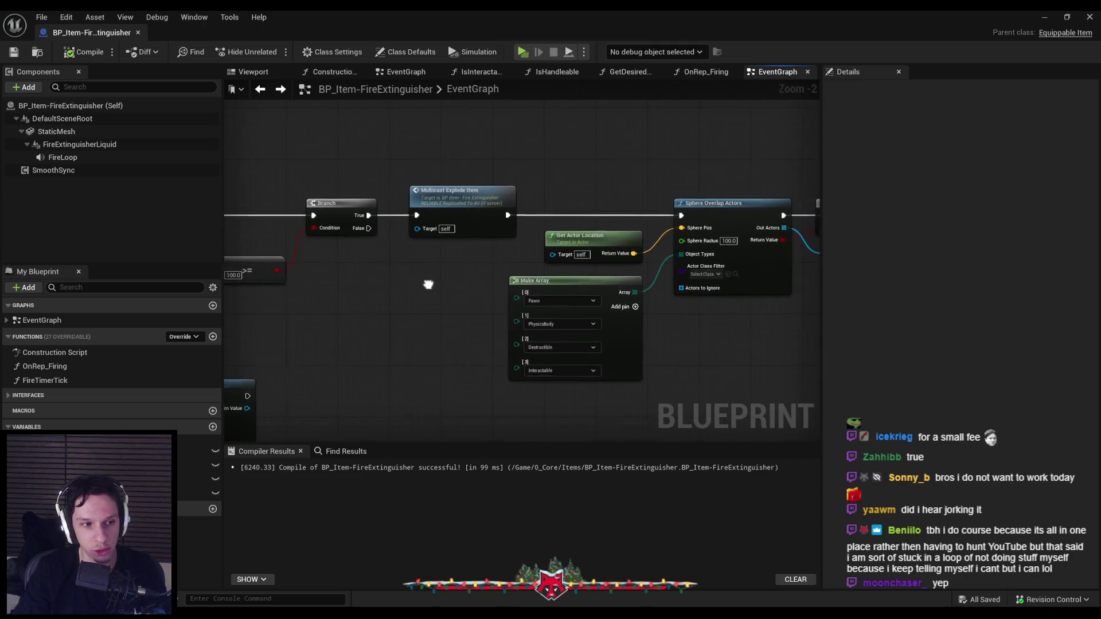
scroll(402, 283, "down", 1)
mouse_move(583, 312)
left_mouse_down()
mouse_move(364, 277)
mouse_move(347, 287)
left_mouse_up()
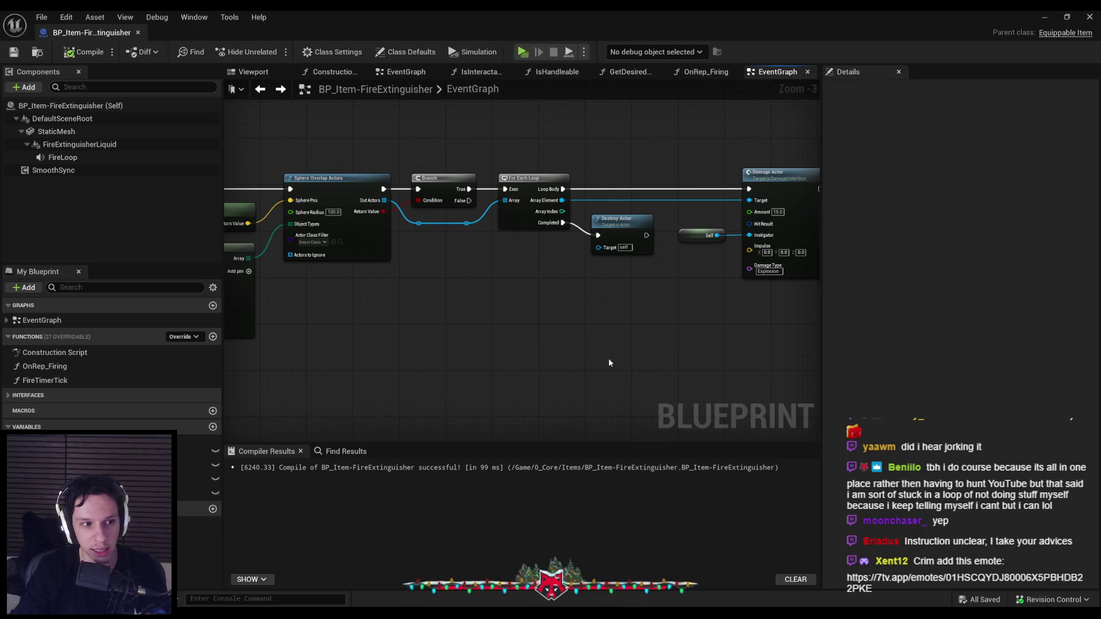
scroll(611, 362, "up", 2)
scroll(497, 285, "down", 2)
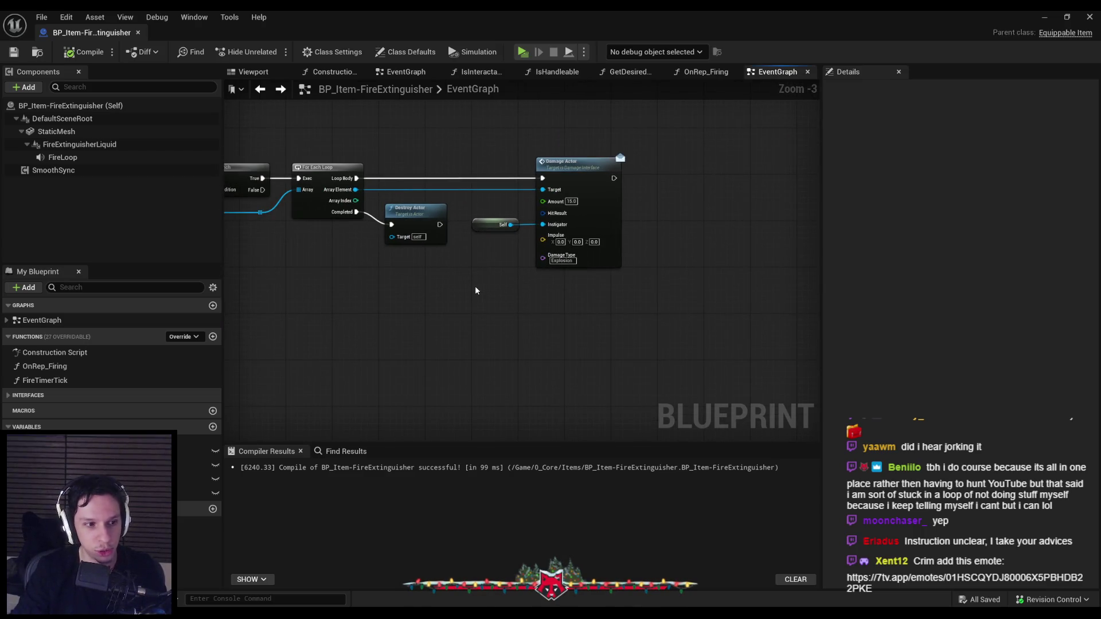
scroll(468, 248, "up", 2)
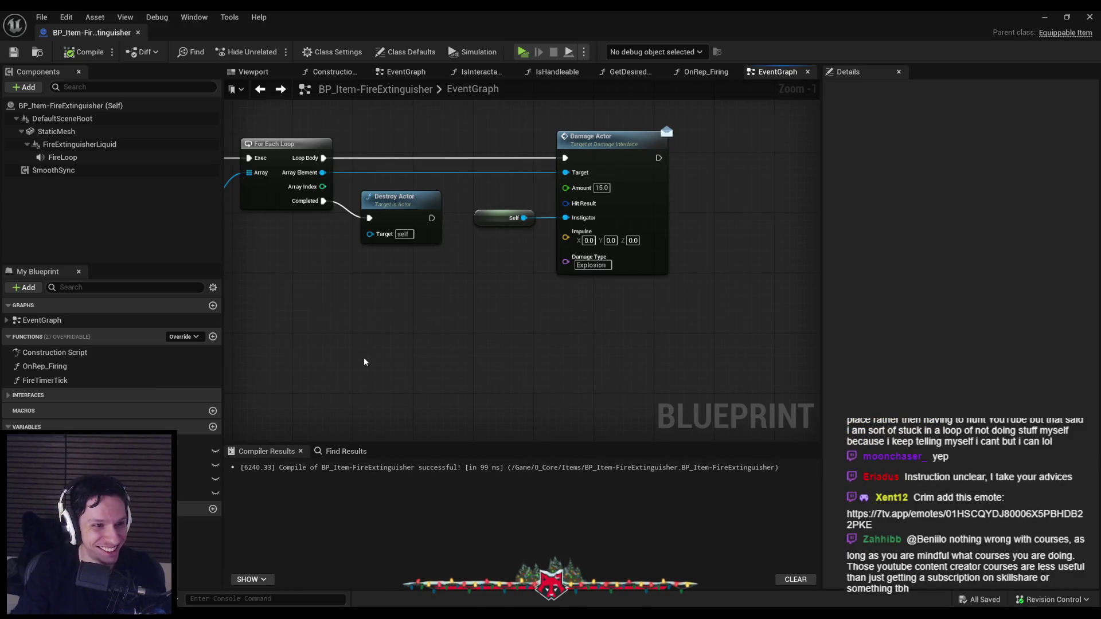
scroll(669, 287, "down", 4)
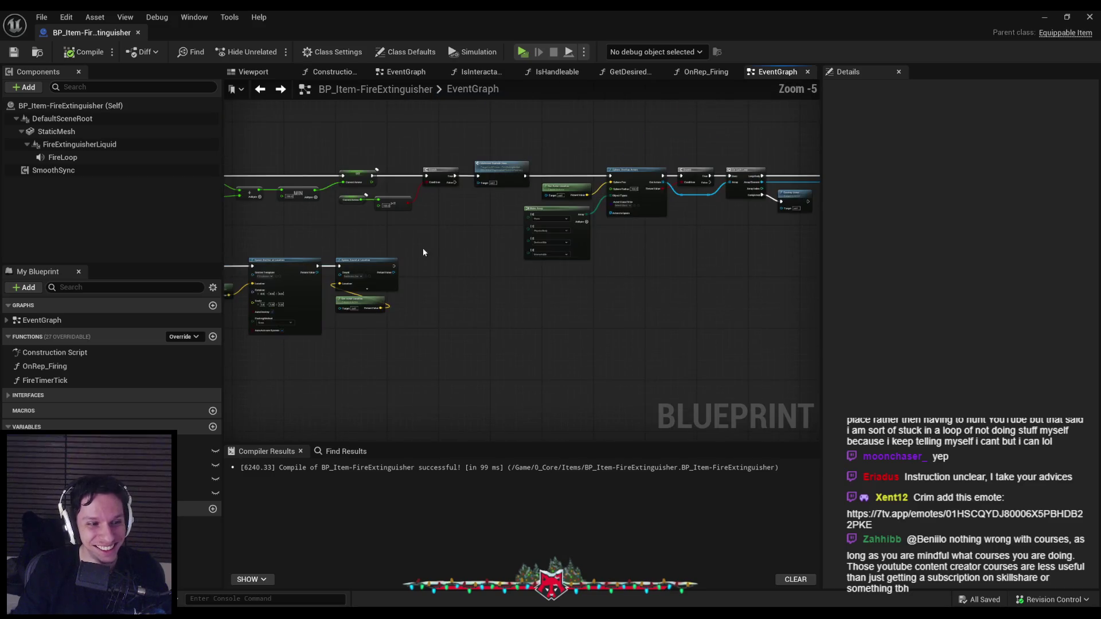
scroll(423, 252, "up", 1)
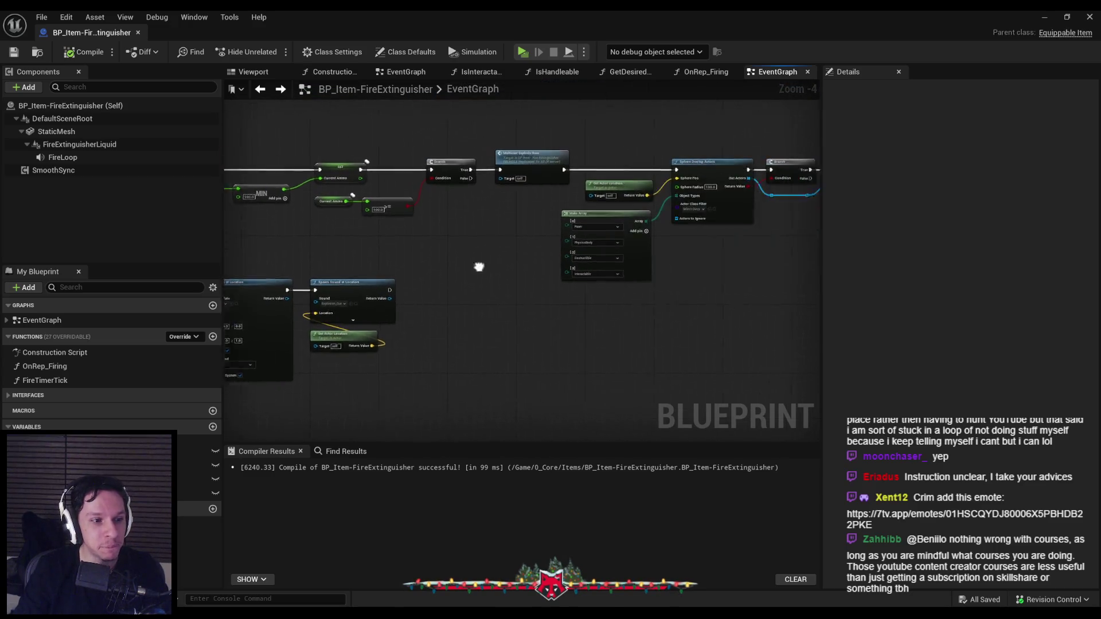
scroll(652, 246, "up", 2)
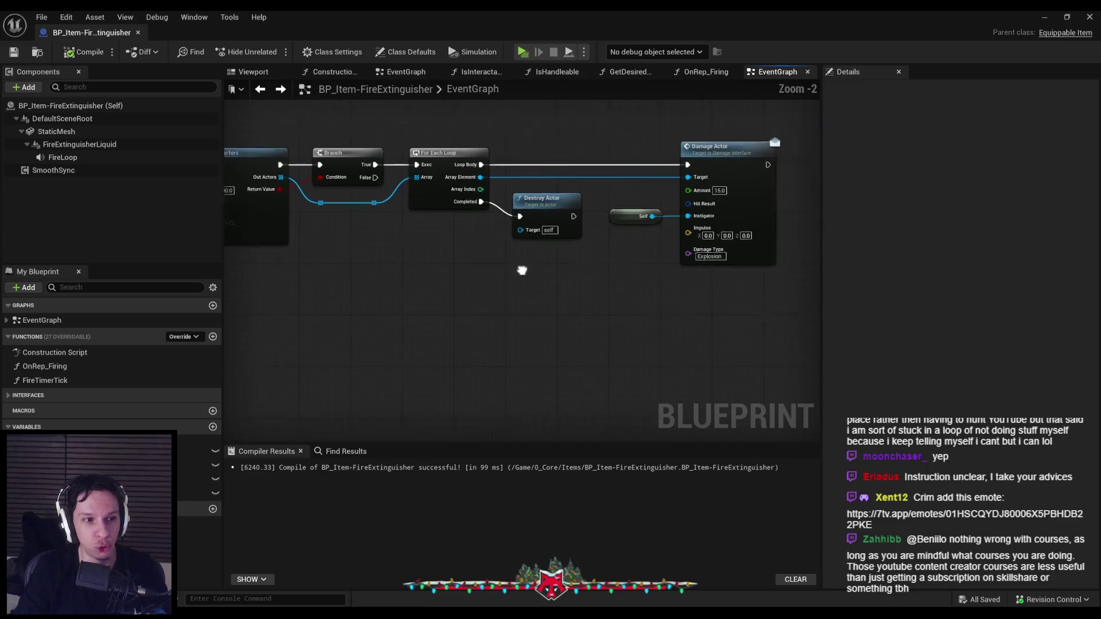
left_click_drag(522, 270, 413, 307)
scroll(419, 297, "up", 1)
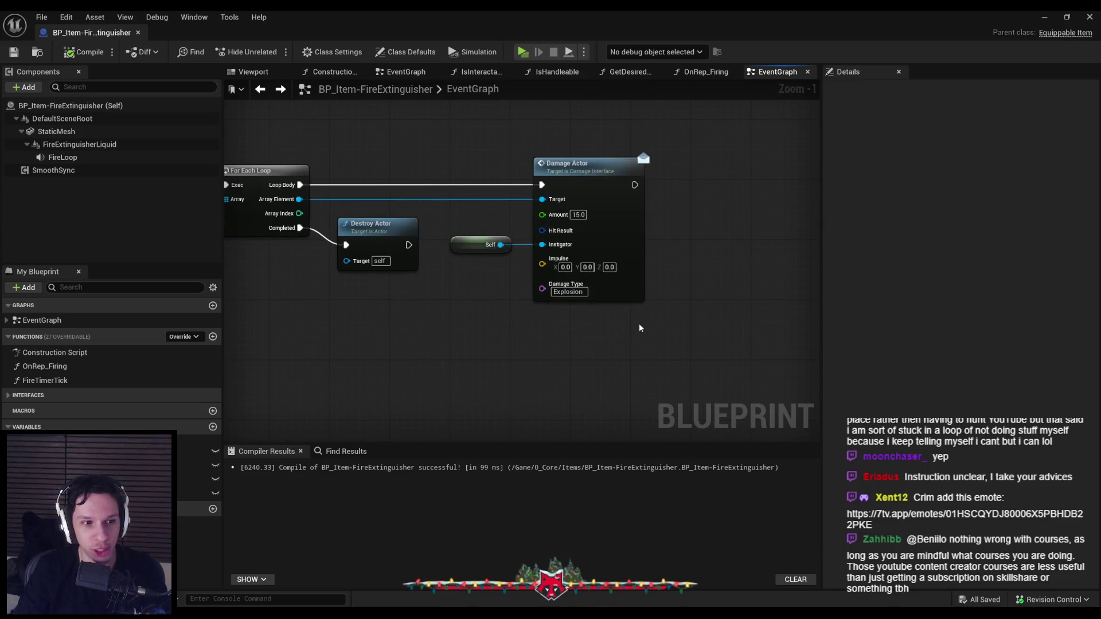
mouse_move(645, 312)
left_mouse_down()
mouse_move(467, 238)
mouse_move(448, 185)
left_mouse_up()
left_click(460, 271)
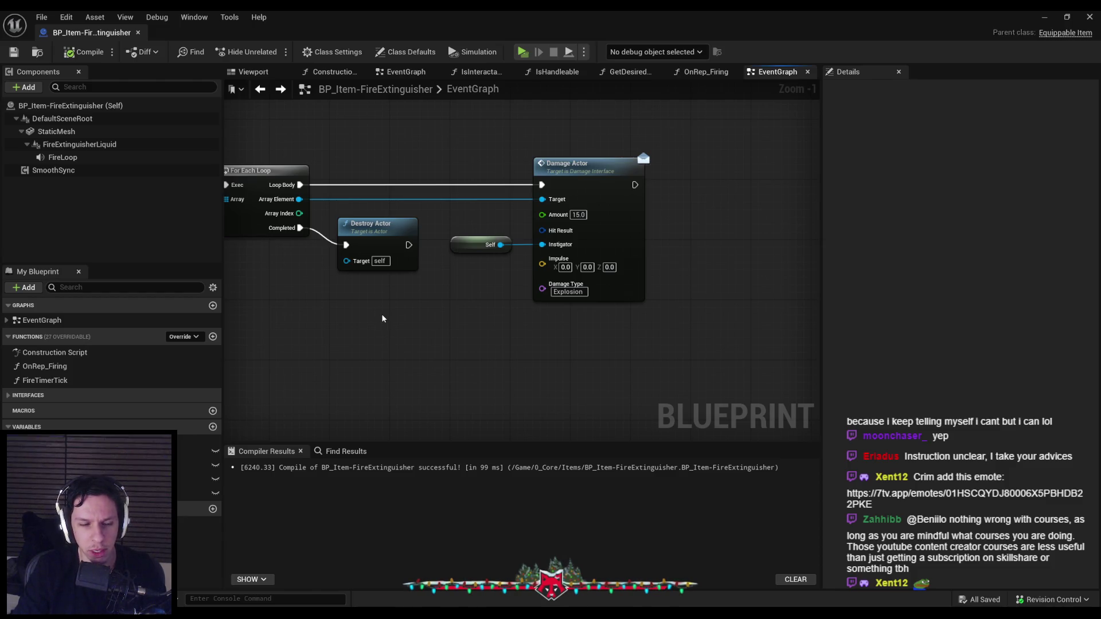
scroll(382, 319, "down", 4)
left_click_drag(459, 258, 625, 284)
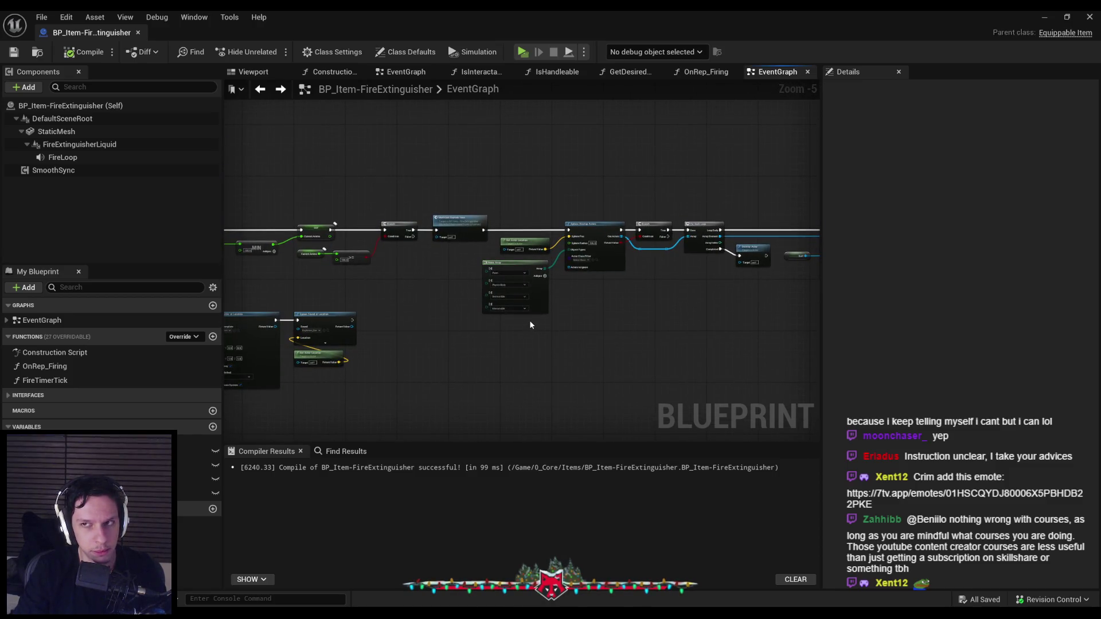
scroll(508, 324, "up", 3)
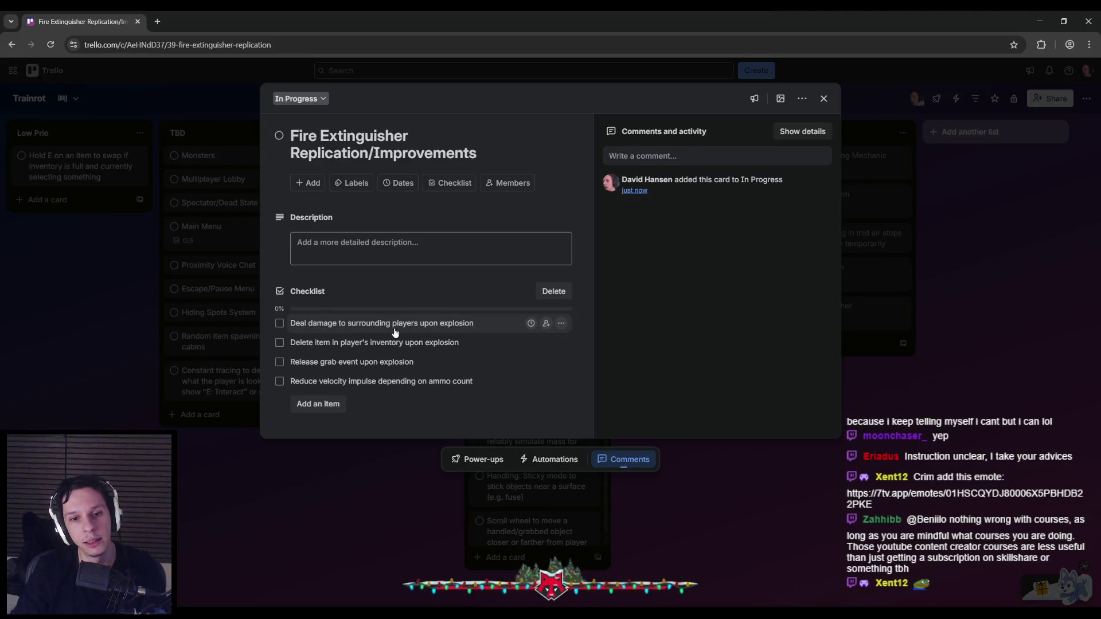
Check off 'Deal damage to surrounding players upon explosion' in Trello, then return to Unreal.
left_click(279, 324)
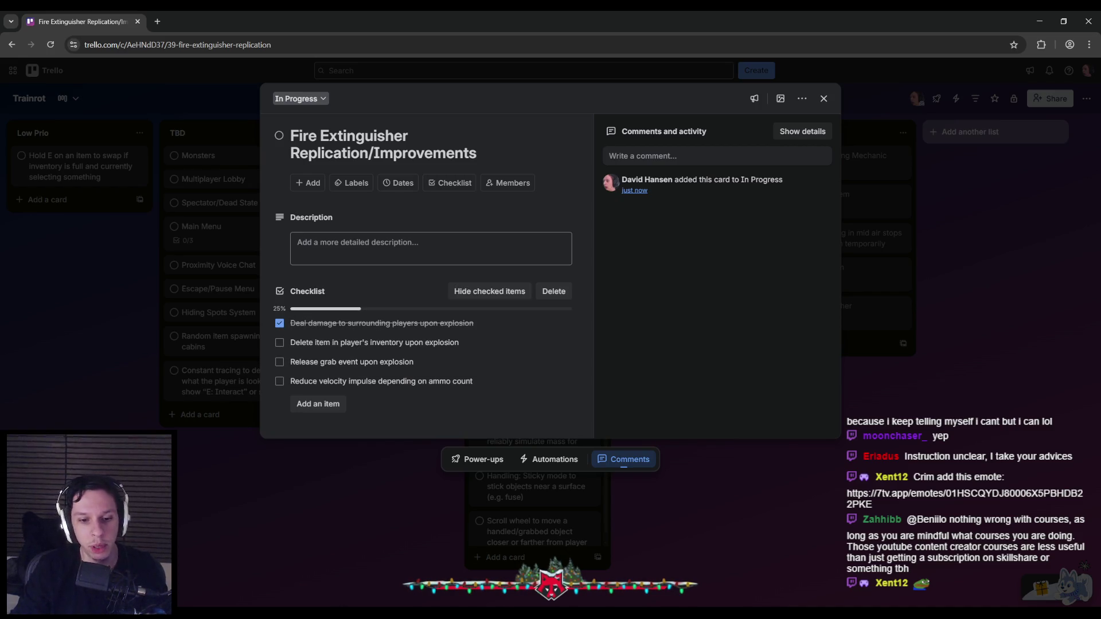
key("alt+Tab")
key("alt+Tab")
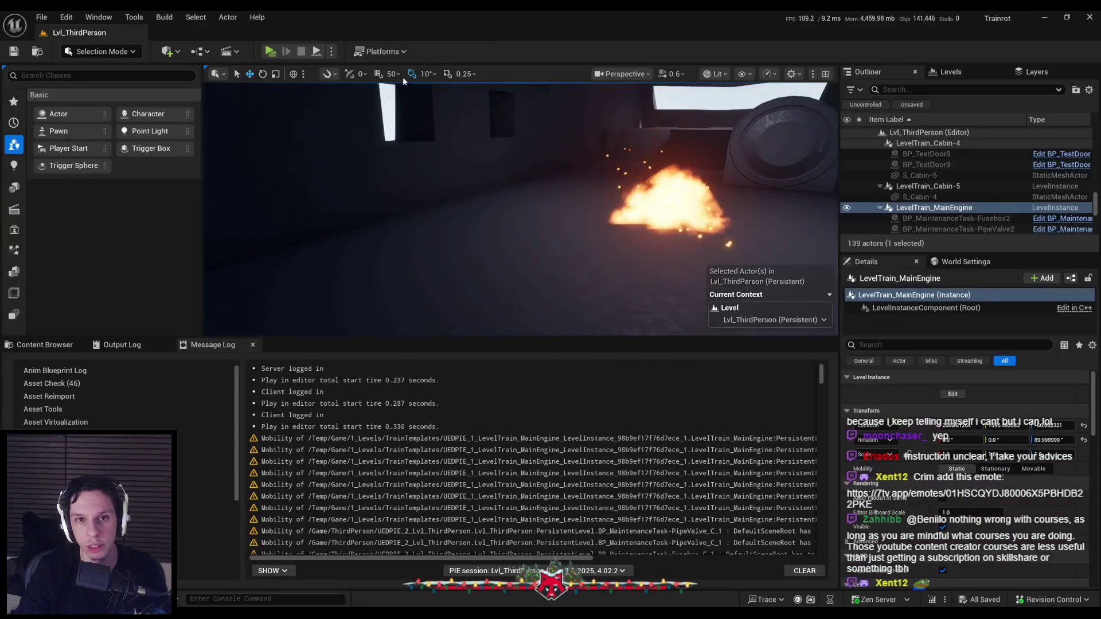
Start a Play In Editor session of the level from the Play options.
left_click(330, 51)
key("Escape")
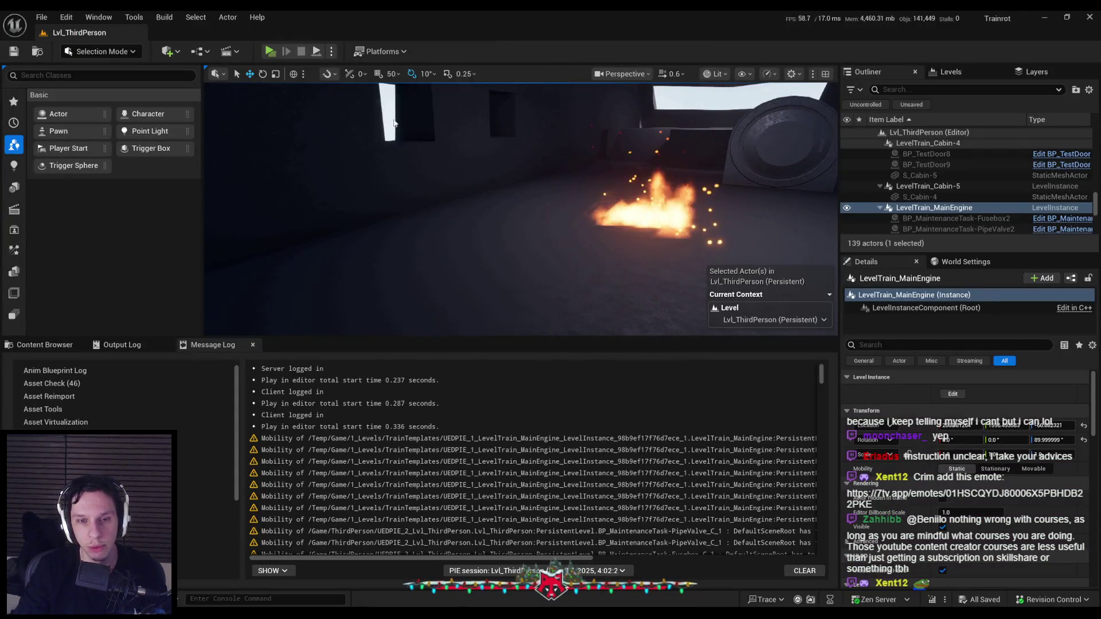
key("alt+p")
key("Escape")
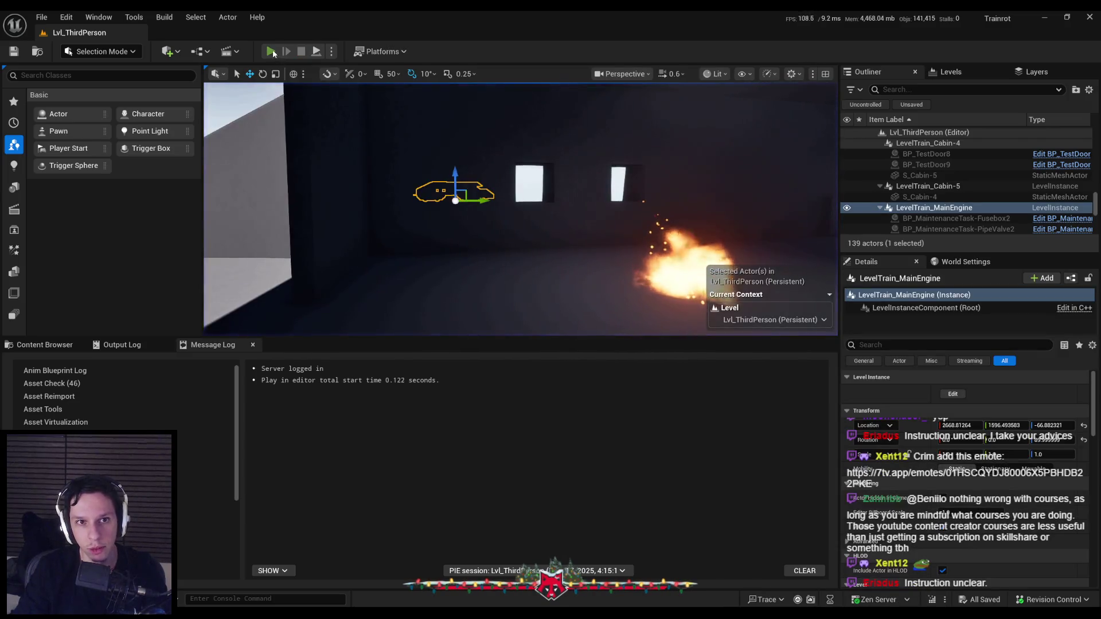
key("alt+p")
Pick up a fire extinguisher and set it off, then free the mouse and switch to Trello.
key("w")
key("e")
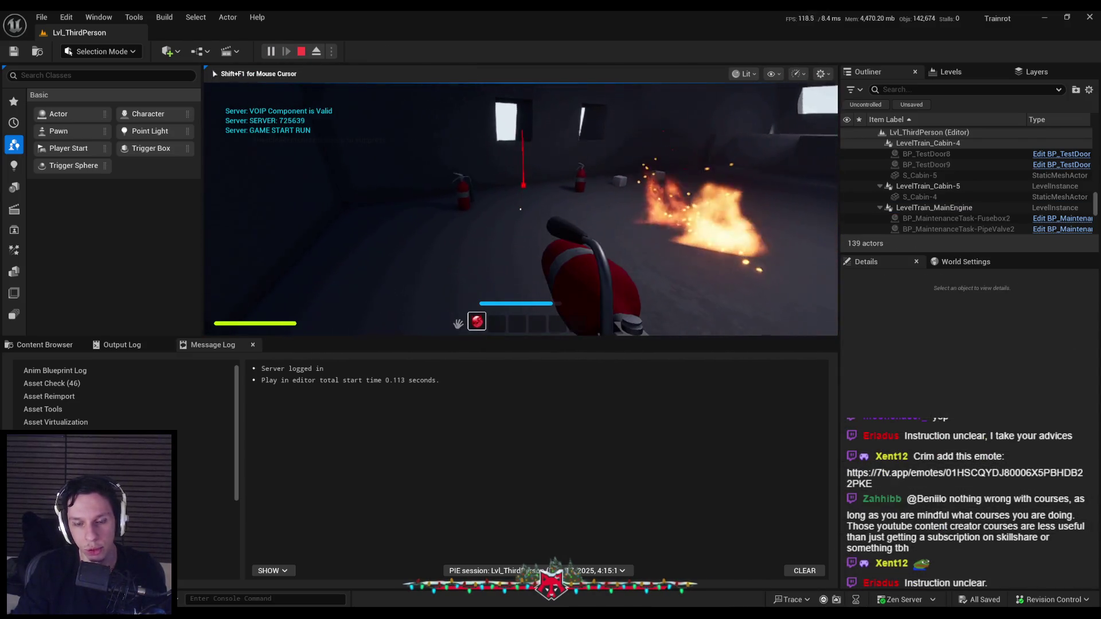
left_click(469, 209)
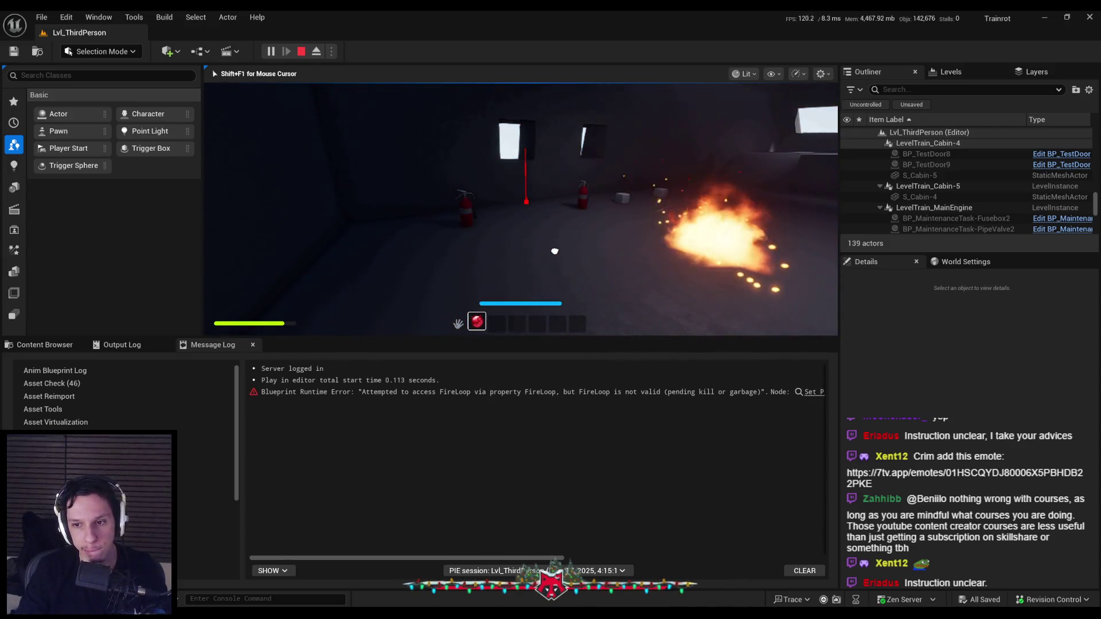
key("shift+F1")
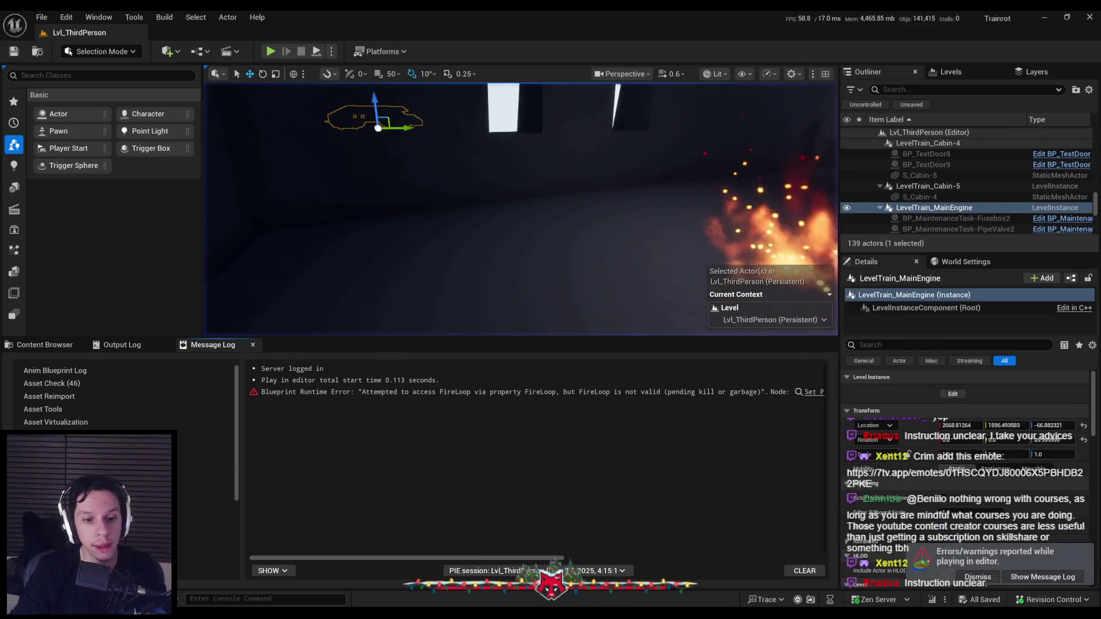
key("alt+Tab")
Add the checklist item 'Replicate sound of shaking for surrounding players', then switch to Notion.
left_click(308, 401)
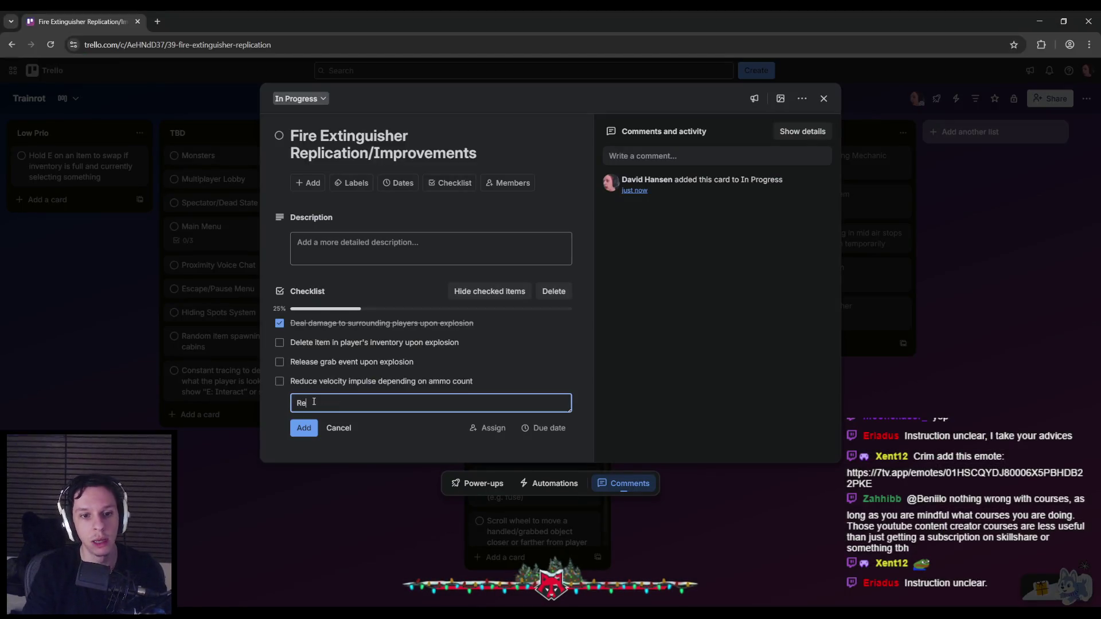
type("of sha")
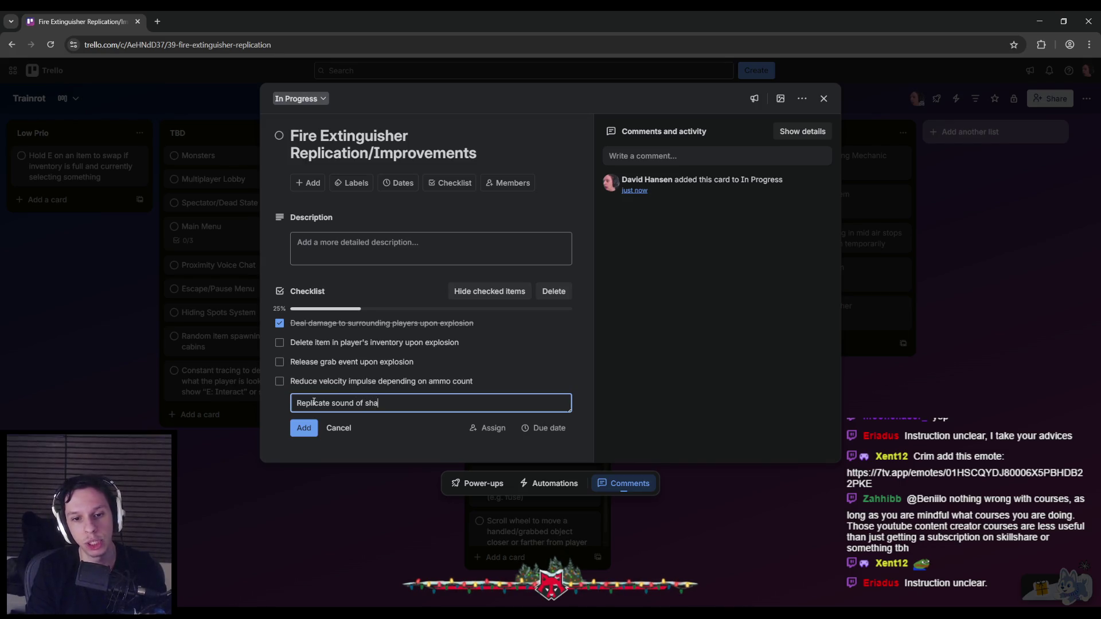
type("king for surround")
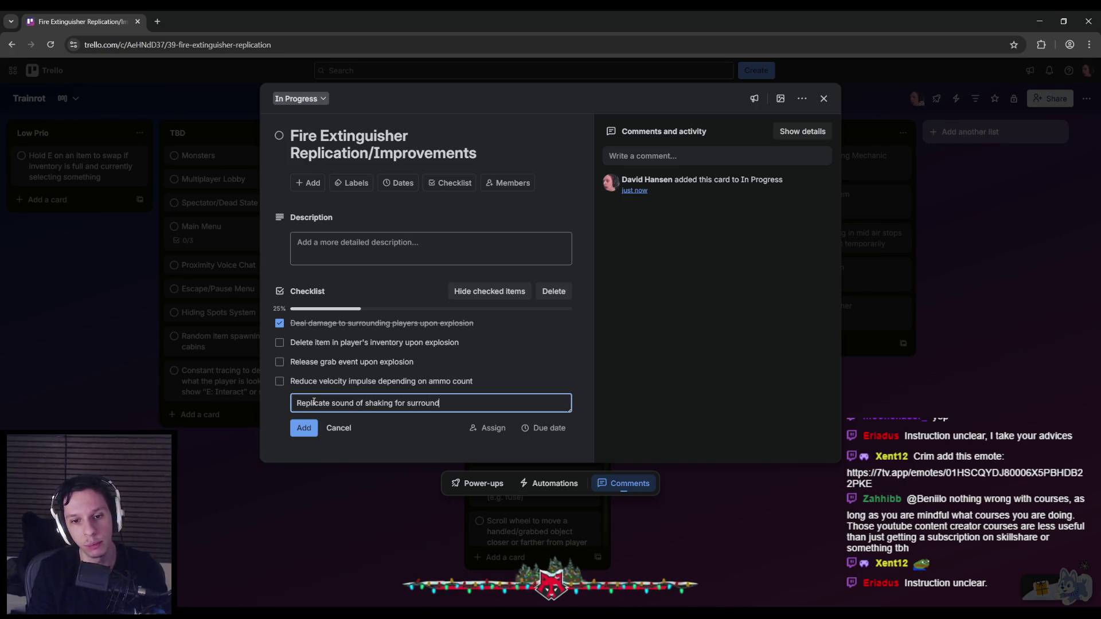
type("ing players")
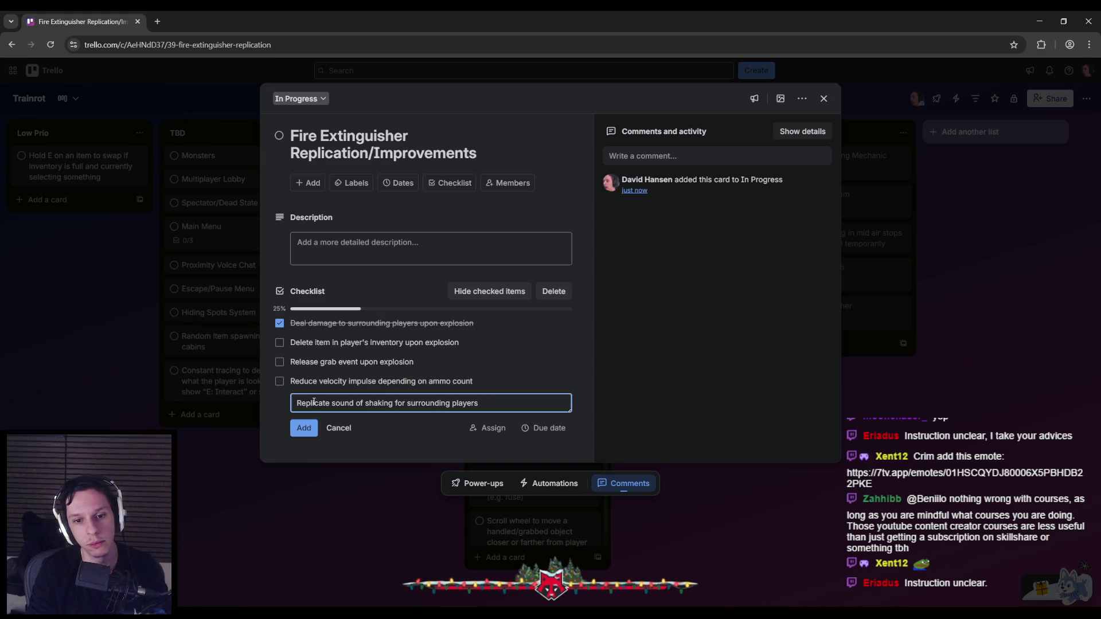
key("Return")
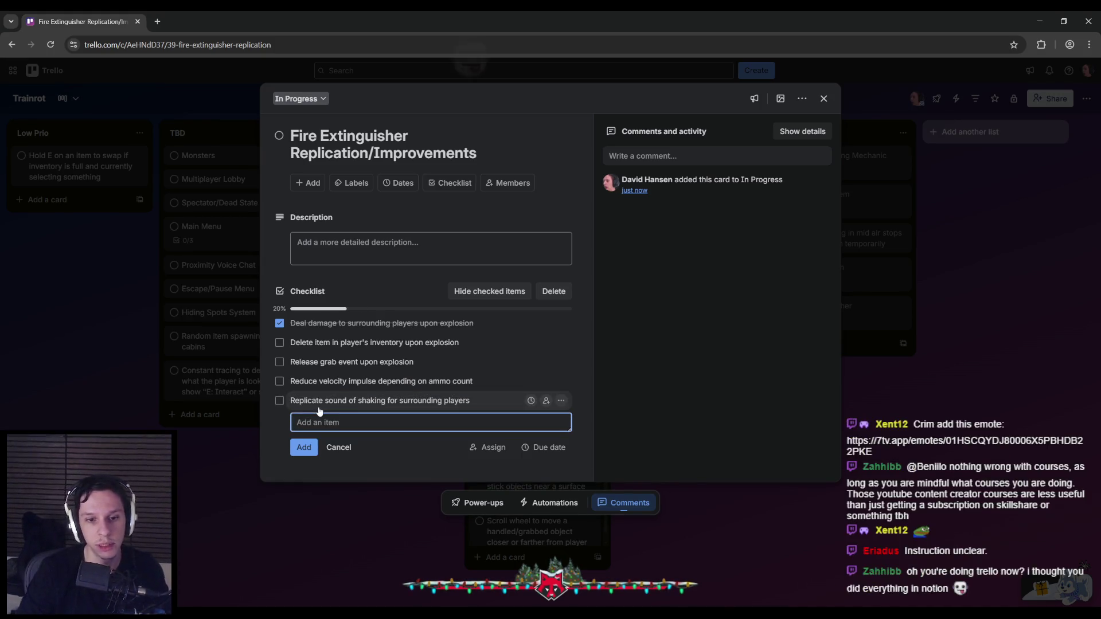
left_click(353, 466)
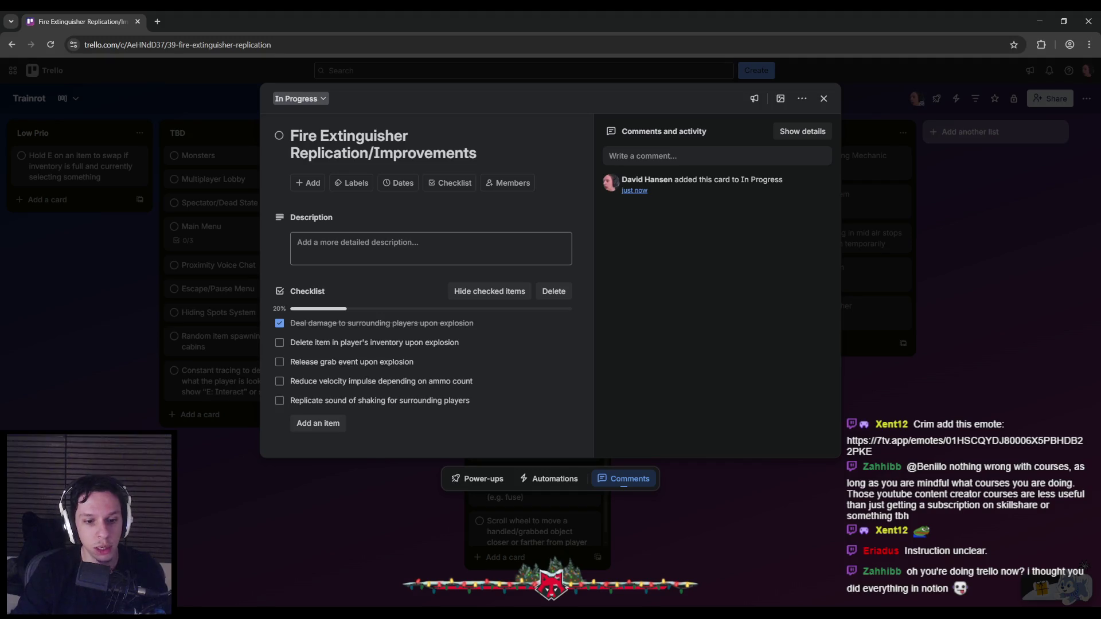
key("alt+Tab")
scroll(474, 365, "down", 10)
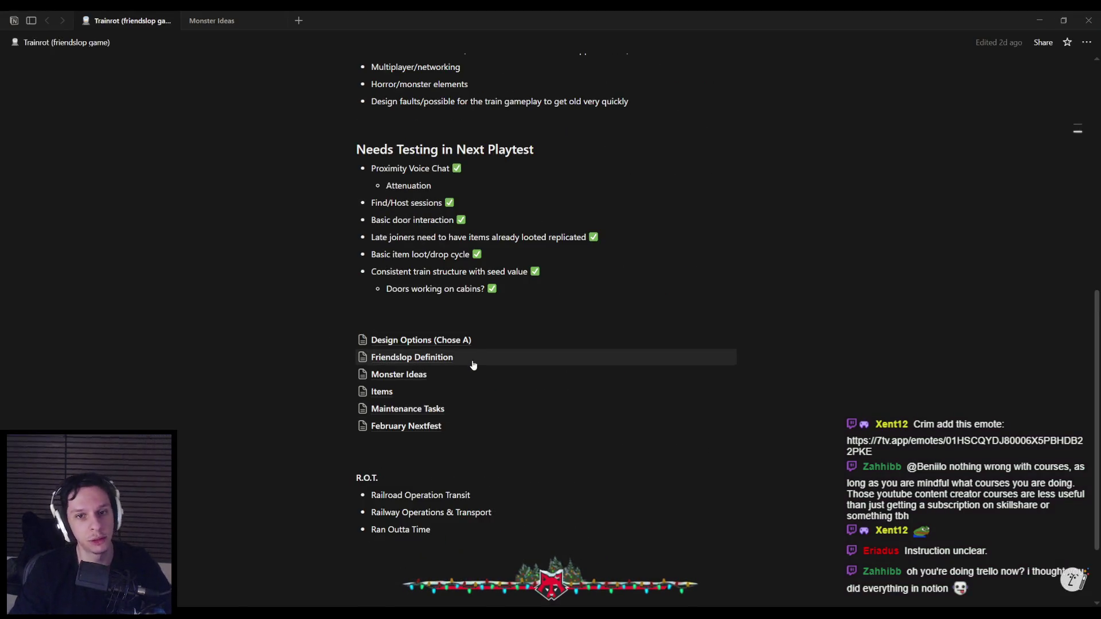
scroll(457, 368, "up", 1)
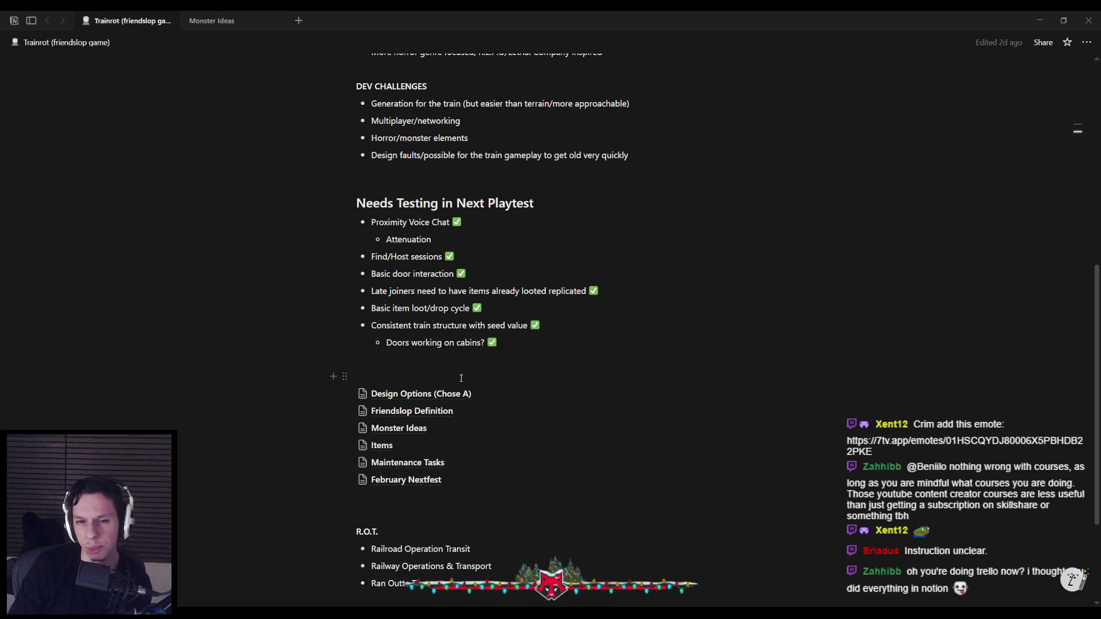
scroll(461, 378, "up", 1)
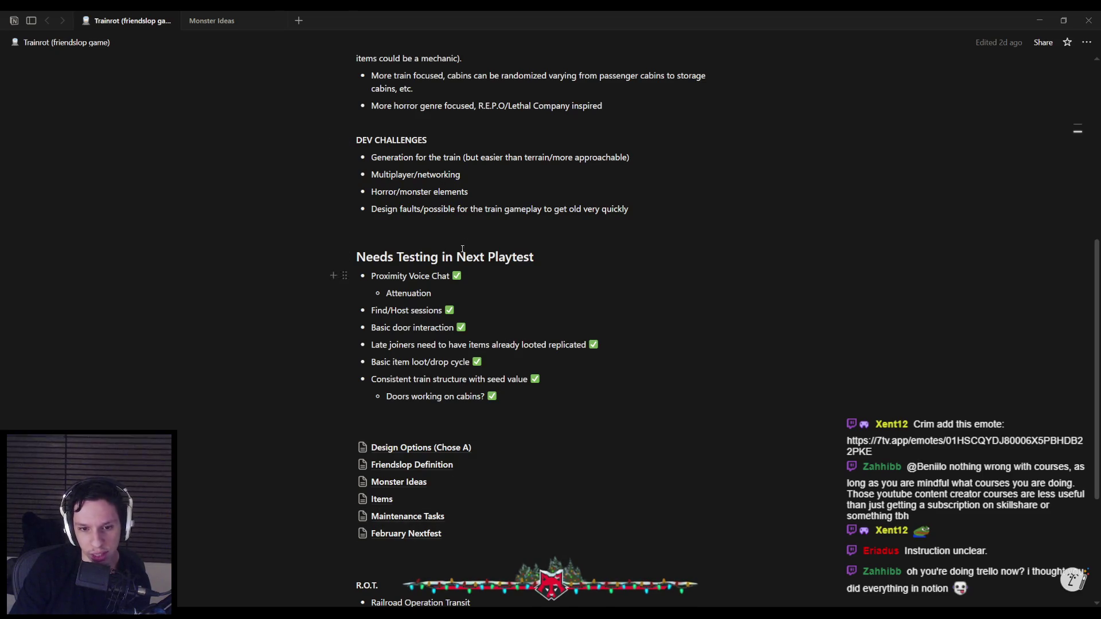
key("alt+Tab")
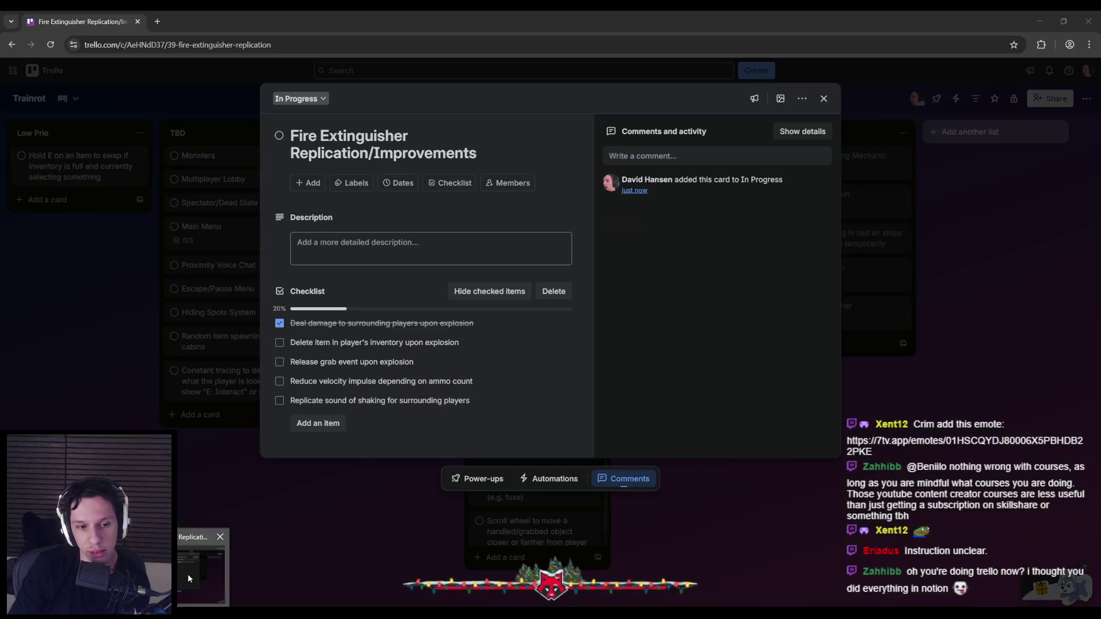
Check the Fire Extinguisher card's 1/5 checklist badge on the board, then go to Notion's Trainrot page.
key("Escape")
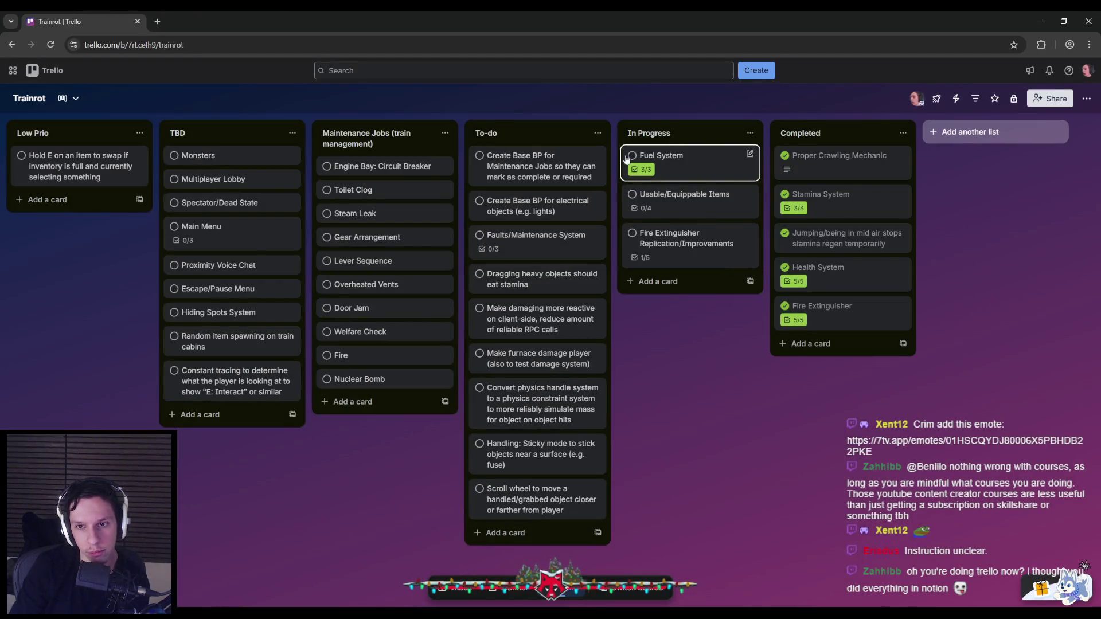
left_click(710, 255)
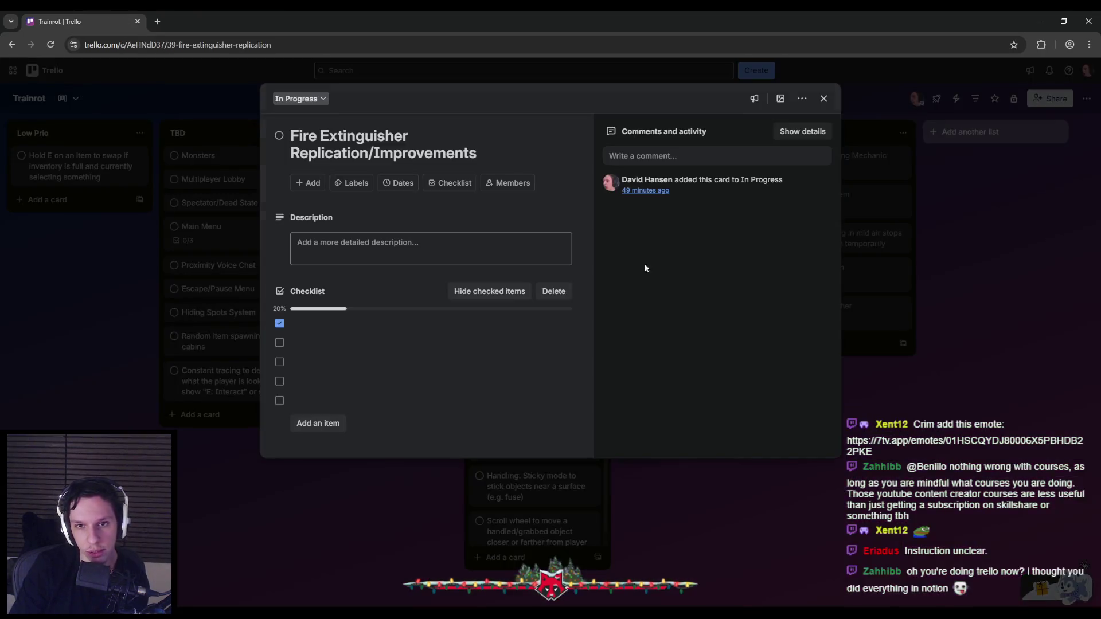
left_click(398, 462)
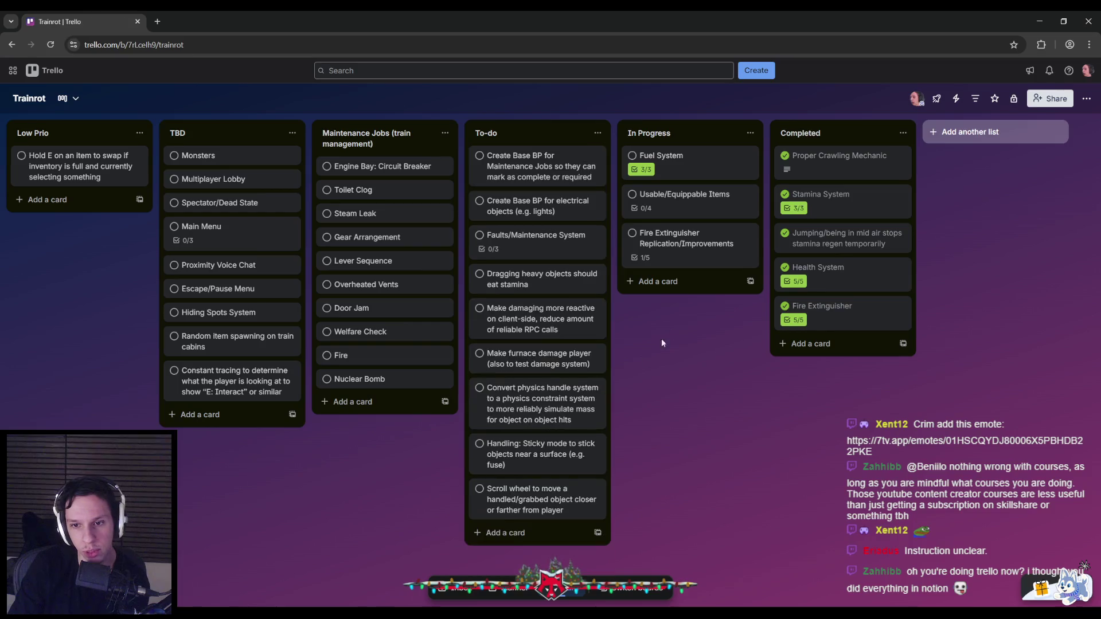
left_click(669, 268)
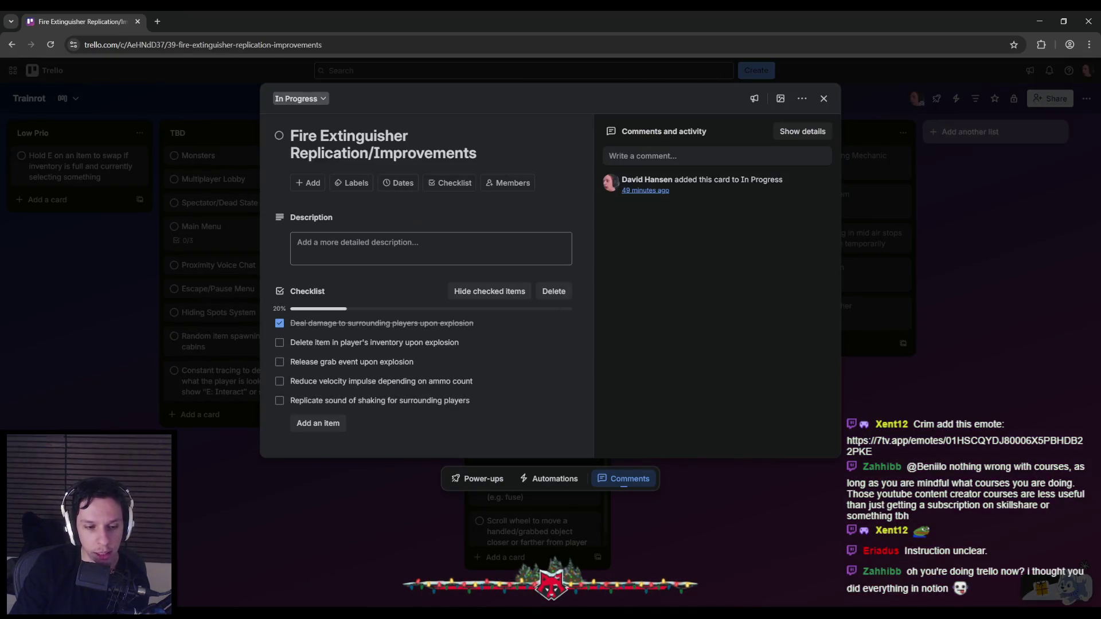
left_click(252, 551)
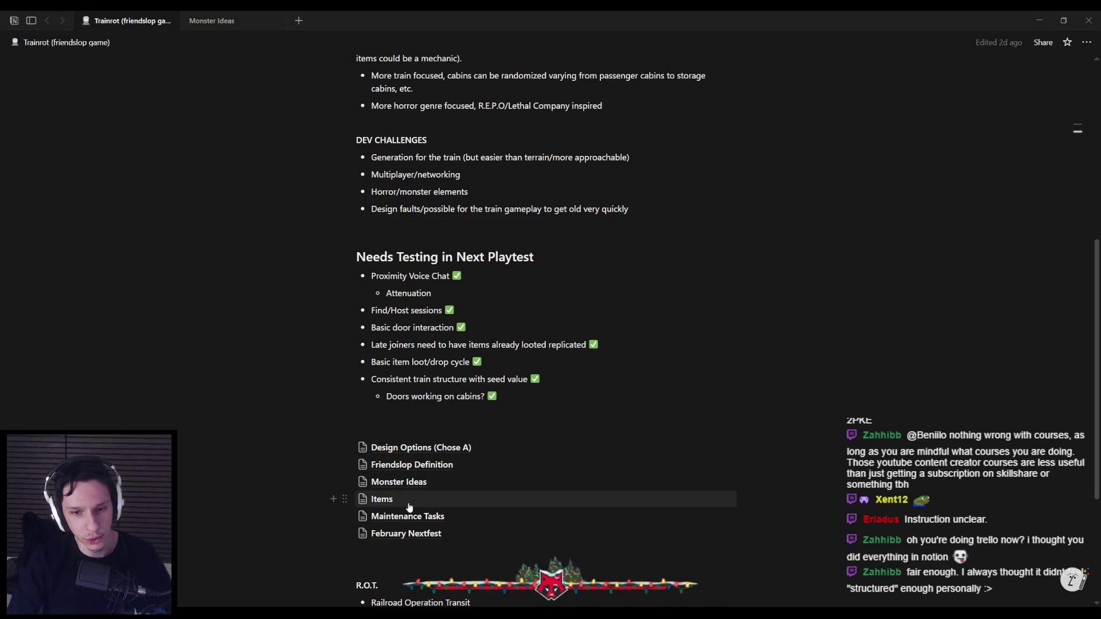
Scroll through Notion's Trainrot page, then bring the Unreal Editor back to the front.
scroll(401, 505, "down", 2)
scroll(401, 493, "up", 1)
scroll(457, 487, "down", 2)
scroll(453, 482, "up", 4)
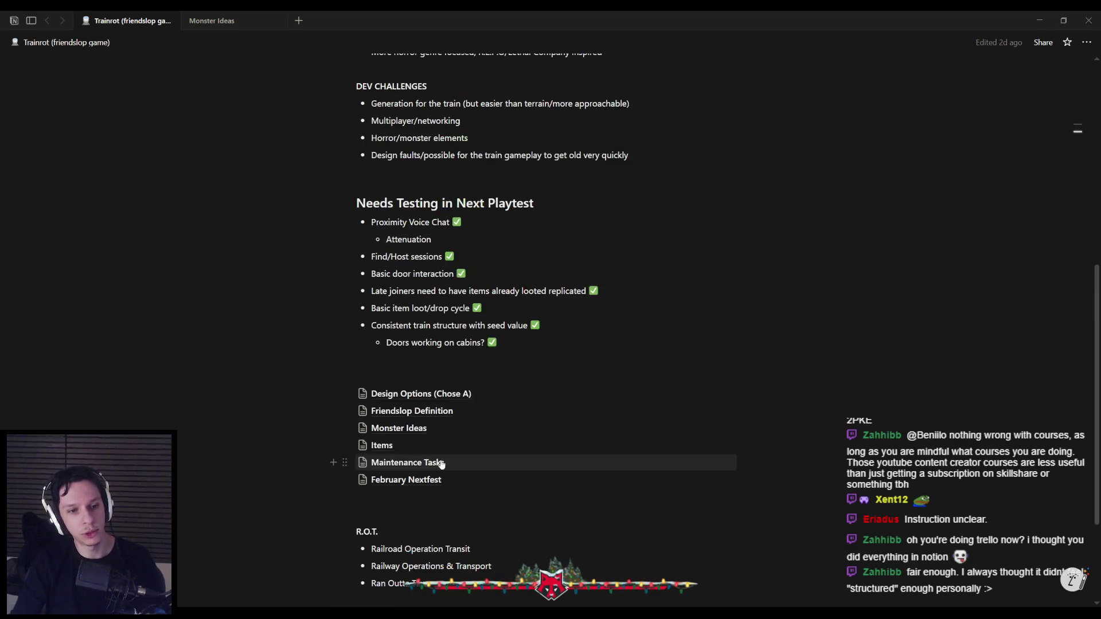
scroll(409, 491, "up", 1)
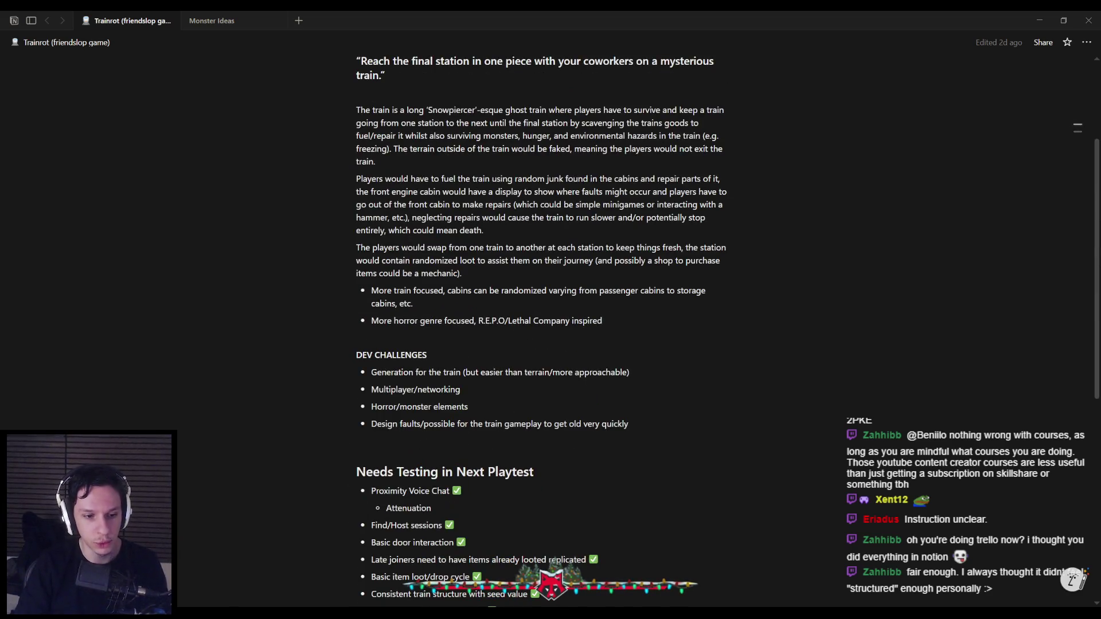
key("alt+Tab")
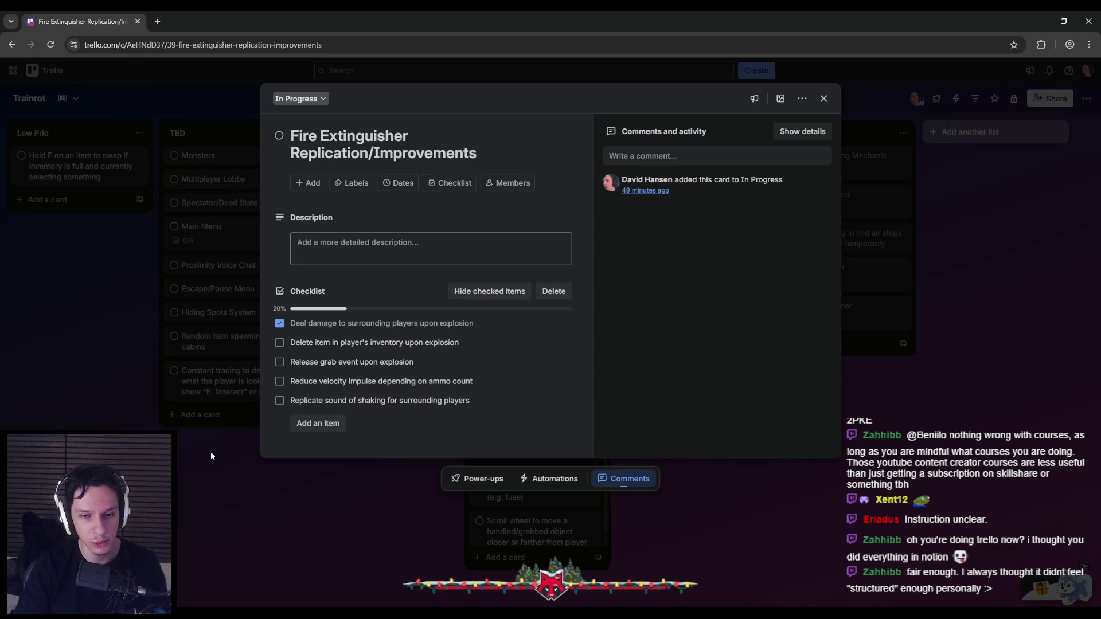
left_click(276, 568)
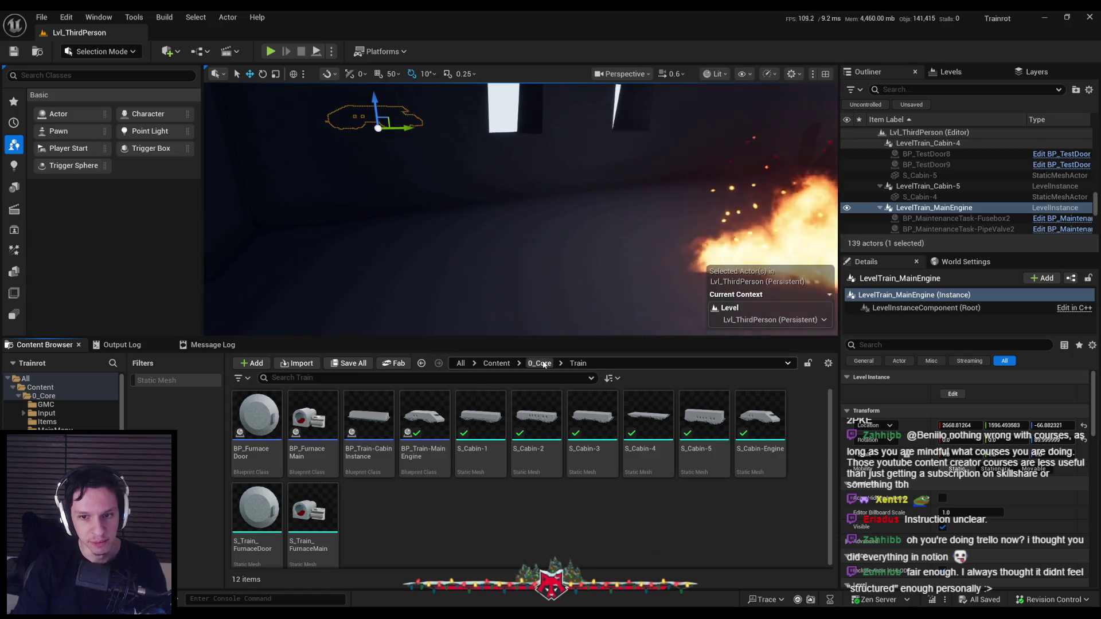
In BP_Item-FireExtinguisher, move the MulticastExplodeItem explosion effect nodes lower in the graph.
key("alt+Tab")
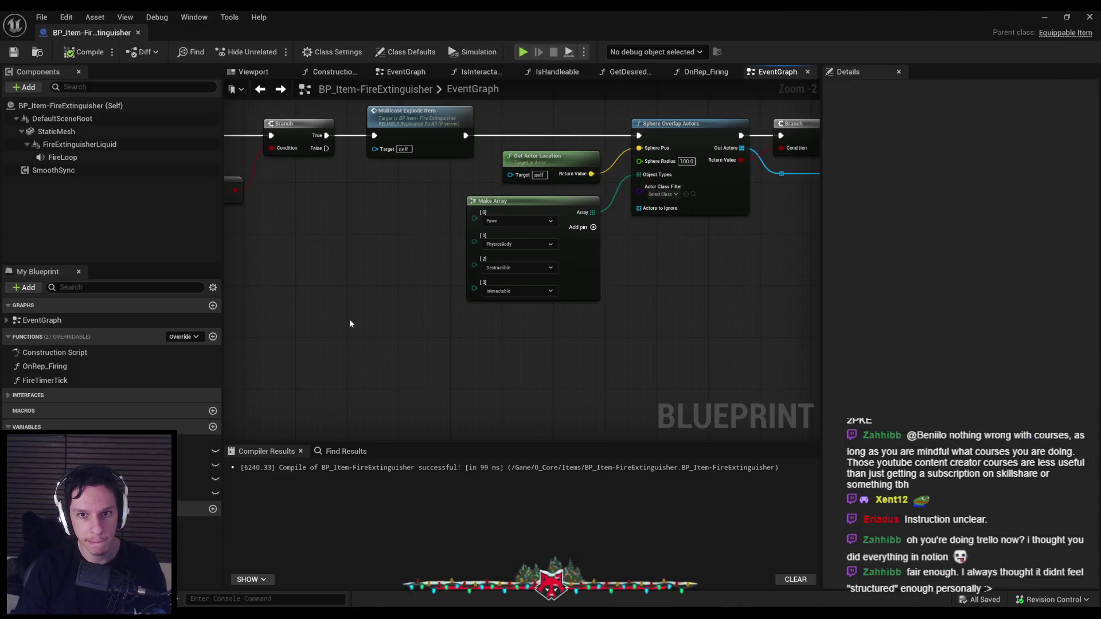
scroll(350, 324, "down", 1)
mouse_move(304, 359)
left_mouse_down()
mouse_move(661, 352)
mouse_move(562, 277)
mouse_move(580, 214)
left_mouse_up()
scroll(662, 352, "down", 2)
mouse_move(437, 226)
left_mouse_down()
mouse_move(701, 335)
mouse_move(465, 278)
left_mouse_up()
Open the Secondary Button Inputs collapsed graph and view its grab release nodes.
scroll(699, 255, "up", 3)
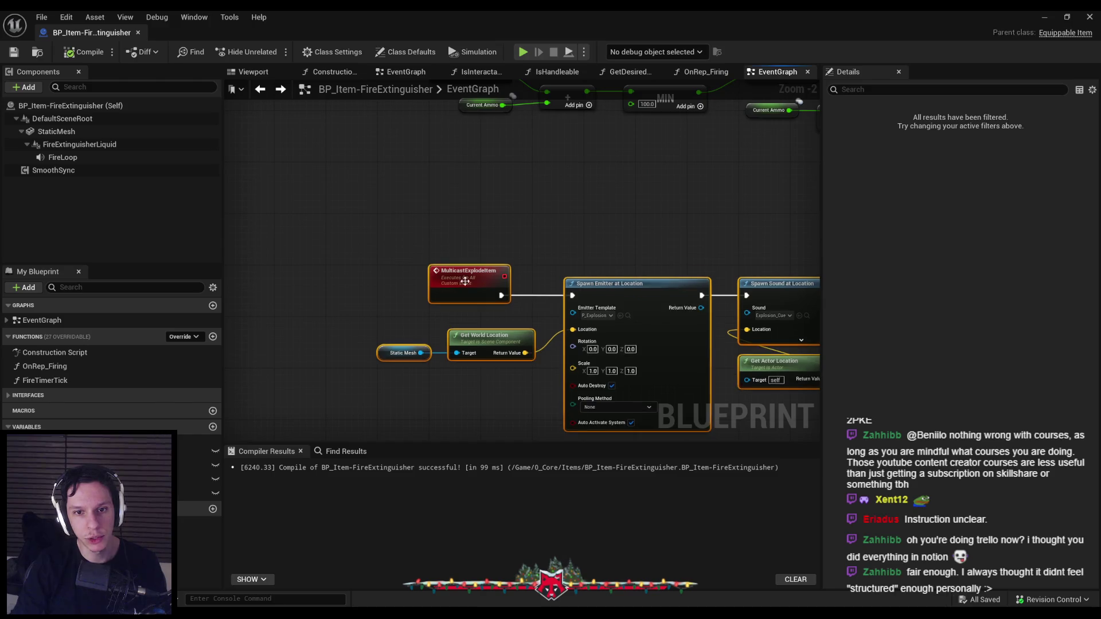
scroll(714, 215, "down", 2)
scroll(474, 216, "down", 2)
scroll(438, 223, "up", 6)
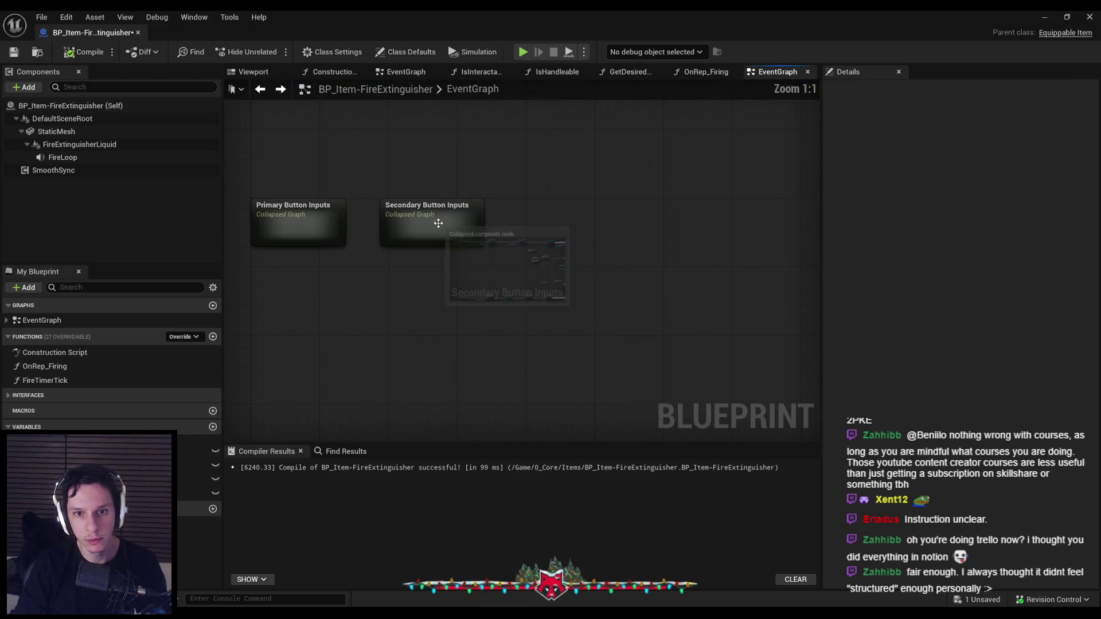
double_click(438, 223)
scroll(508, 322, "up", 3)
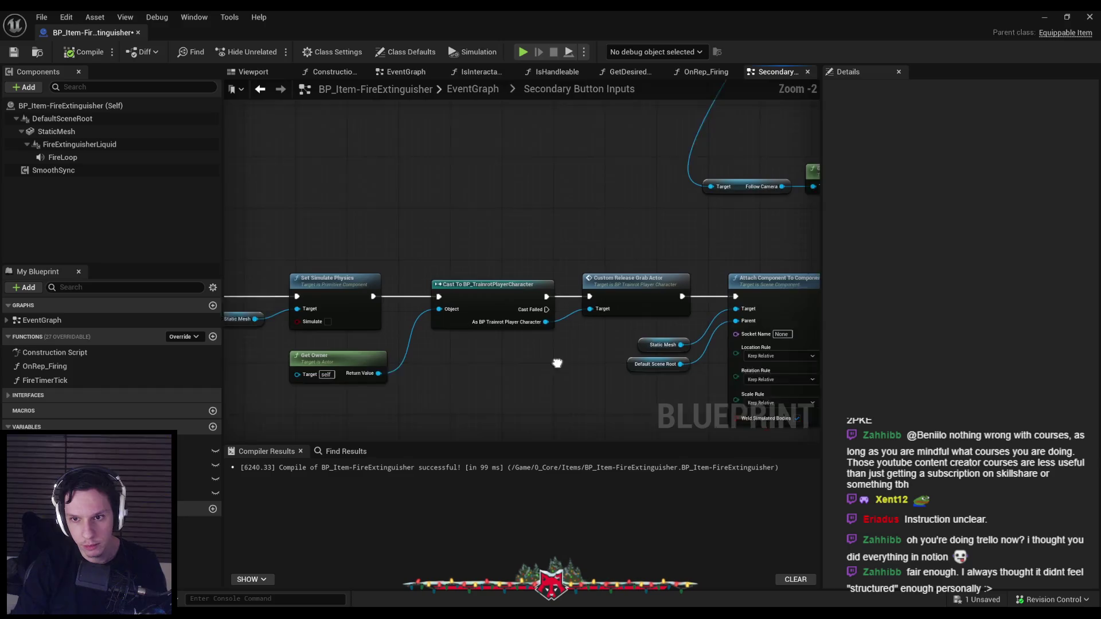
left_click_drag(557, 363, 525, 362)
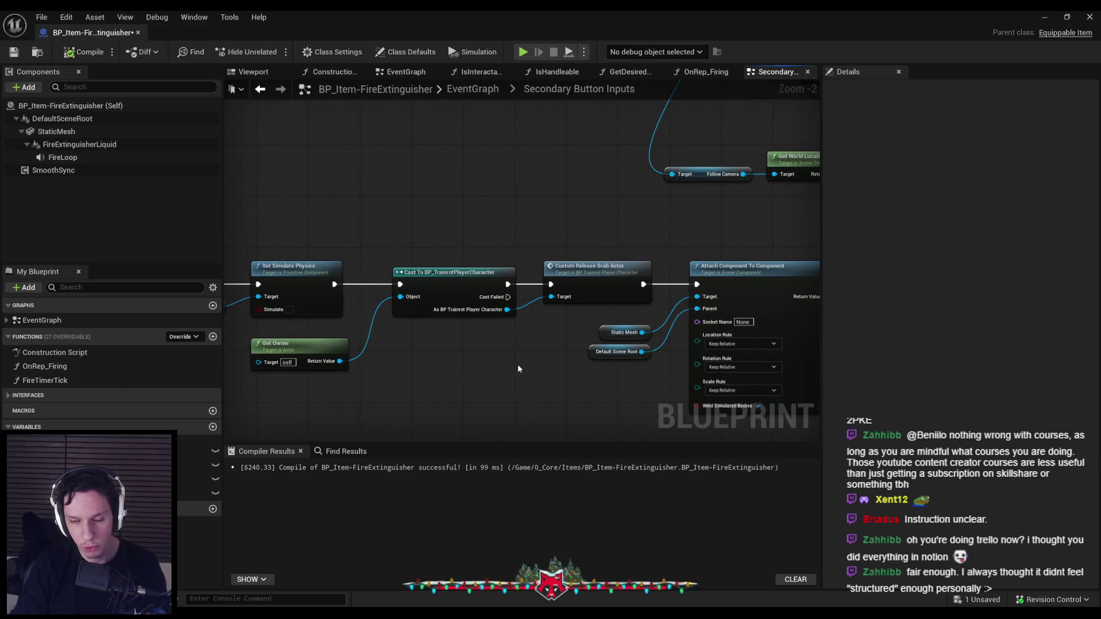
Inspect CustomReleaseGrabActor's Server Release Grab Component call in BP_TrainrotPlayerCharacter, then return to the extinguisher.
scroll(505, 371, "down", 1)
scroll(573, 292, "up", 1)
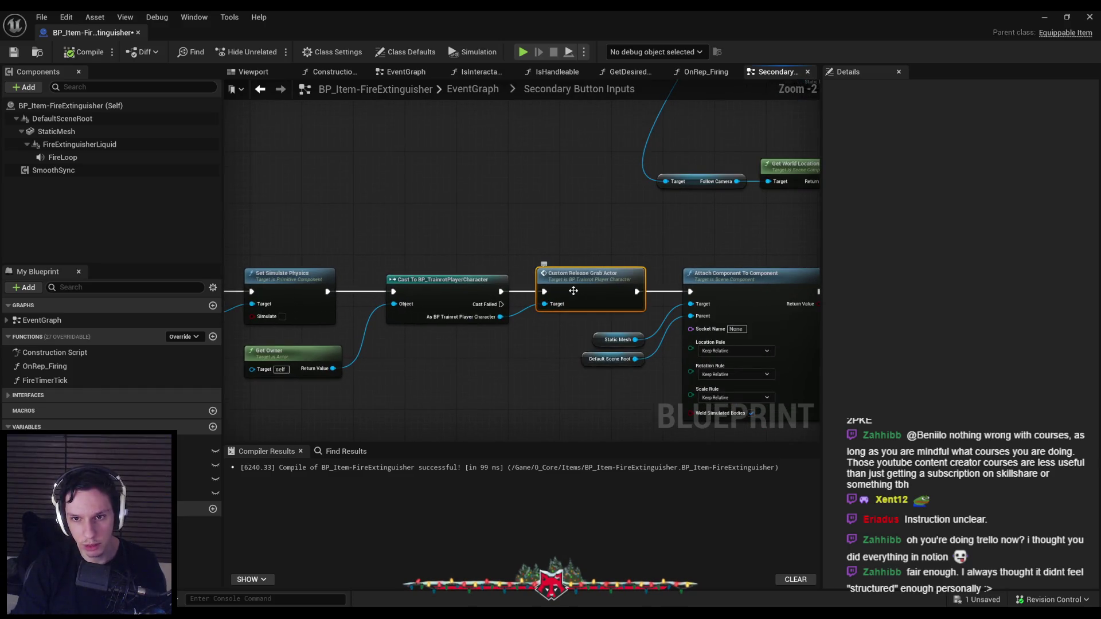
double_click(573, 292)
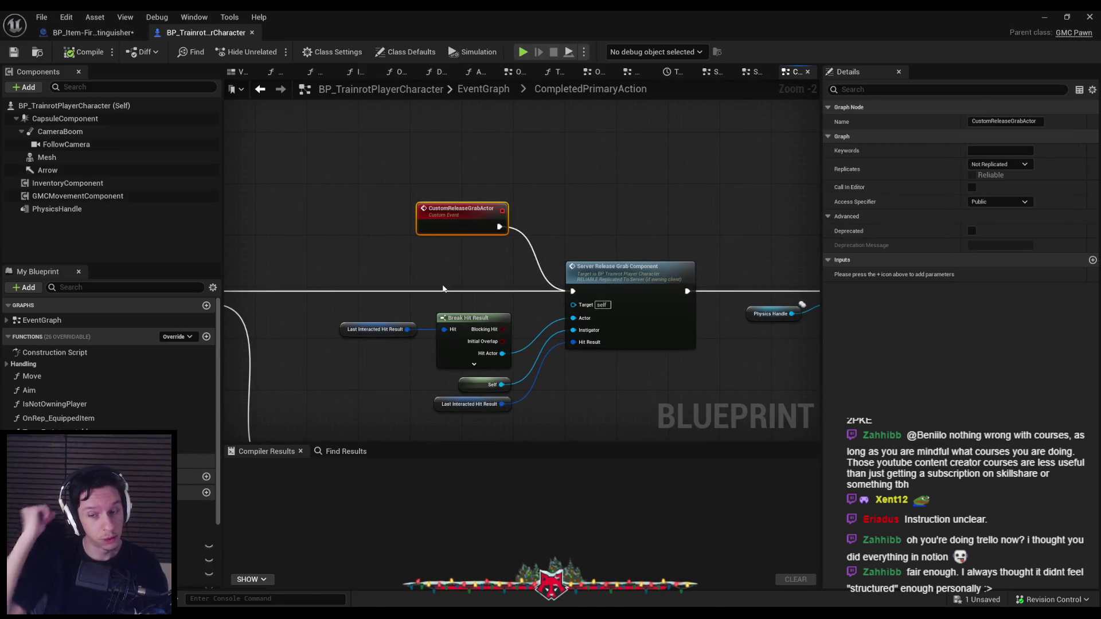
scroll(624, 330, "down", 1)
mouse_move(623, 330)
left_mouse_down()
mouse_move(507, 283)
mouse_move(406, 312)
mouse_move(521, 344)
mouse_move(444, 303)
left_mouse_up()
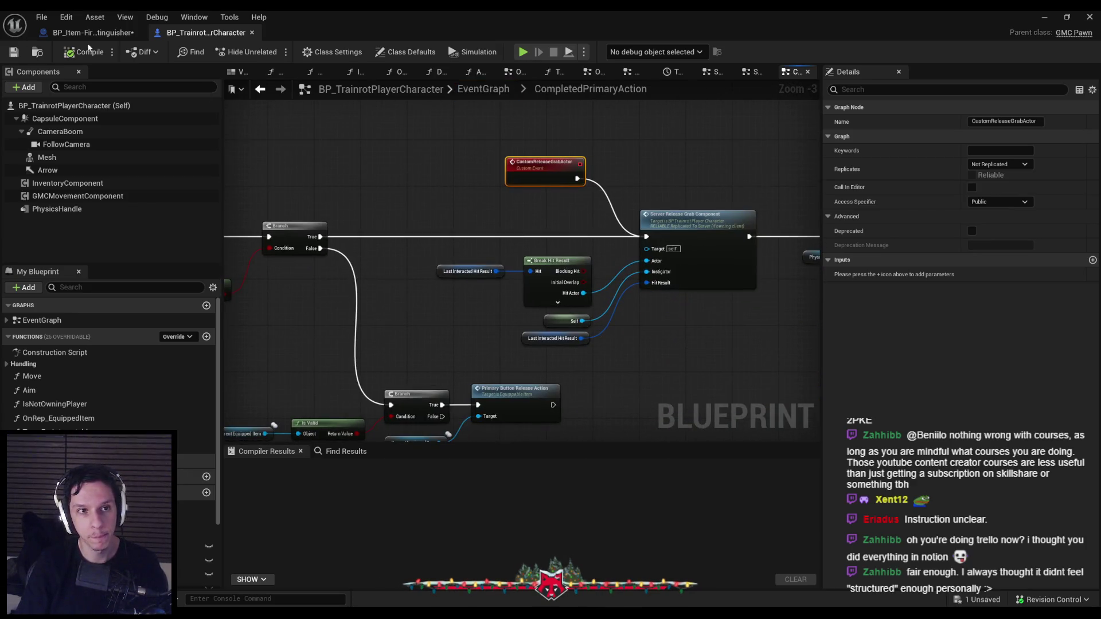
left_click(92, 33)
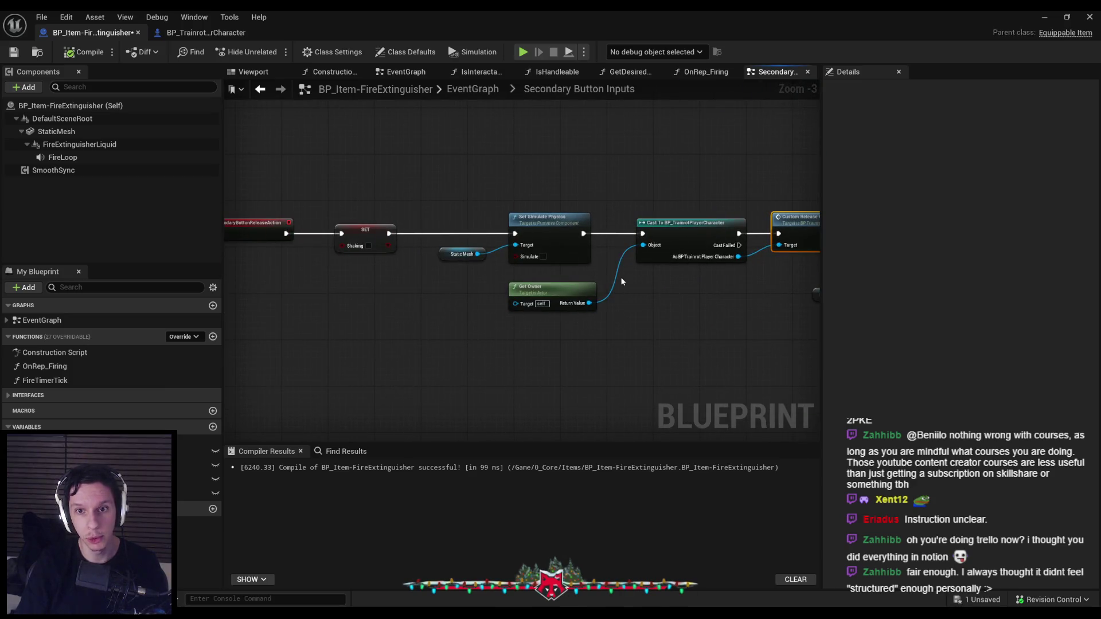
Return to the extinguisher's EventGraph and look over ServerReplenishAmmo, MulticastExplodeItem and Spawn Emitter.
scroll(622, 282, "down", 2)
key("alt+Left")
mouse_move(424, 266)
left_mouse_down()
mouse_move(242, 366)
mouse_move(502, 276)
left_mouse_up()
scroll(502, 277, "up", 2)
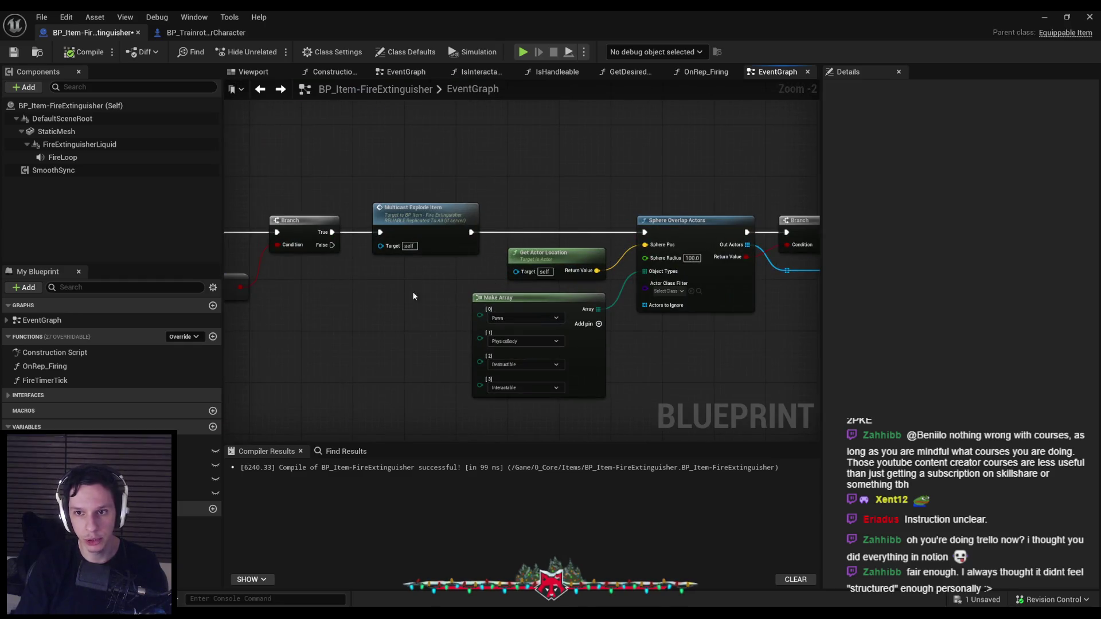
scroll(765, 284, "down", 2)
left_click_drag(765, 284, 556, 339)
scroll(545, 297, "up", 1)
mouse_move(545, 297)
left_mouse_down()
mouse_move(534, 312)
mouse_move(650, 275)
mouse_move(564, 285)
left_mouse_up()
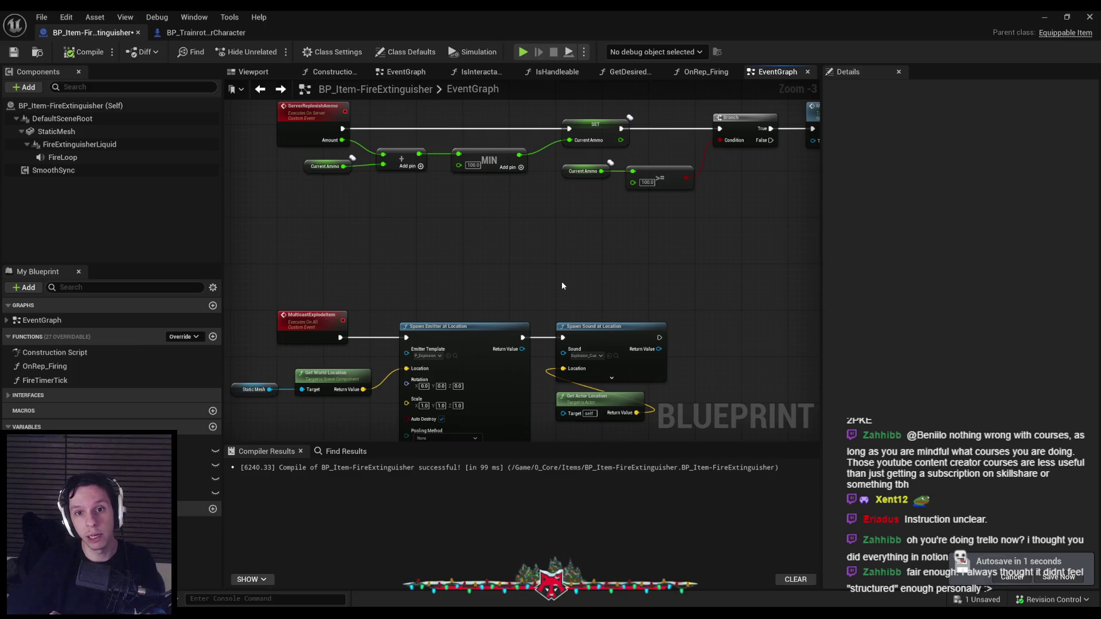
Select the Sphere Overlap Actors and Make Array nodes and shift the group further right.
scroll(562, 285, "down", 1)
mouse_move(460, 290)
left_mouse_down()
mouse_move(682, 197)
mouse_move(685, 232)
mouse_move(725, 236)
mouse_move(655, 274)
mouse_move(497, 305)
left_mouse_up()
scroll(655, 274, "up", 1)
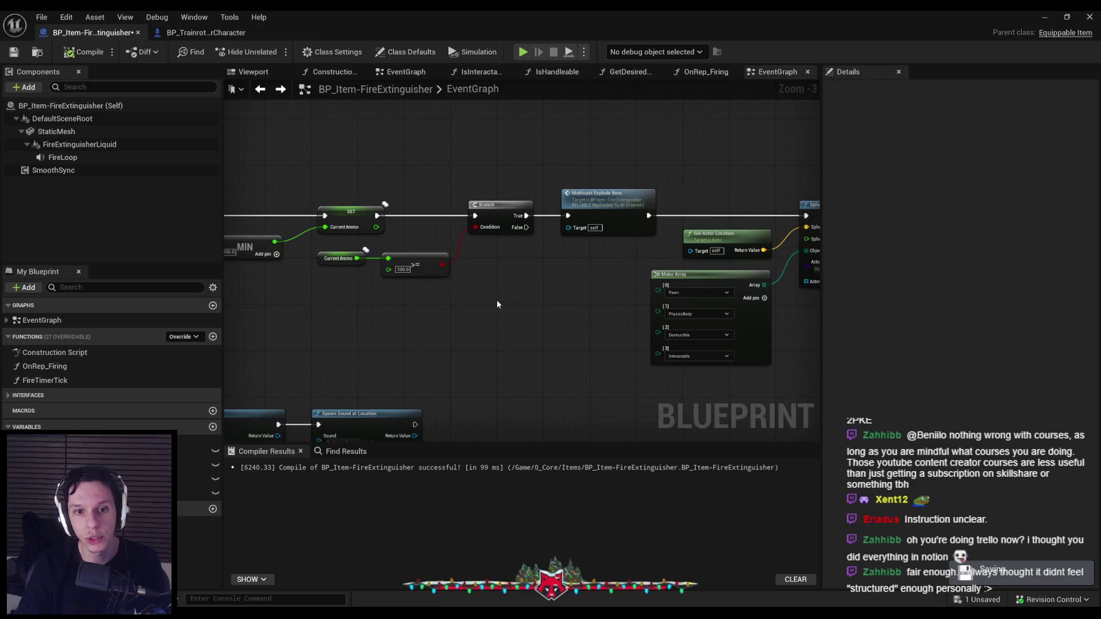
scroll(567, 265, "down", 1)
scroll(379, 173, "down", 2)
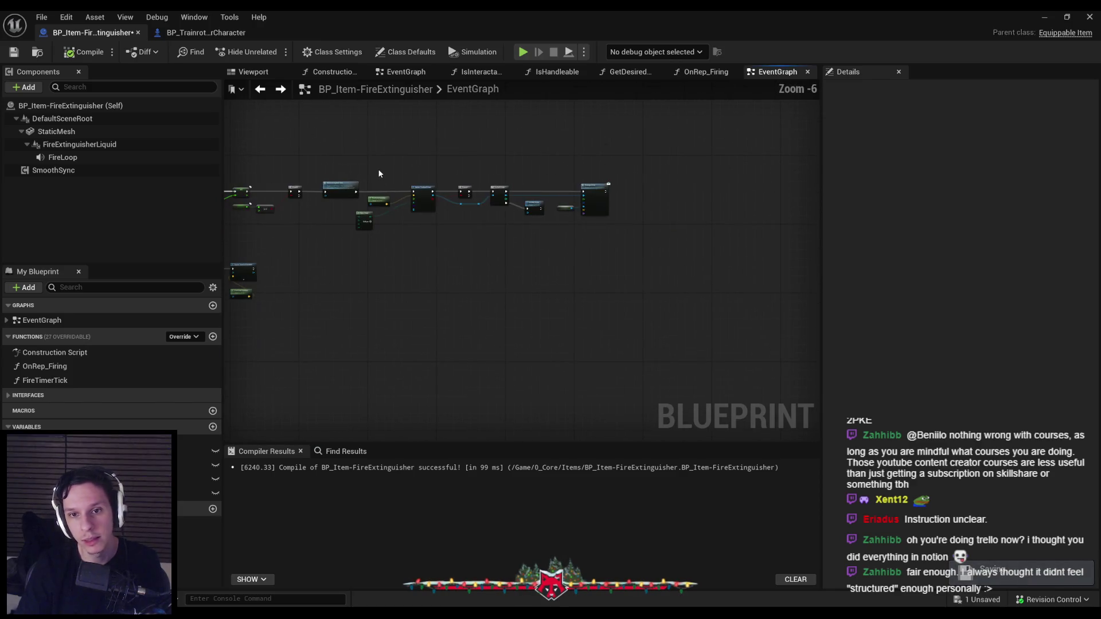
scroll(401, 178, "up", 4)
scroll(442, 218, "down", 2)
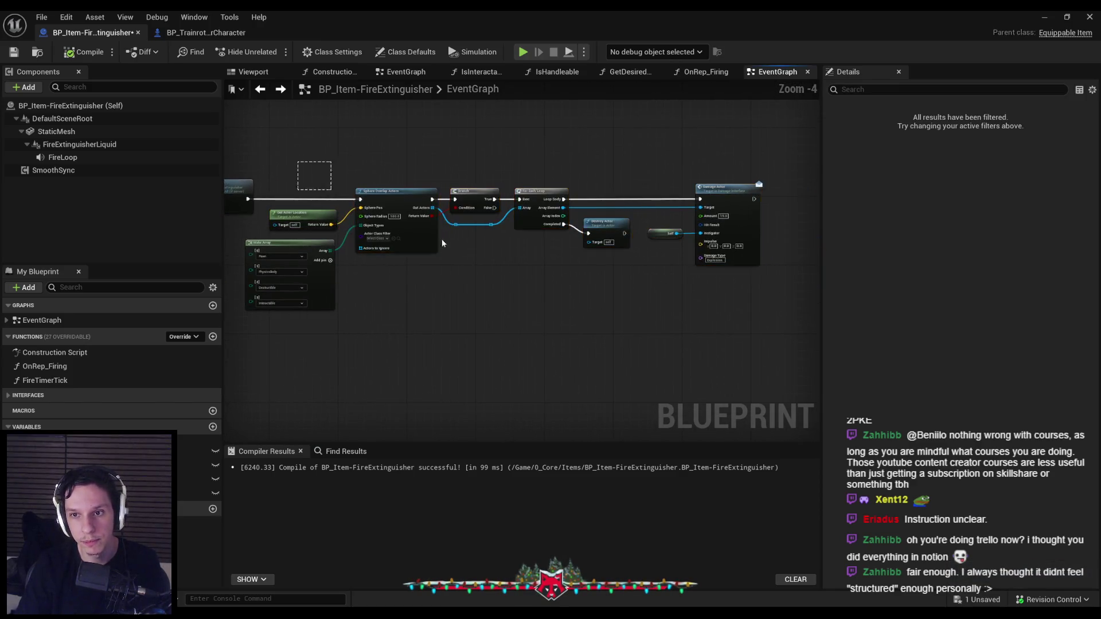
left_click_drag(441, 244, 418, 243)
scroll(418, 243, "up", 1)
left_click_drag(637, 196, 730, 200)
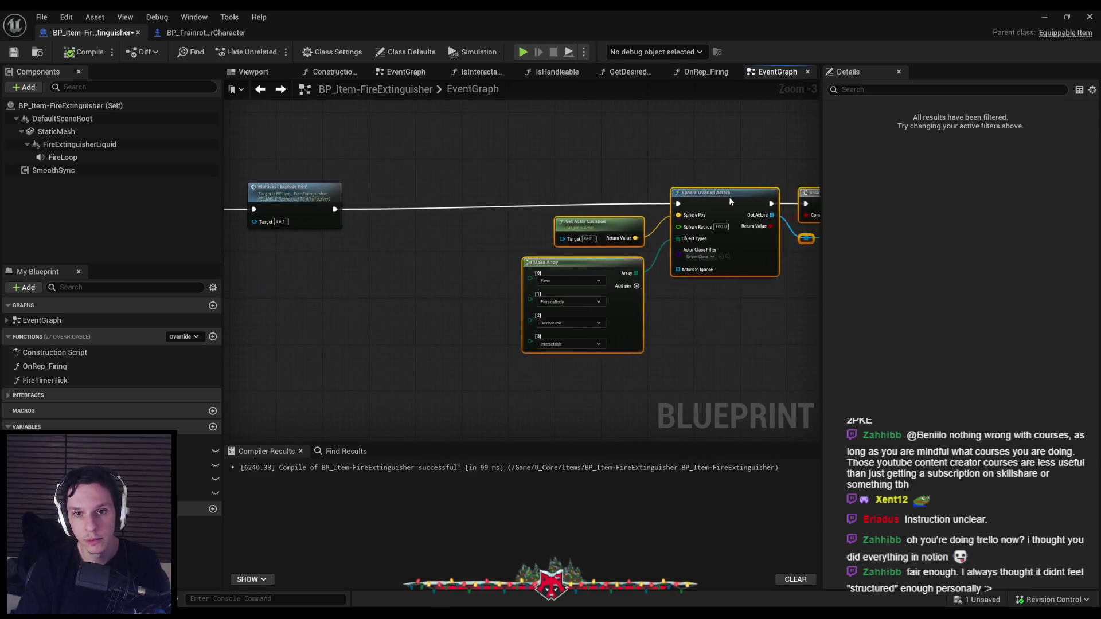
scroll(466, 308, "down", 1)
Add a ClientRemoveItem custom event and set its replication to Run on owning Client.
right_click(466, 310)
type("custom")
key("Return")
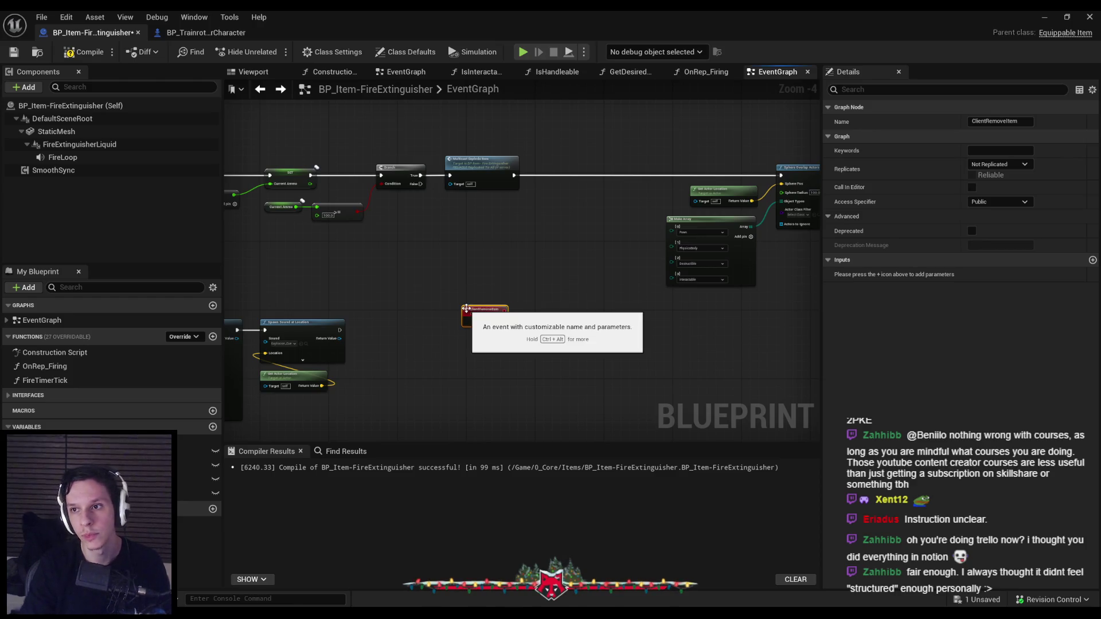
scroll(467, 310, "up", 5)
left_click(998, 165)
left_click(999, 222)
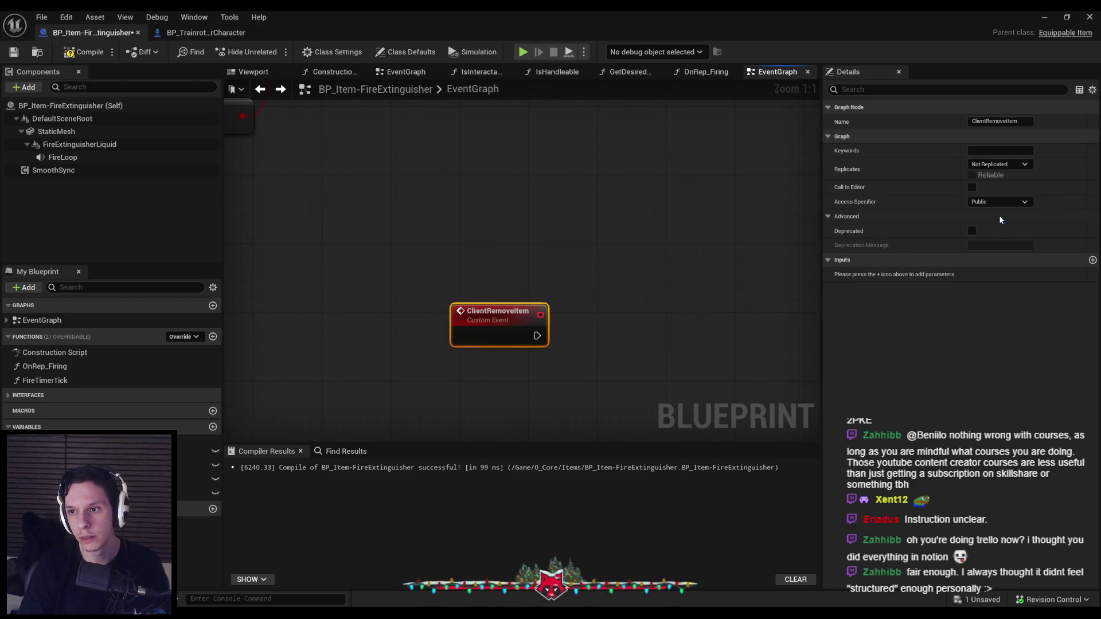
scroll(499, 241, "down", 2)
left_click_drag(471, 304, 432, 285)
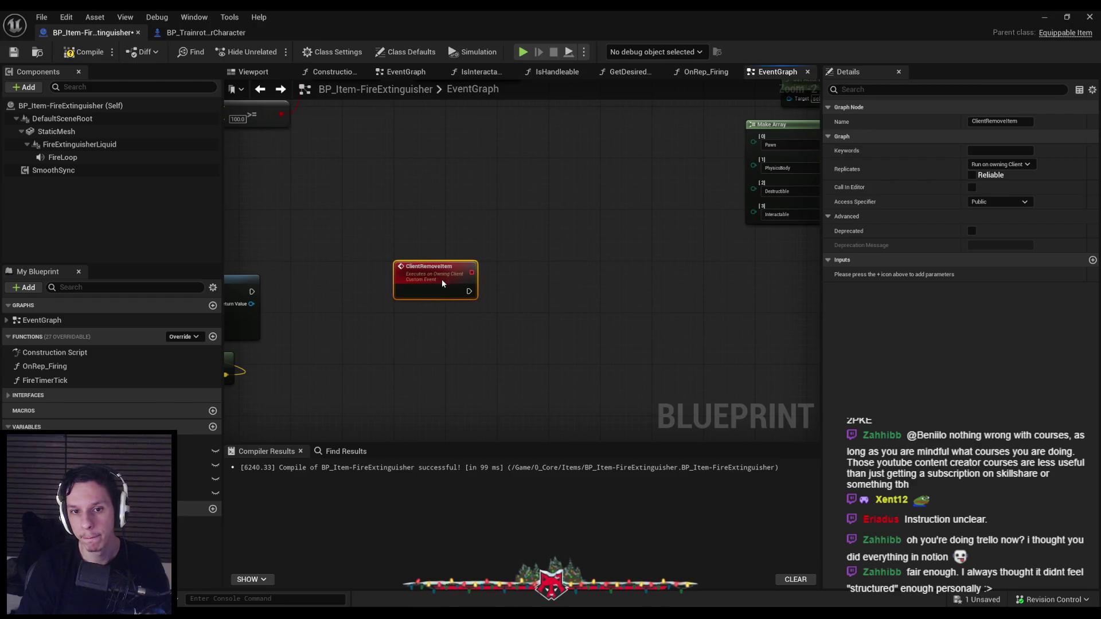
scroll(435, 302, "down", 1)
Compile, mark ClientRemoveItem Reliable, and move it below the other event chains.
left_click(14, 53)
scroll(683, 257, "down", 2)
scroll(683, 256, "up", 1)
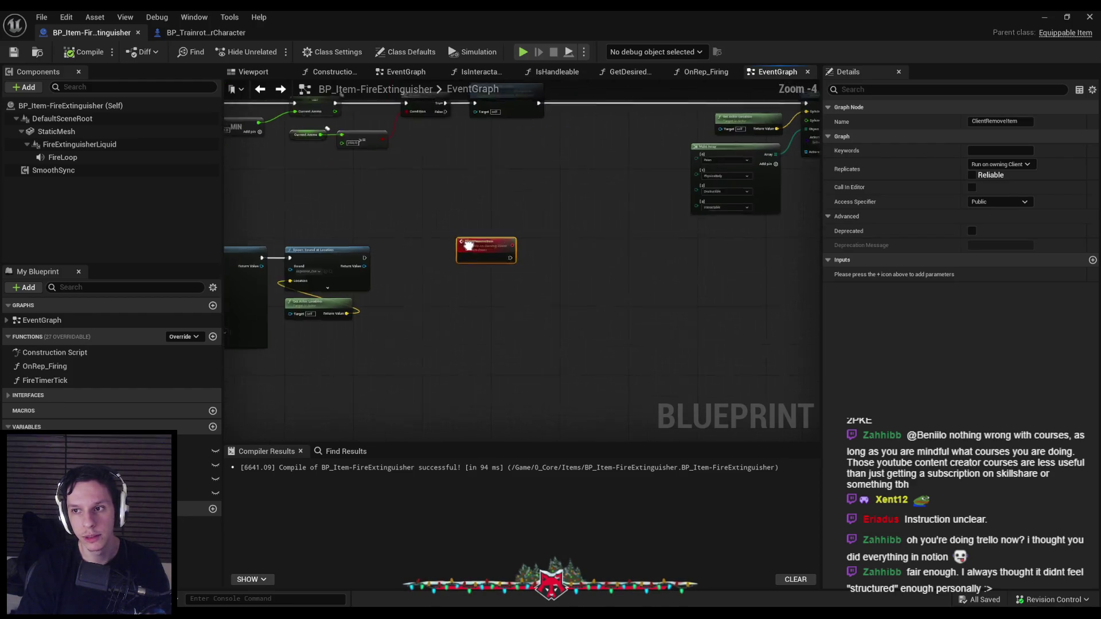
left_click(972, 175)
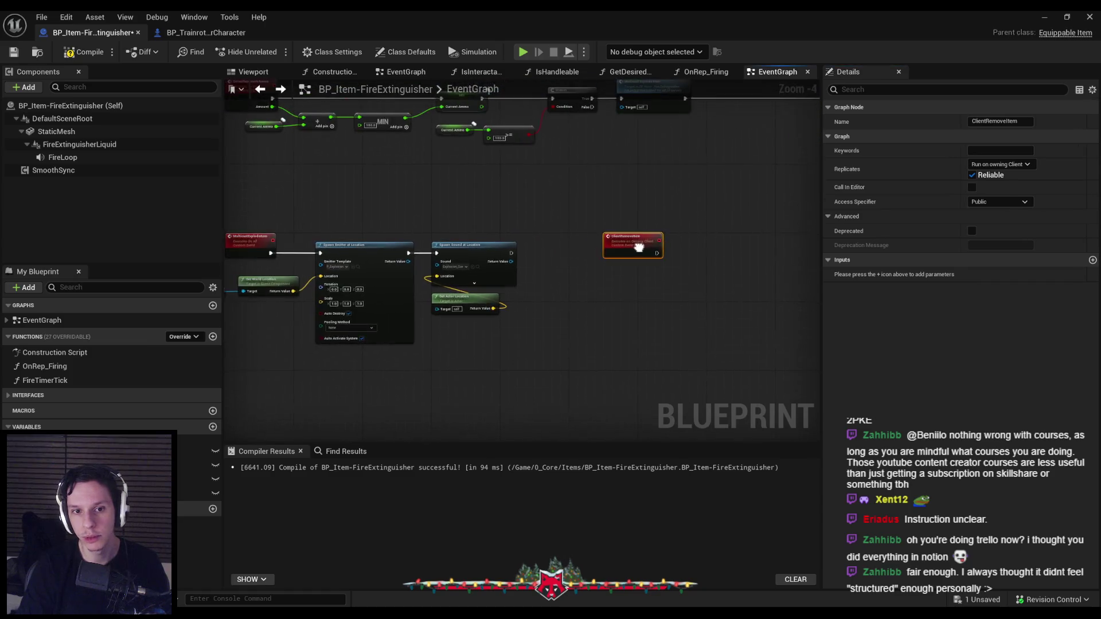
mouse_move(534, 239)
left_mouse_down()
mouse_move(553, 320)
mouse_move(510, 361)
left_mouse_up()
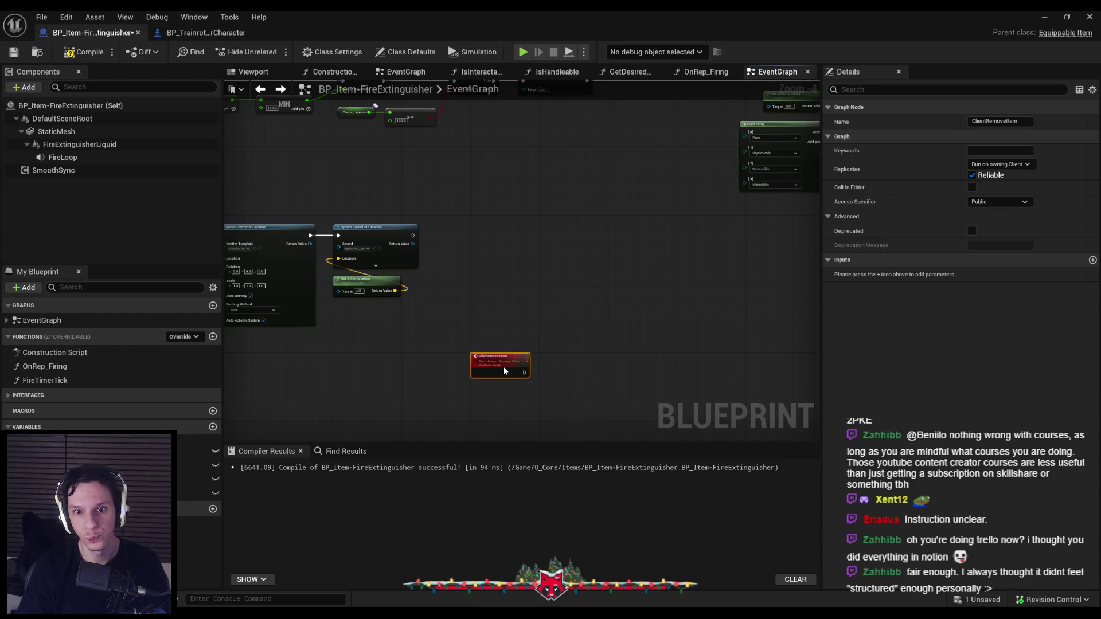
left_click(500, 321)
Add a test Print String node after ClientRemoveItem, then delete it.
scroll(500, 321, "up", 2)
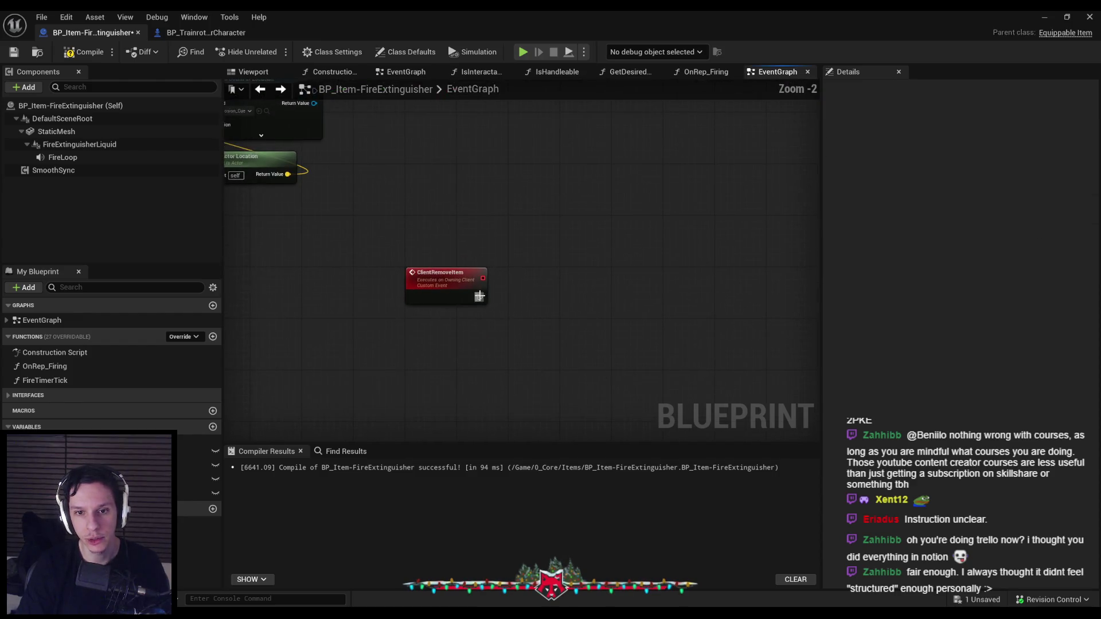
left_click_drag(479, 296, 579, 298)
type("print")
key("Return")
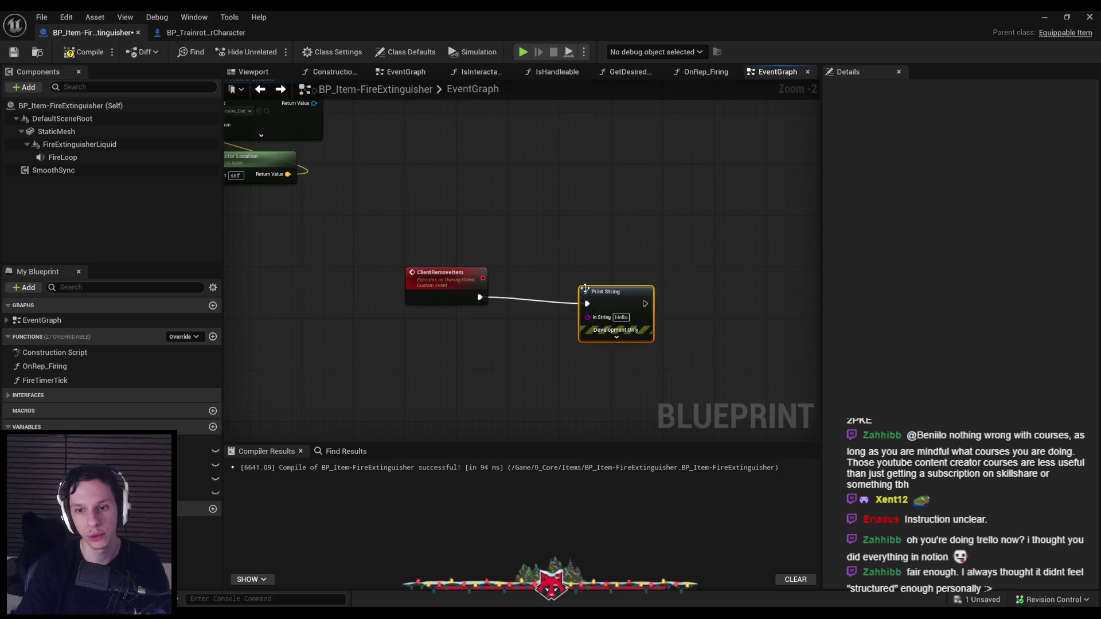
key("Delete")
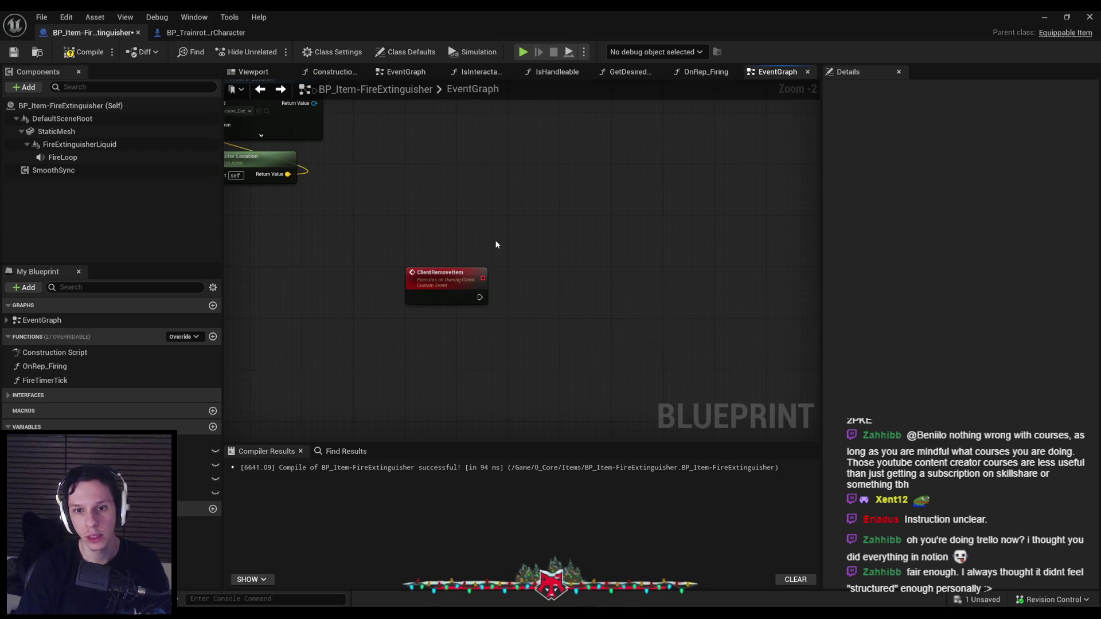
scroll(496, 245, "down", 3)
scroll(604, 204, "down", 2)
scroll(531, 202, "up", 4)
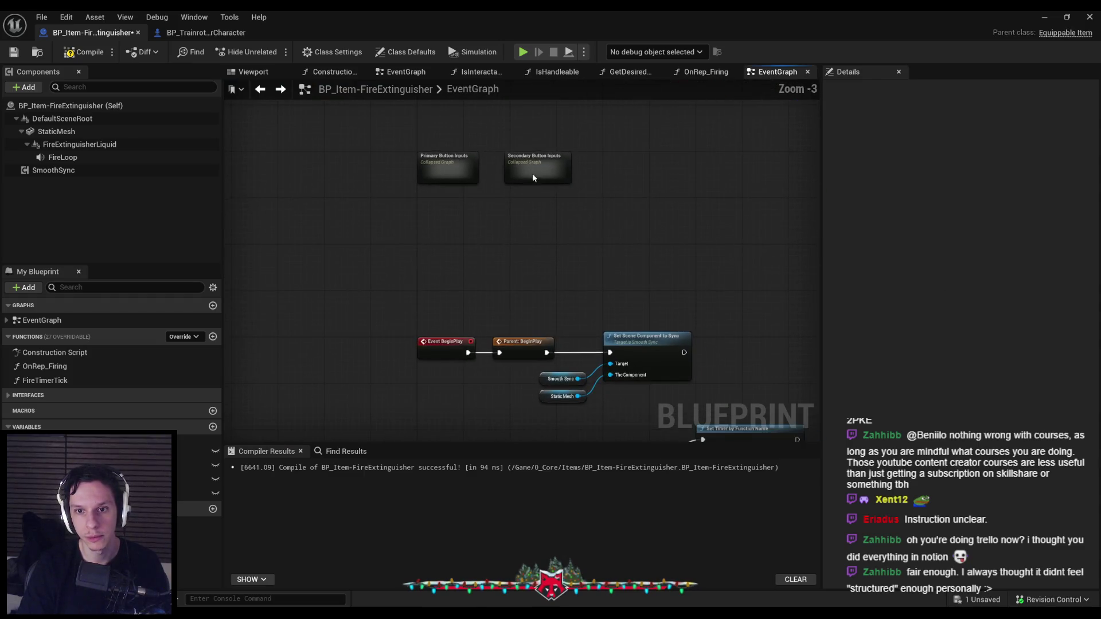
Paste Get Owner, Cast to BP_TrainrotPlayerCharacter and Custom Release Grab Actor after ClientRemoveItem, then compile.
double_click(532, 176)
left_click(573, 274)
scroll(366, 254, "down", 1)
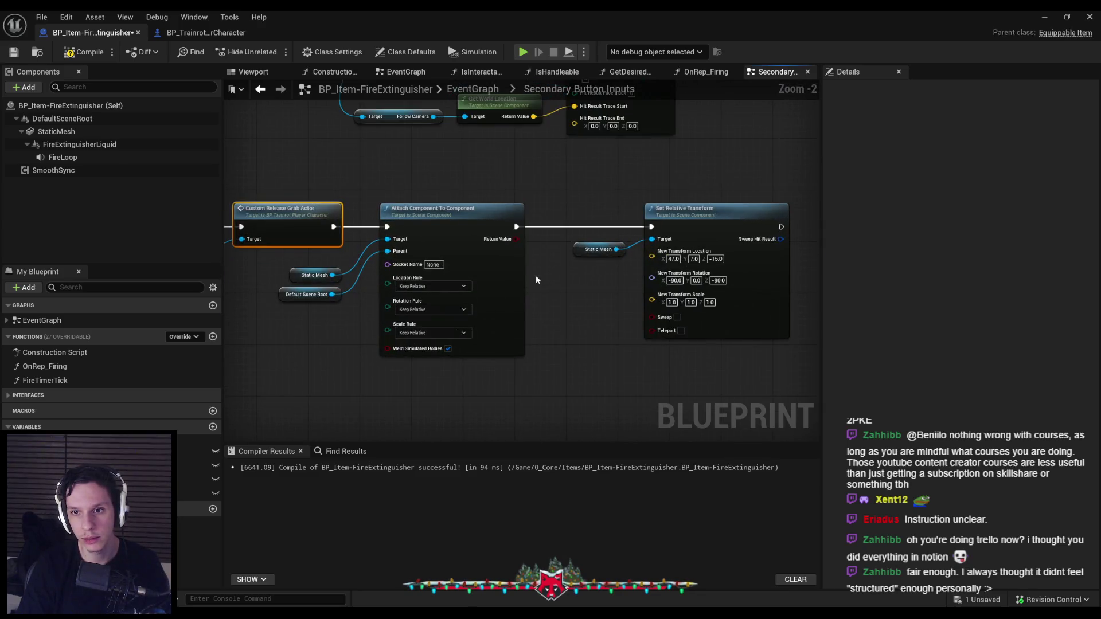
scroll(535, 275, "down", 3)
scroll(574, 367, "up", 2)
key("ctrl+v")
scroll(575, 371, "up", 4)
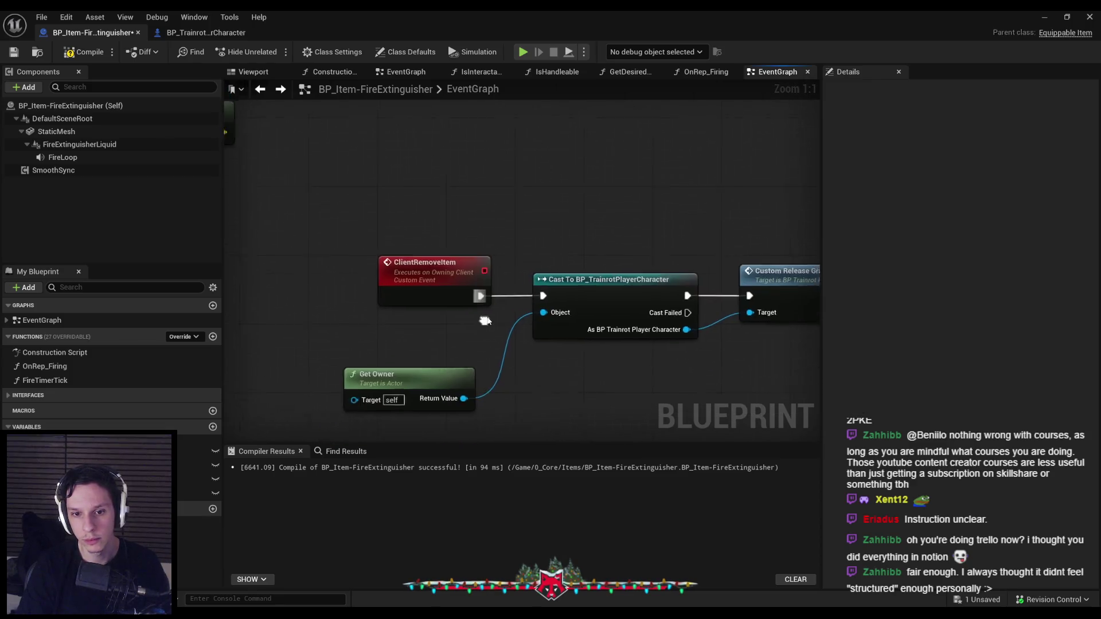
left_click_drag(390, 372, 408, 329)
left_click(70, 53)
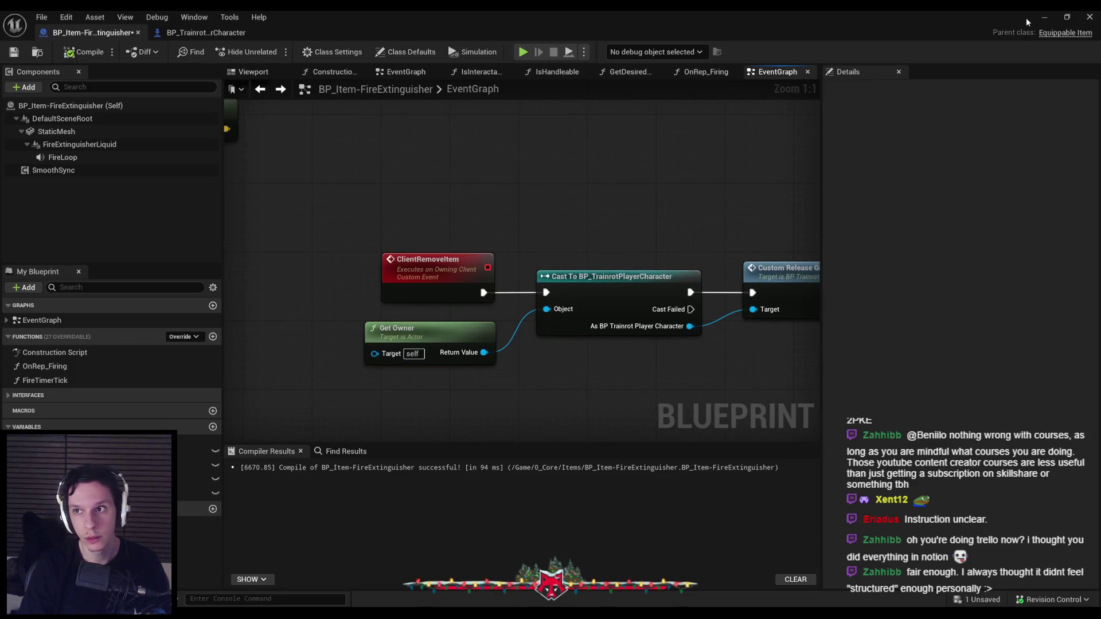
left_click(1043, 21)
key("alt+p")
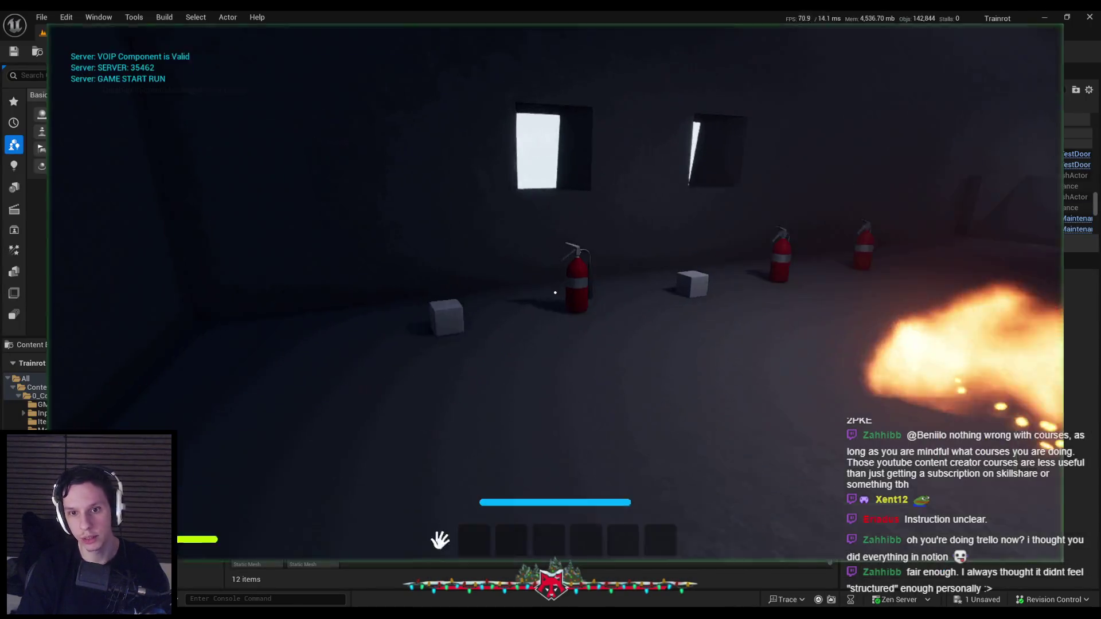
key("e")
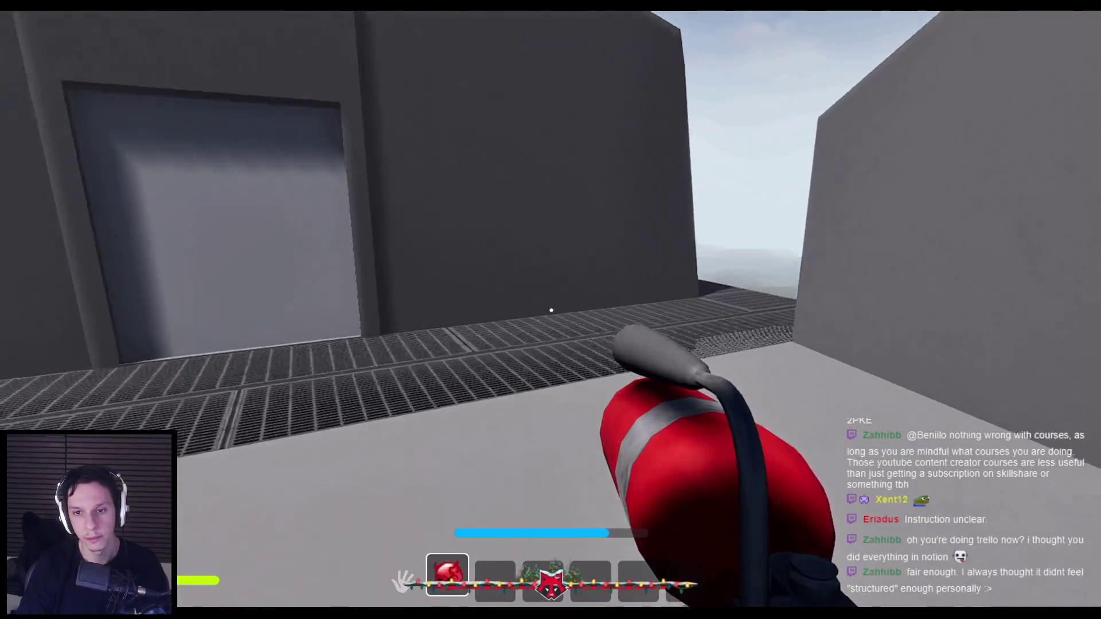
key("q")
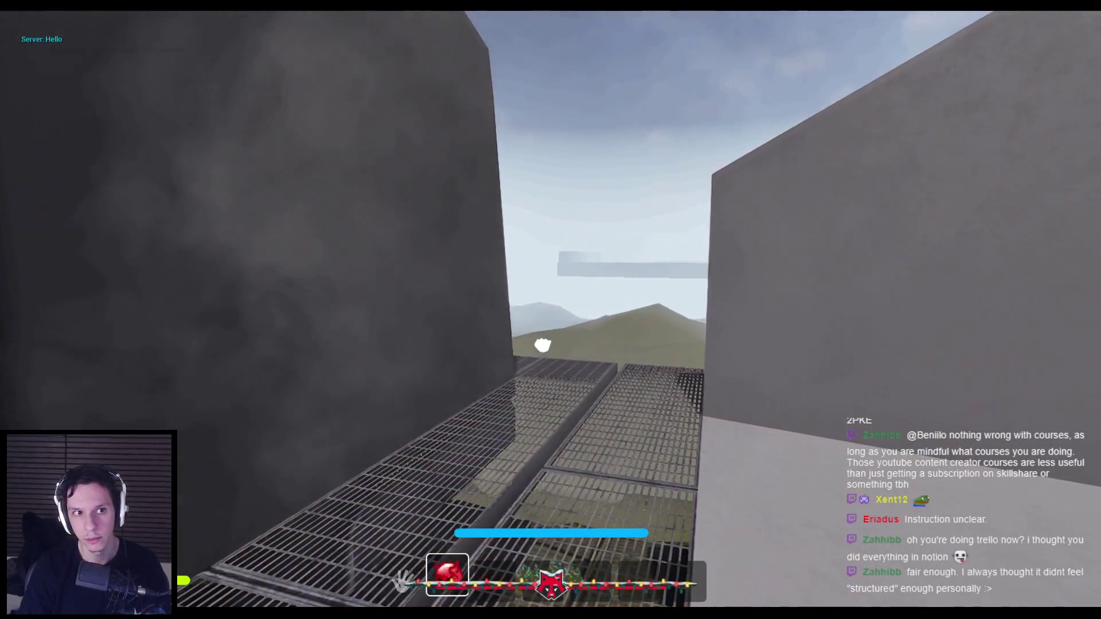
key("Escape")
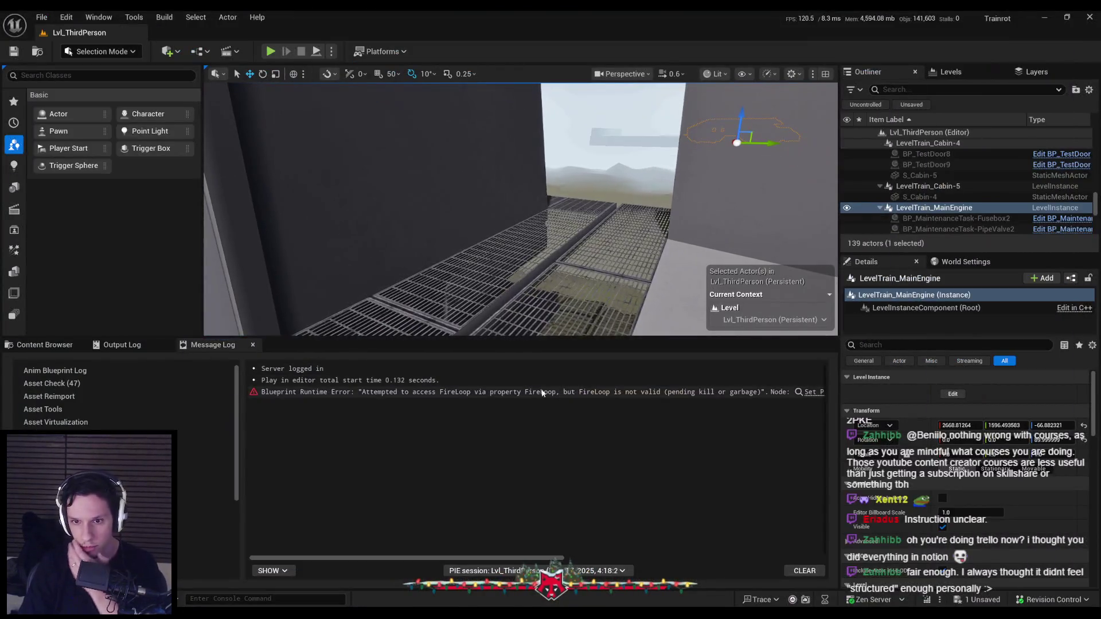
left_click(512, 393)
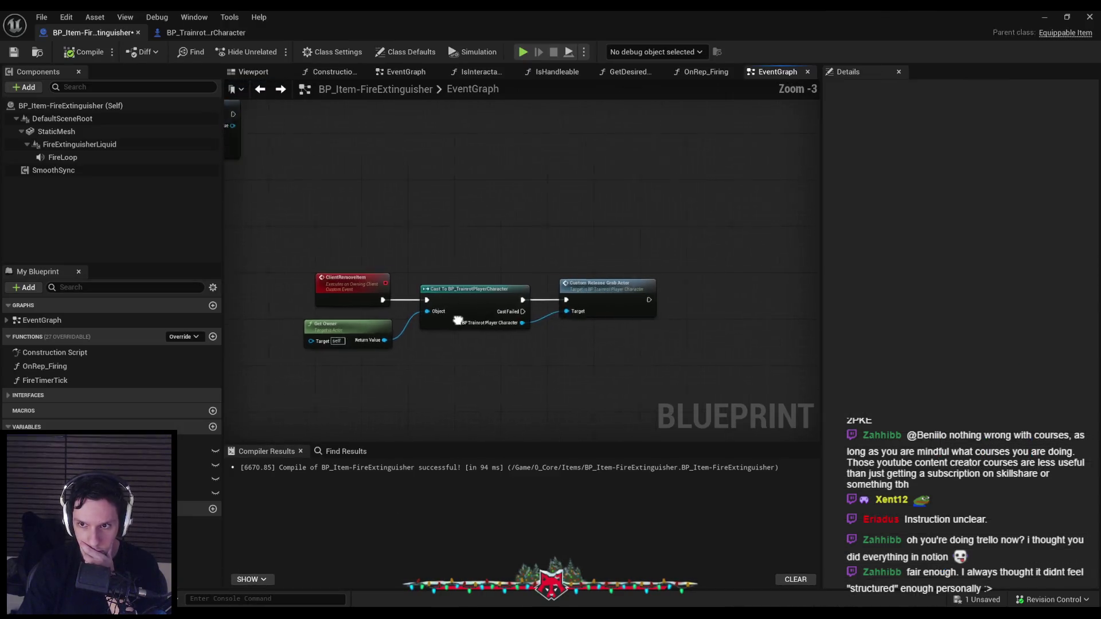
Wire a Client Remove Item call onto Multicast Explode Item's output, then start a Play-in-Editor session.
left_click_drag(504, 189, 591, 195)
type("remove")
left_click(578, 233)
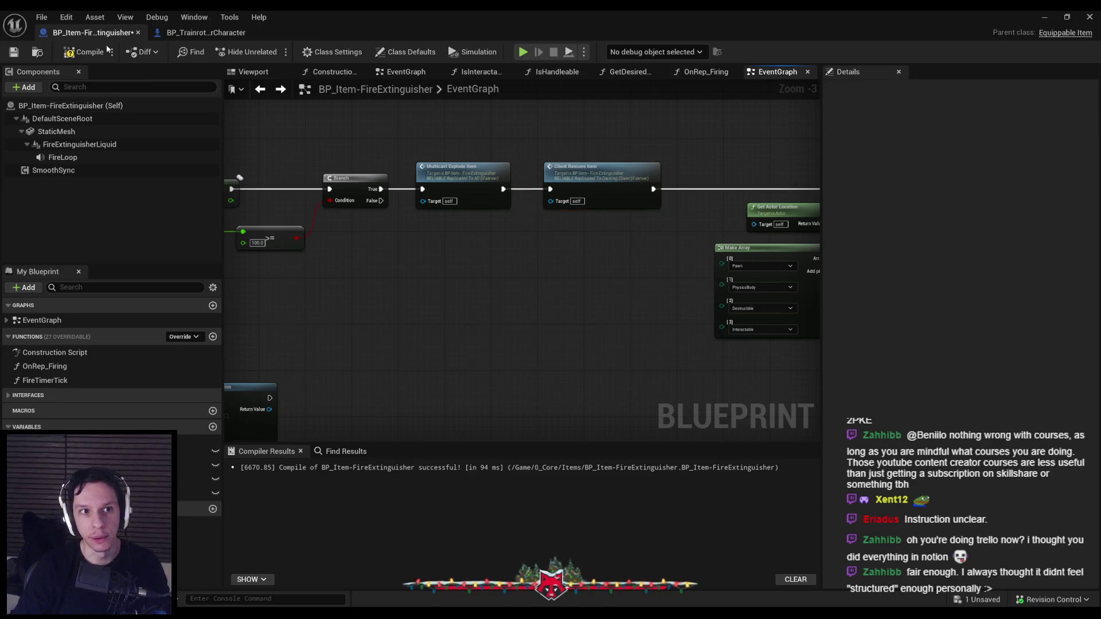
left_click(1045, 16)
key("alt+p")
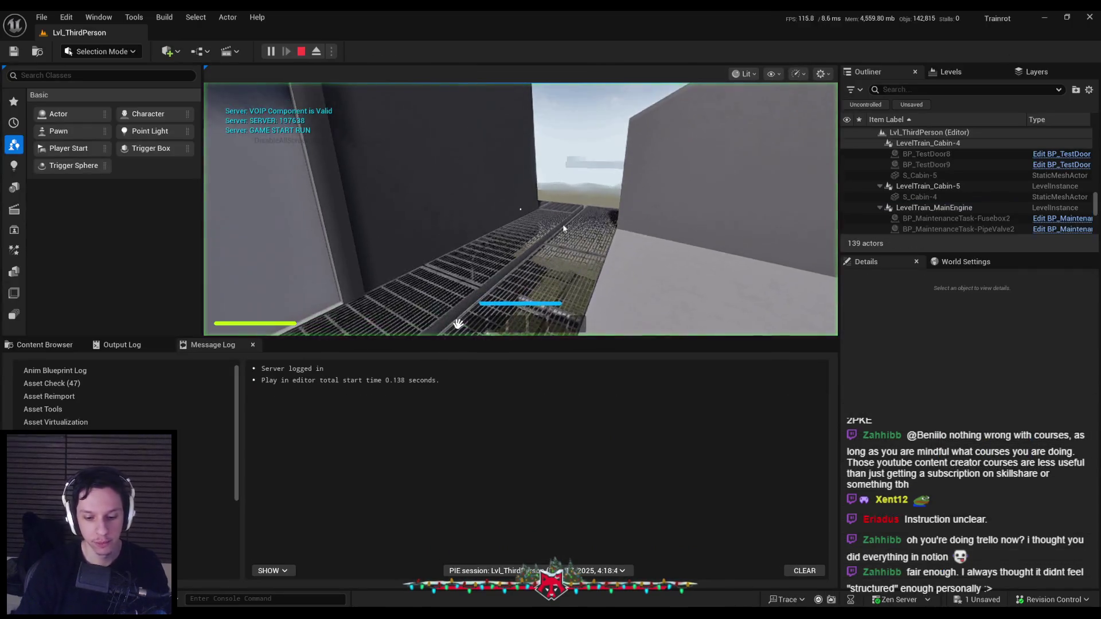
Throw one fire extinguisher, drop another inside the dark building to explode it, then stop play.
key("w")
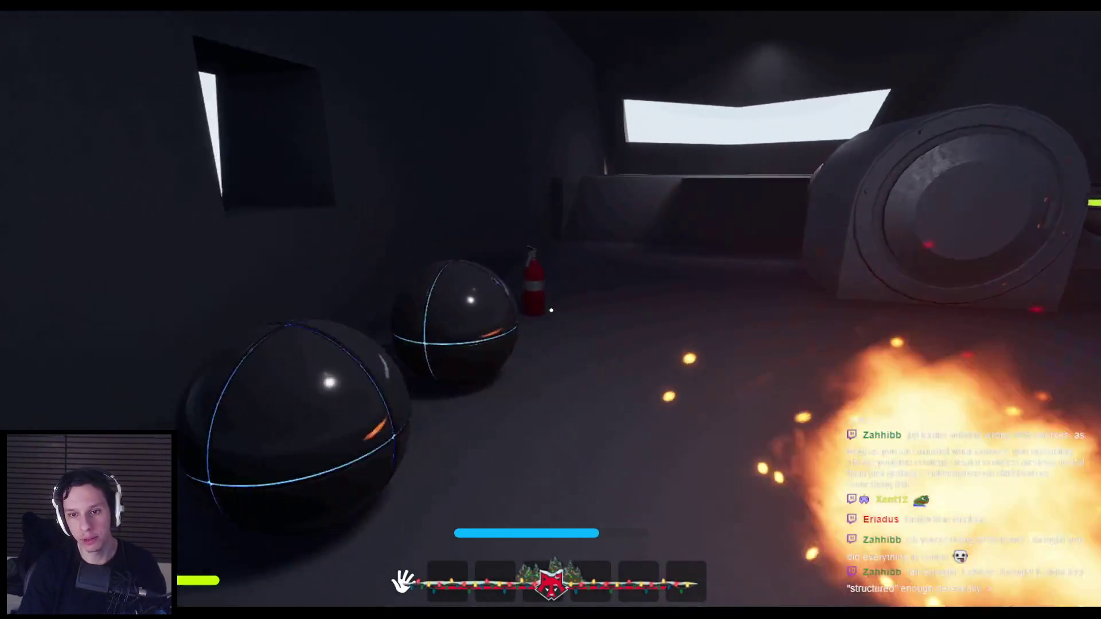
key("1")
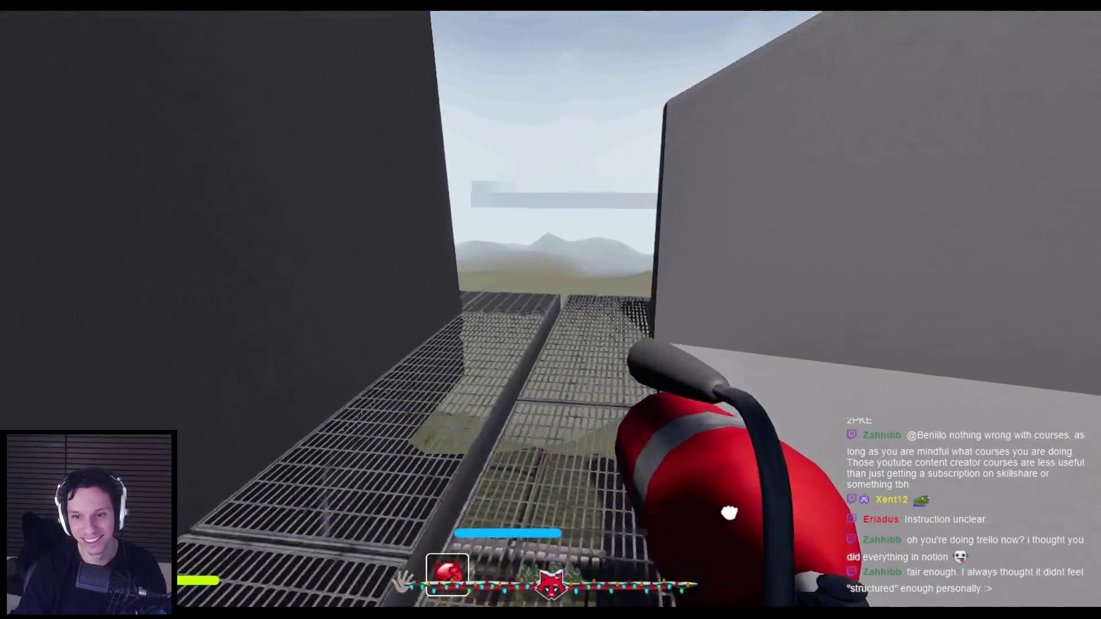
left_click(729, 512)
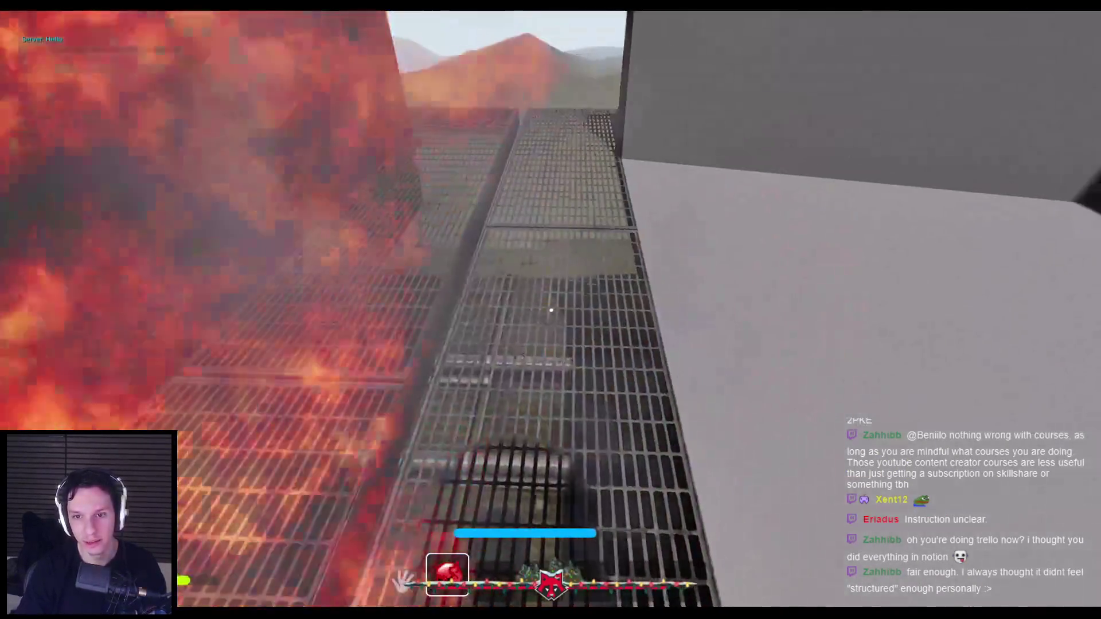
key("w")
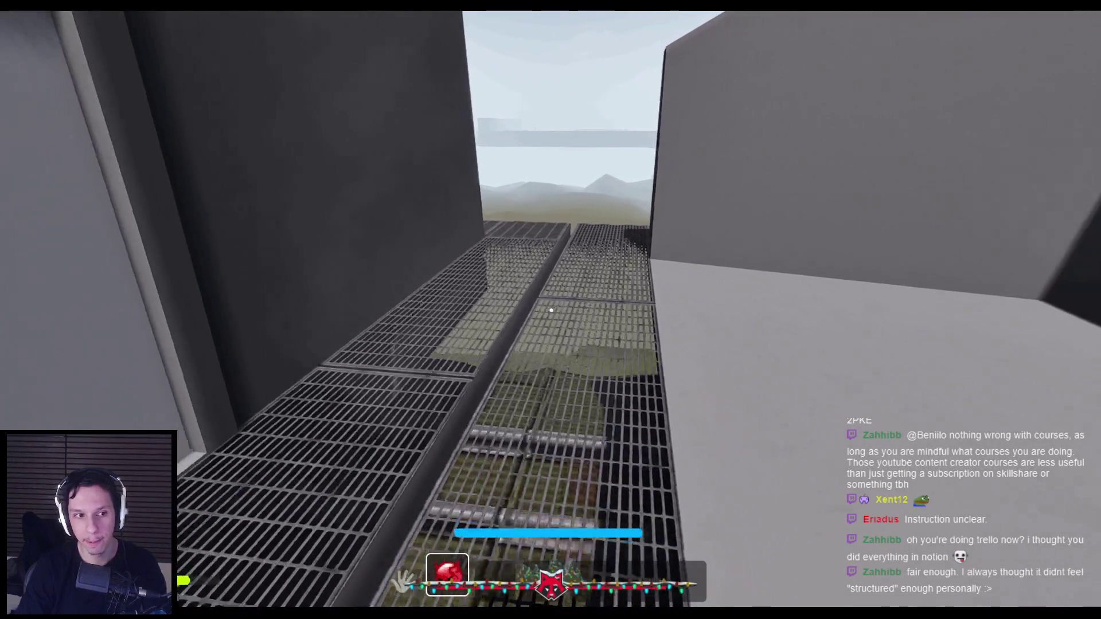
key("s")
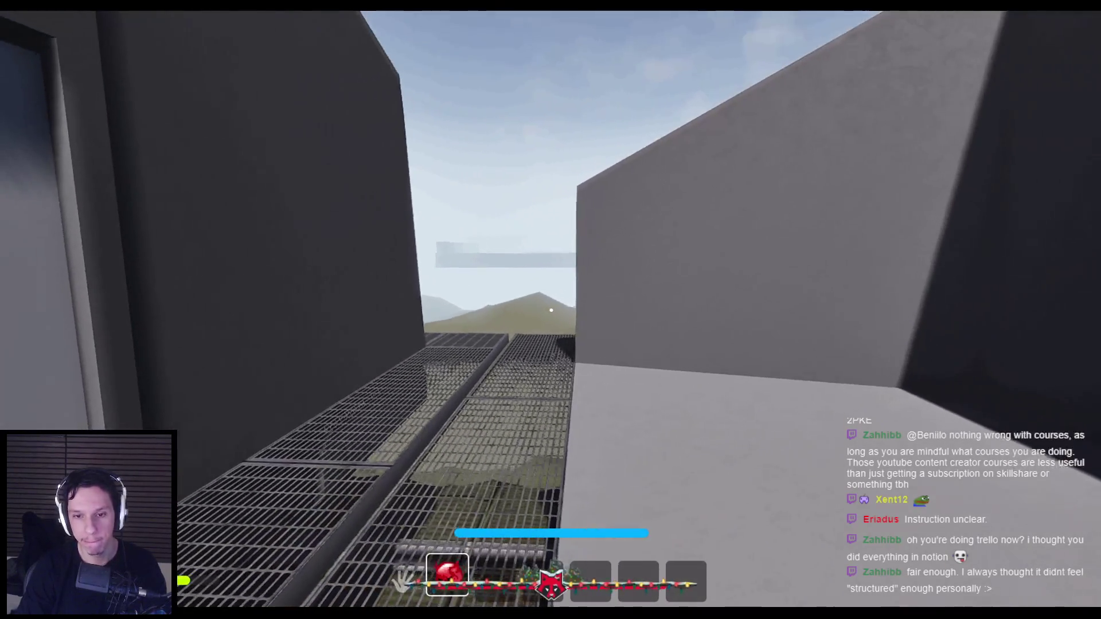
key("w")
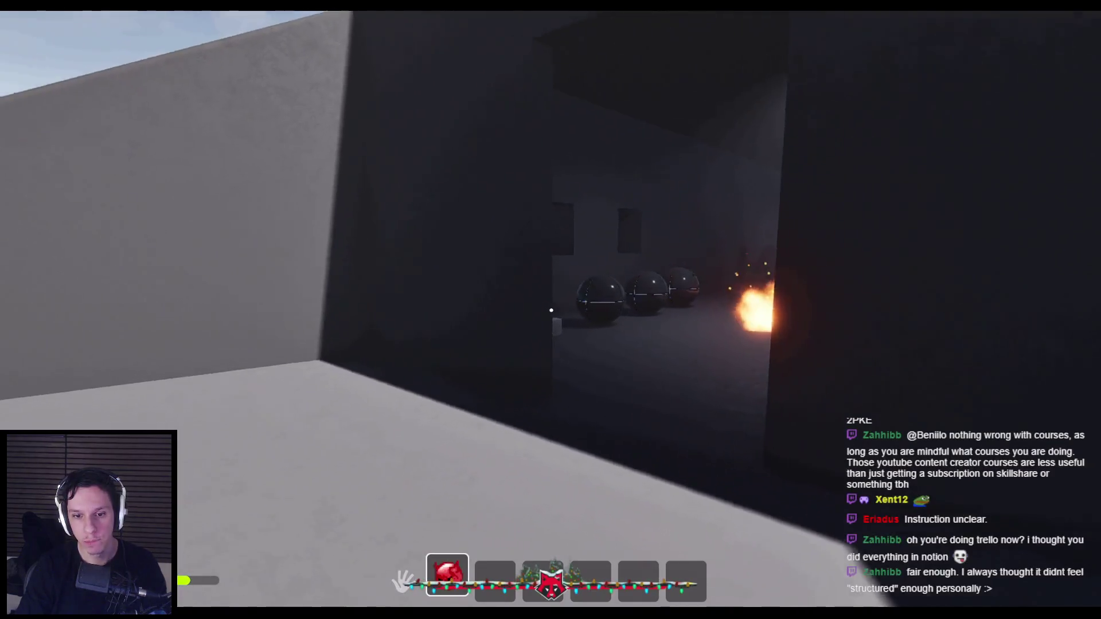
key("1")
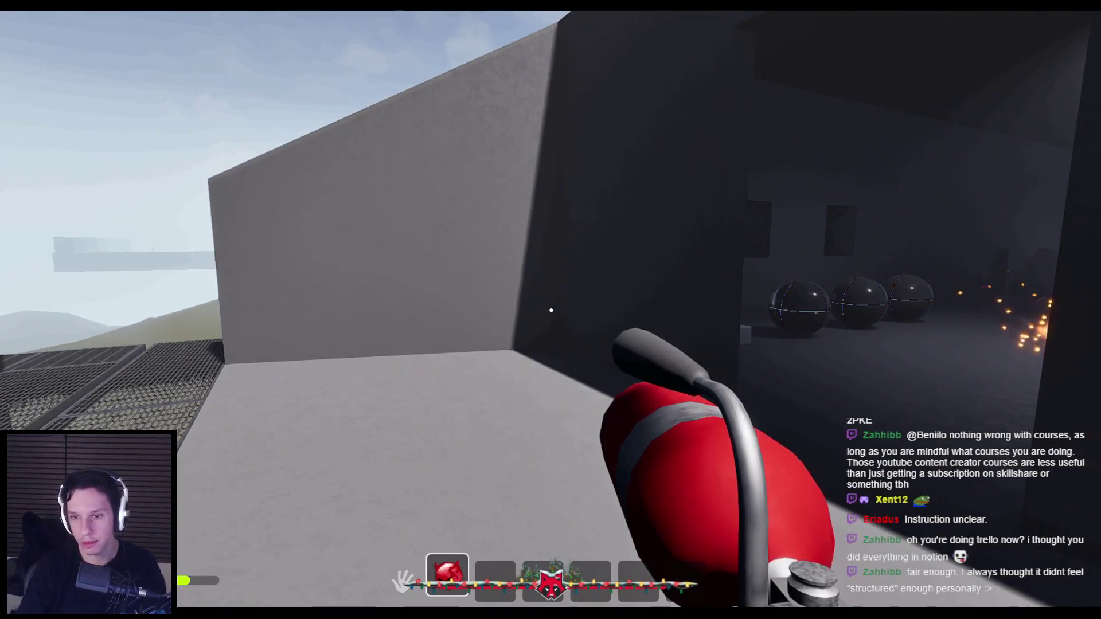
key("w")
left_click(552, 310)
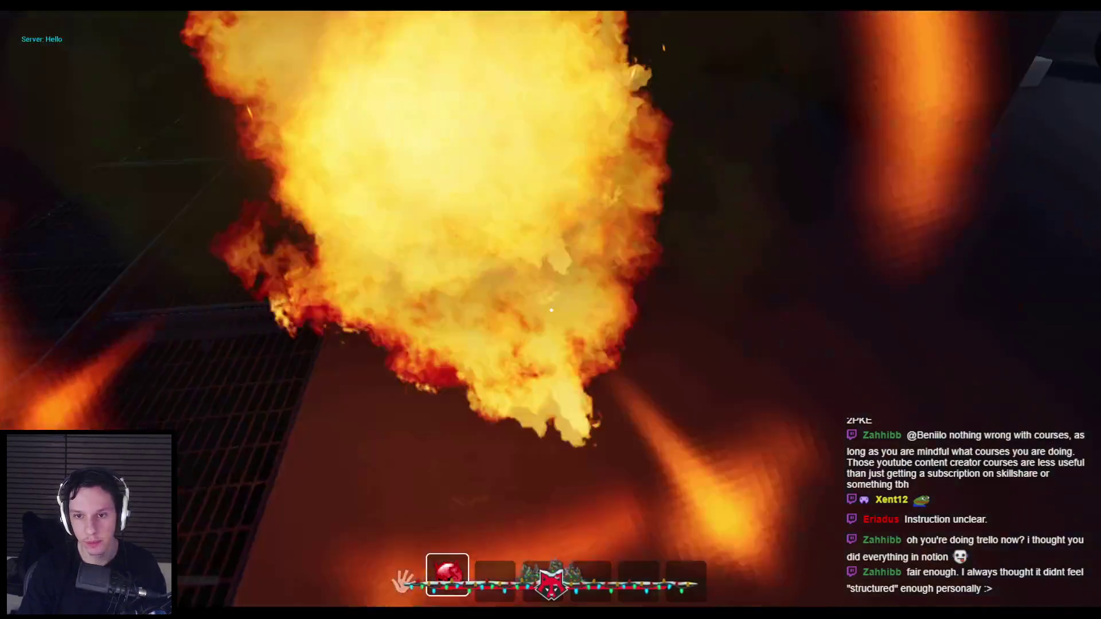
key("Escape")
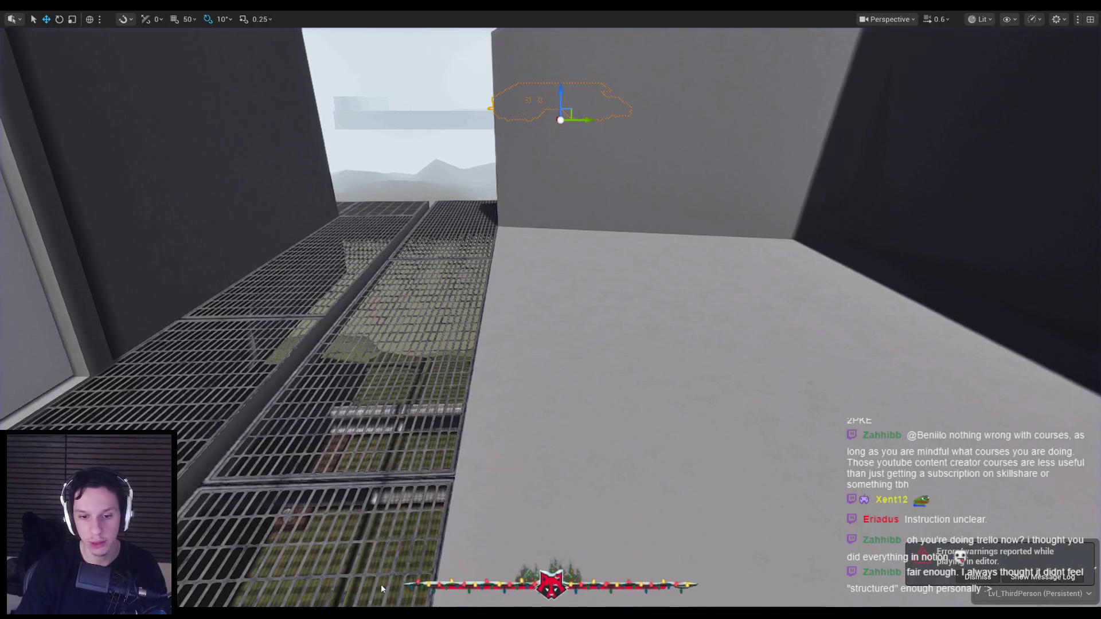
scroll(568, 294, "down", 1)
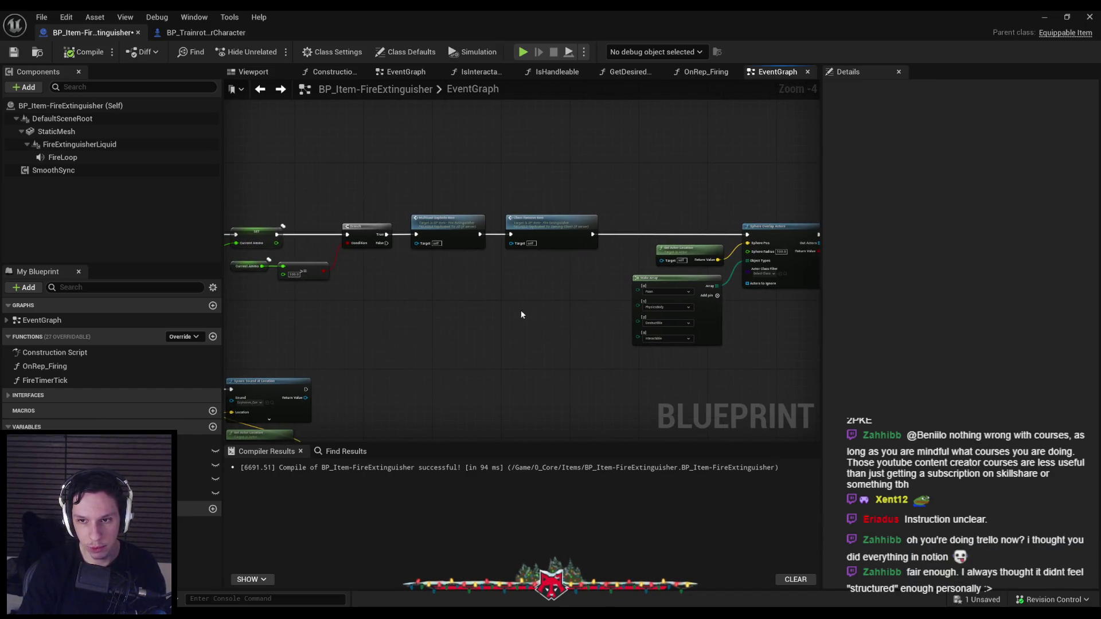
Save BP_Item-FireExtinguisher with Ctrl+S and return to the level viewport.
key("ctrl+s")
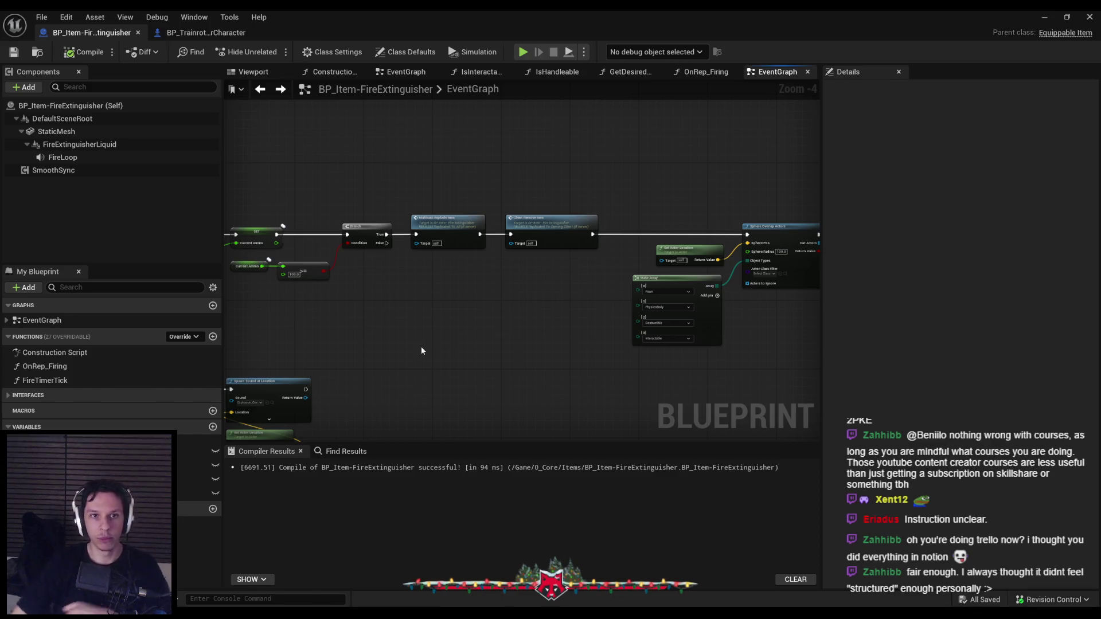
left_click(1040, 13)
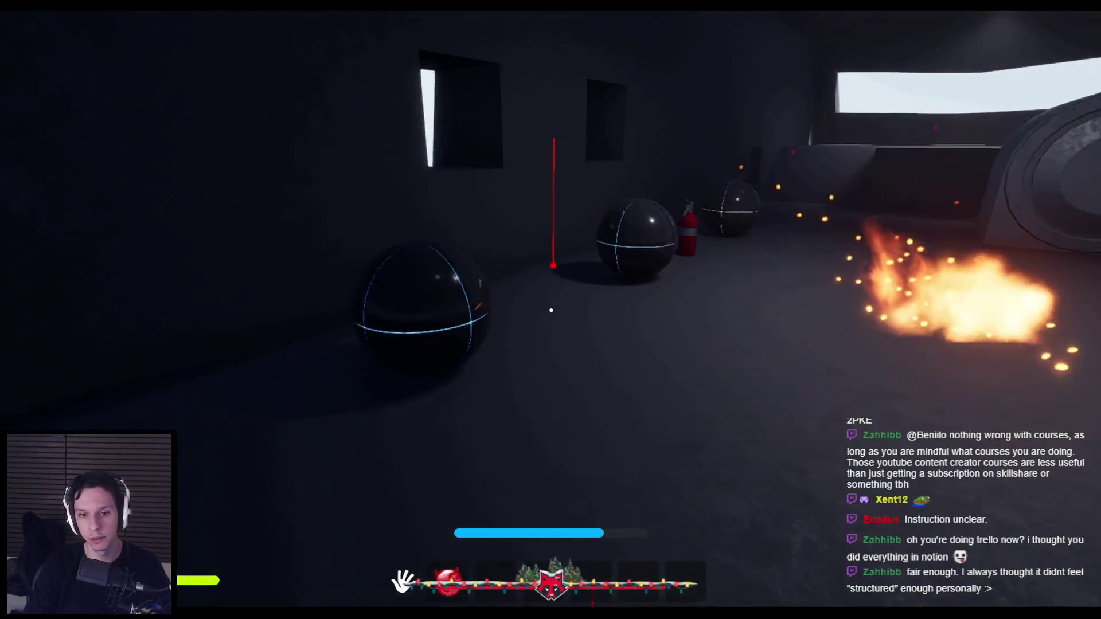
Move the held fire extinguisher to the second hotbar slot and back to the first.
key("e")
key("e")
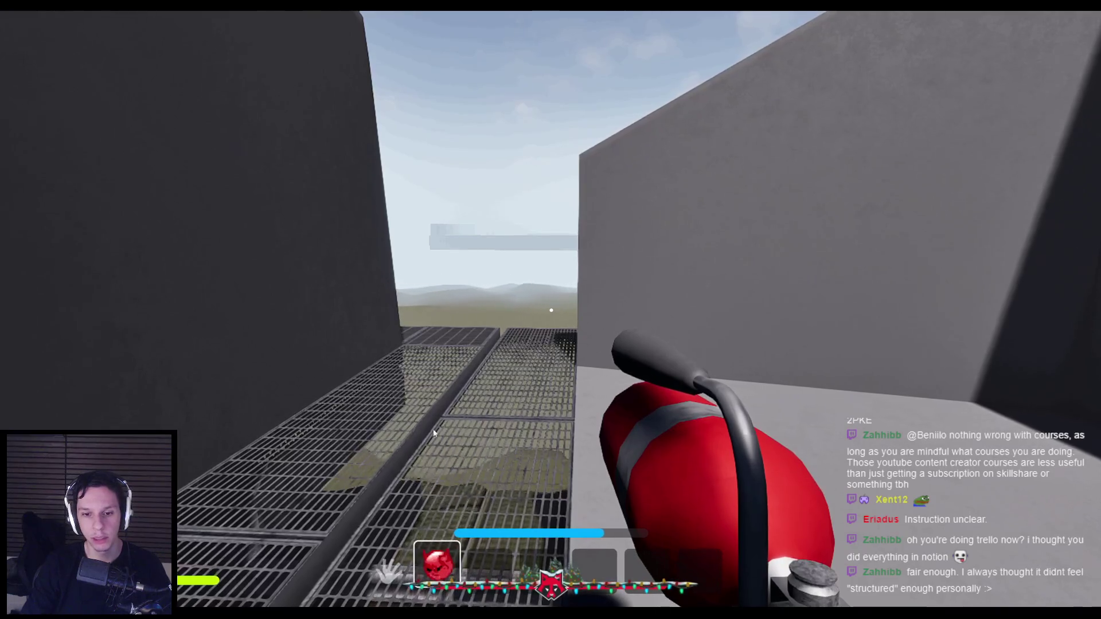
left_click_drag(493, 576, 493, 575)
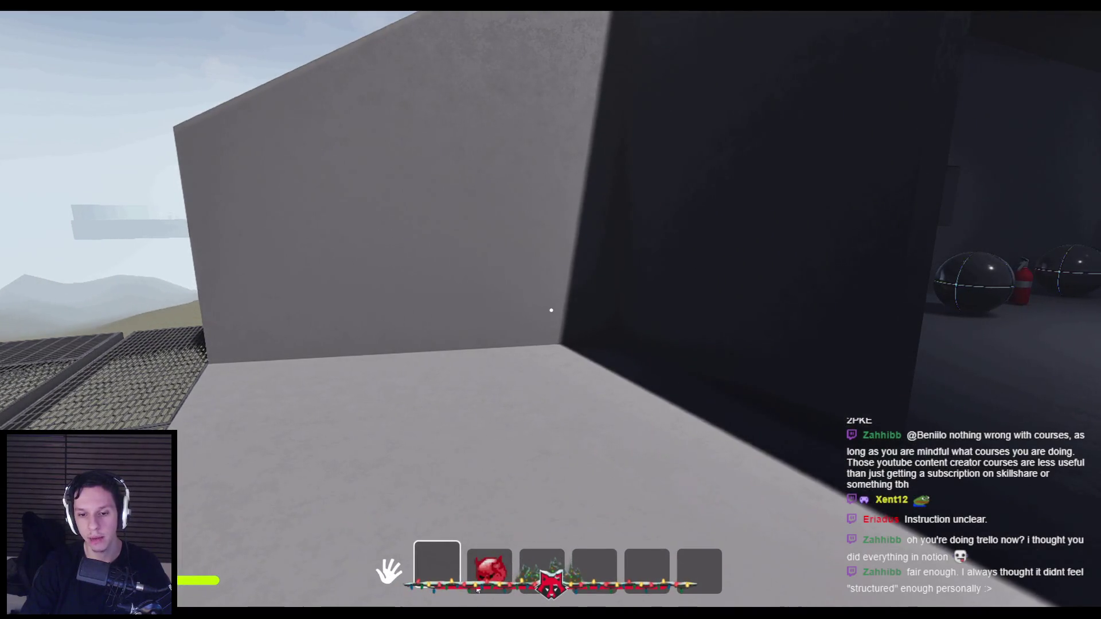
key("2")
left_click_drag(490, 573, 438, 573)
key("Tab")
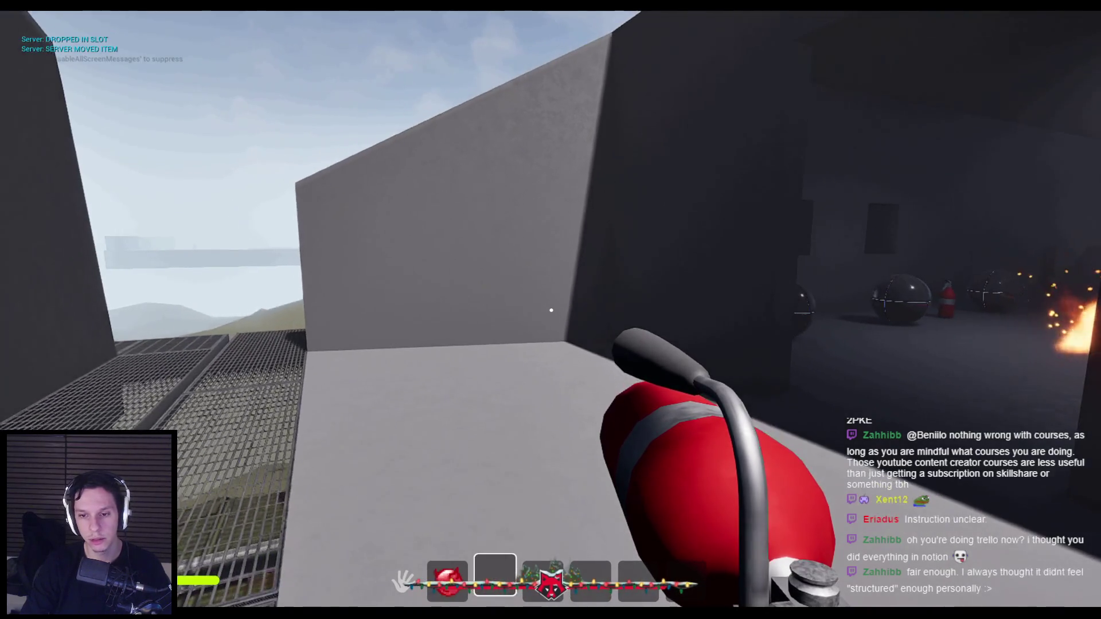
End the playtest and return to Trello's Trainrot board with the card closed.
key("Escape")
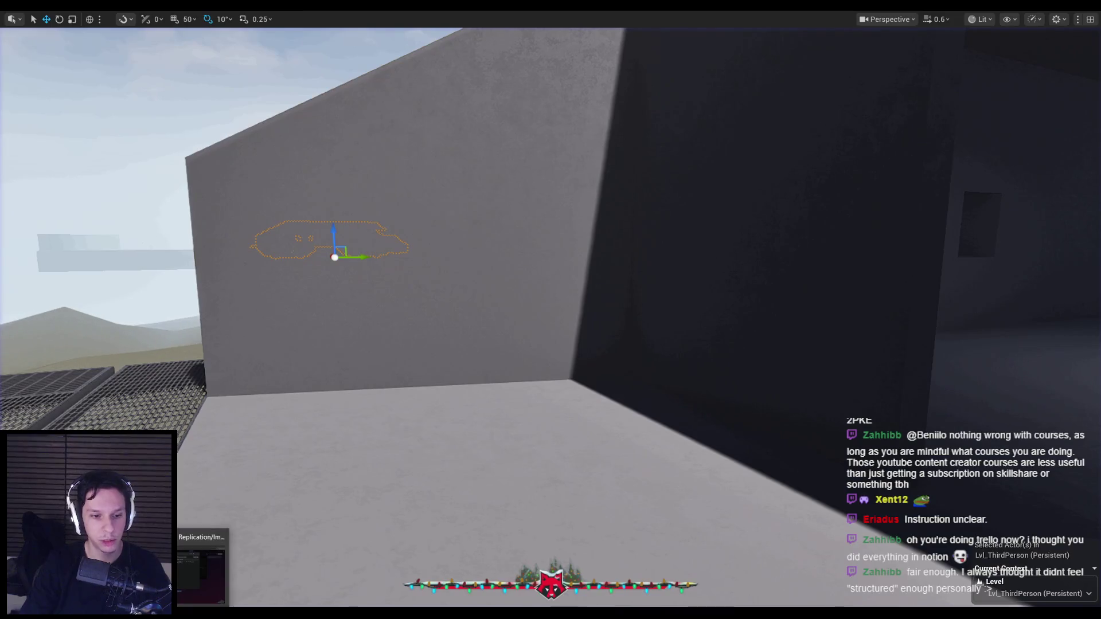
key("alt+Tab")
left_click(217, 452)
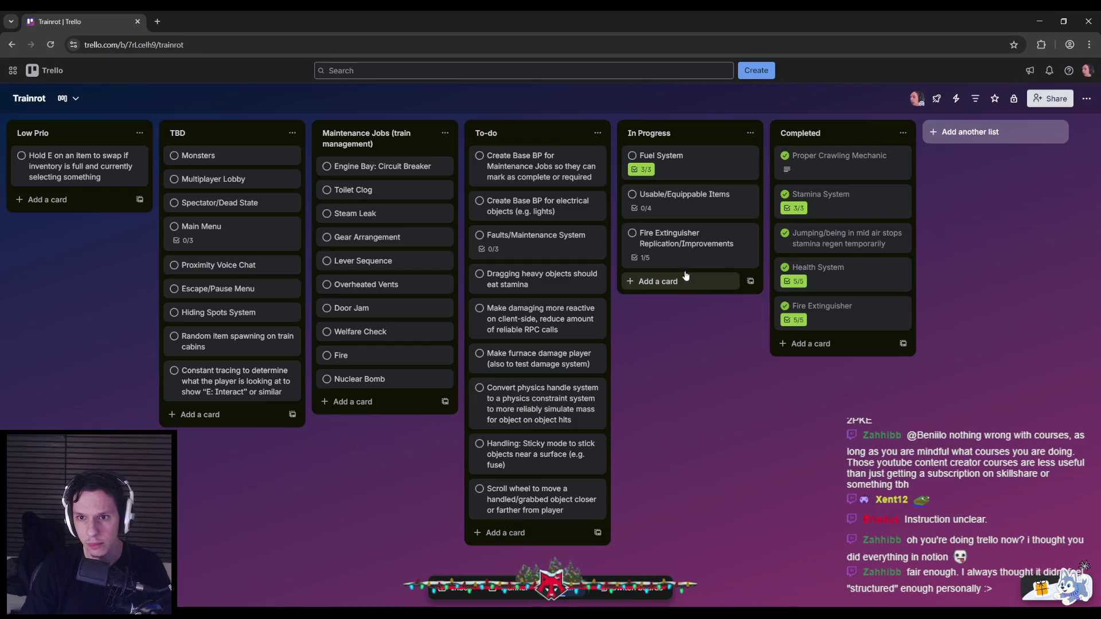
Delete the 'Fire extinguisher item' entry from the Usable/Equippable Items checklist and return to Unreal.
left_click(683, 204)
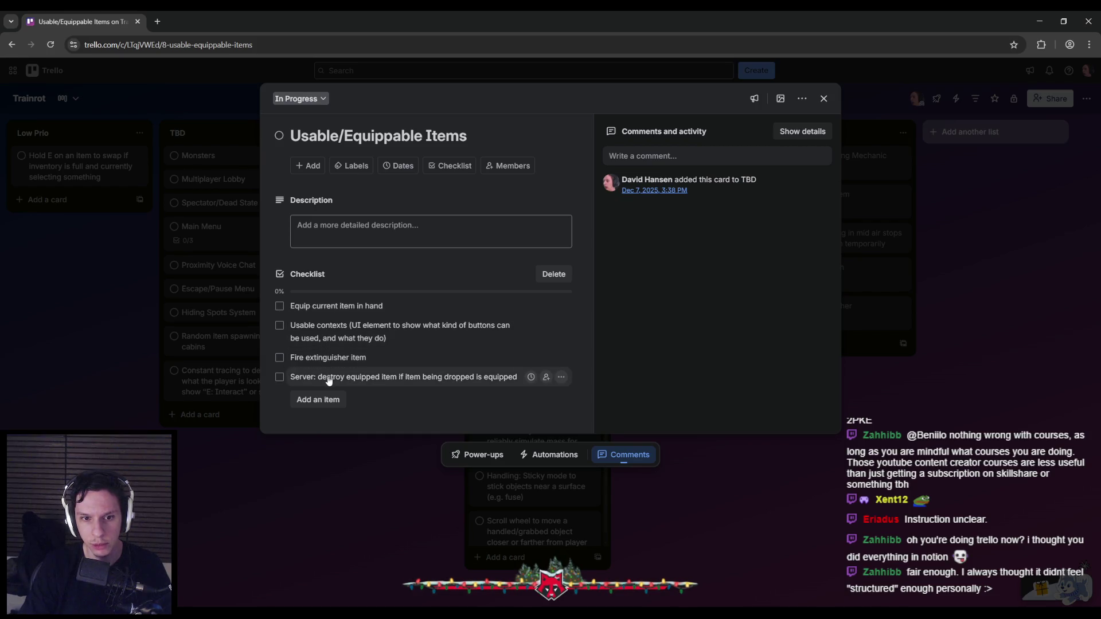
left_click(561, 358)
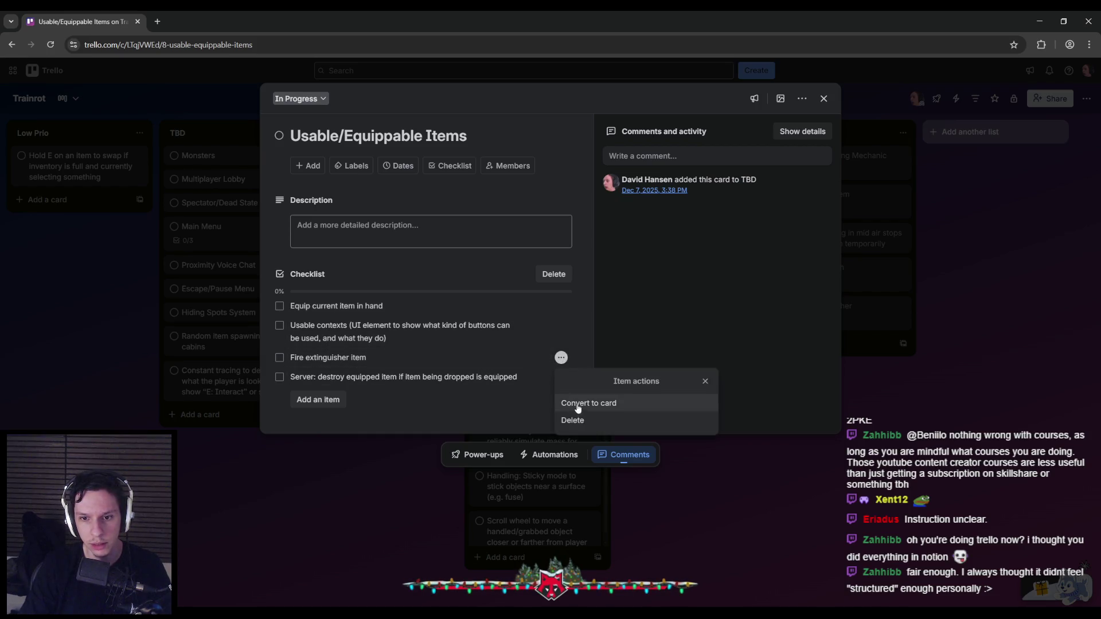
left_click(577, 421)
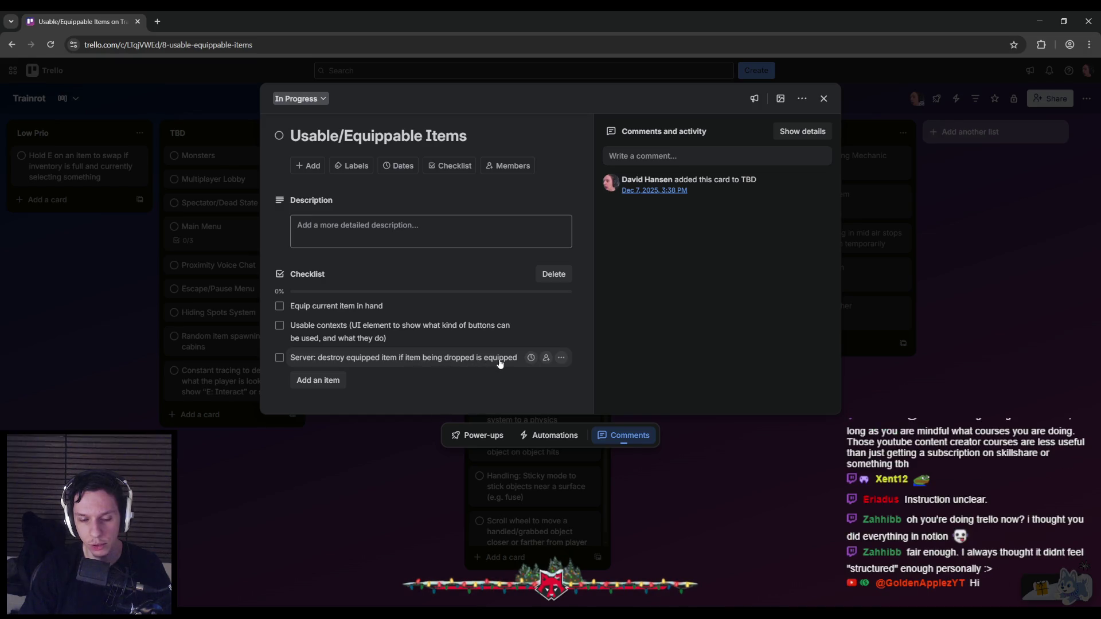
mouse_move(275, 614)
left_click(275, 568)
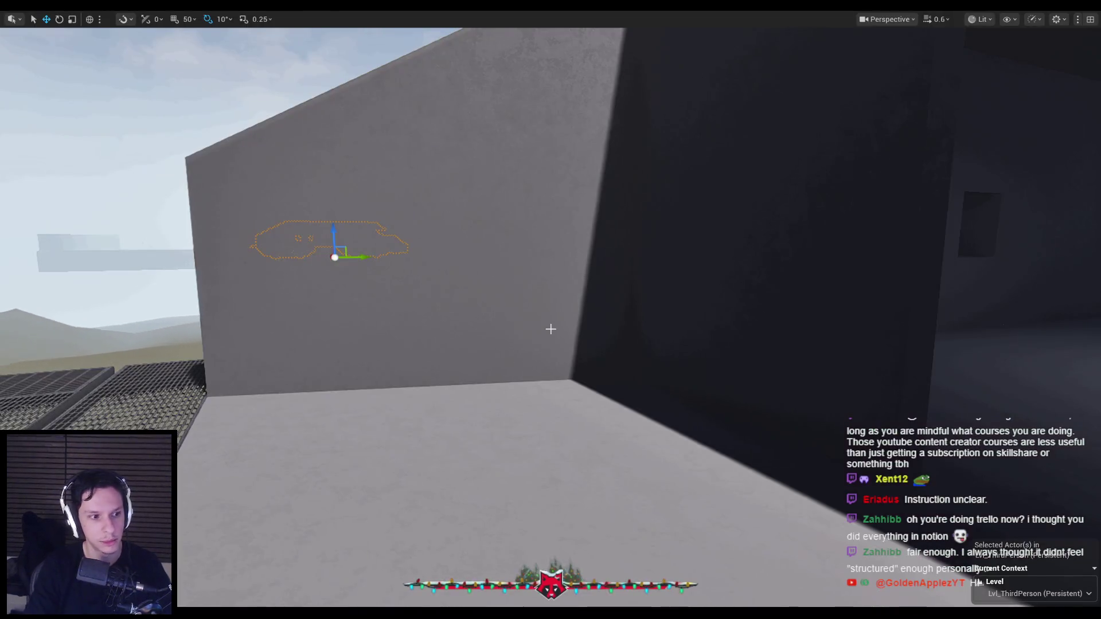
Play-test equipping slot 1 and throwing the fire extinguisher, then return to BP_Item-FireExtinguisher.
key("alt+p")
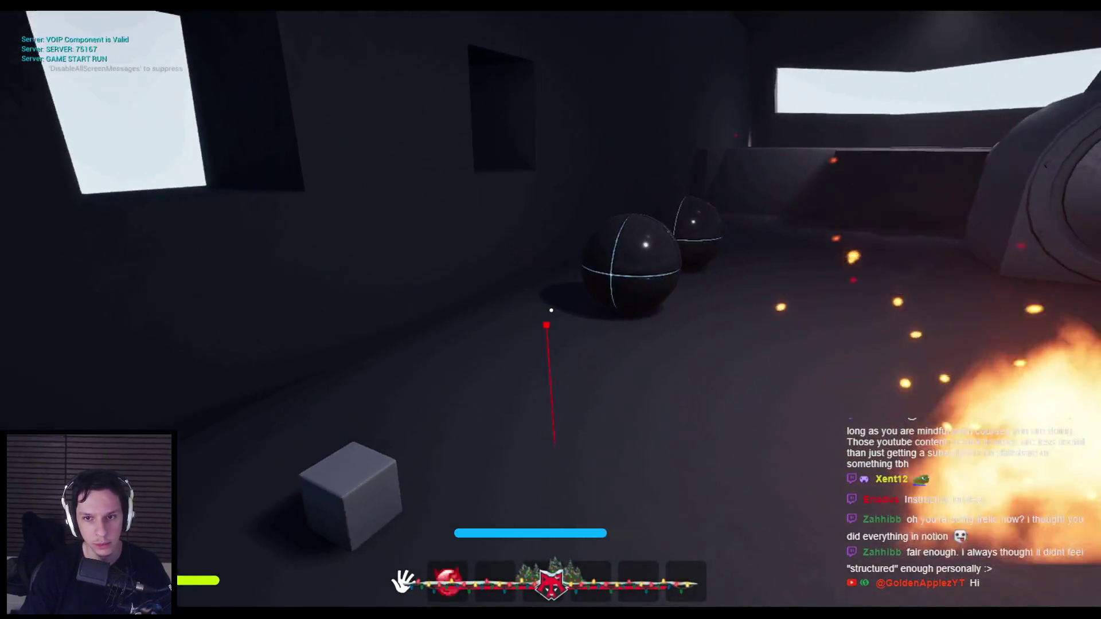
key("1")
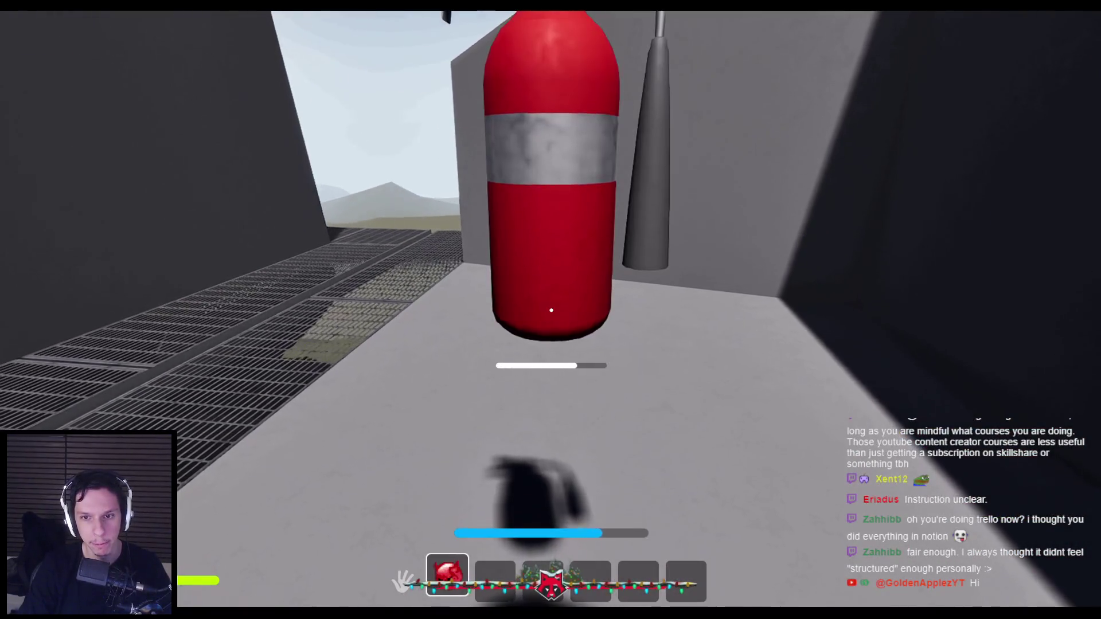
left_click(551, 311)
key("Escape")
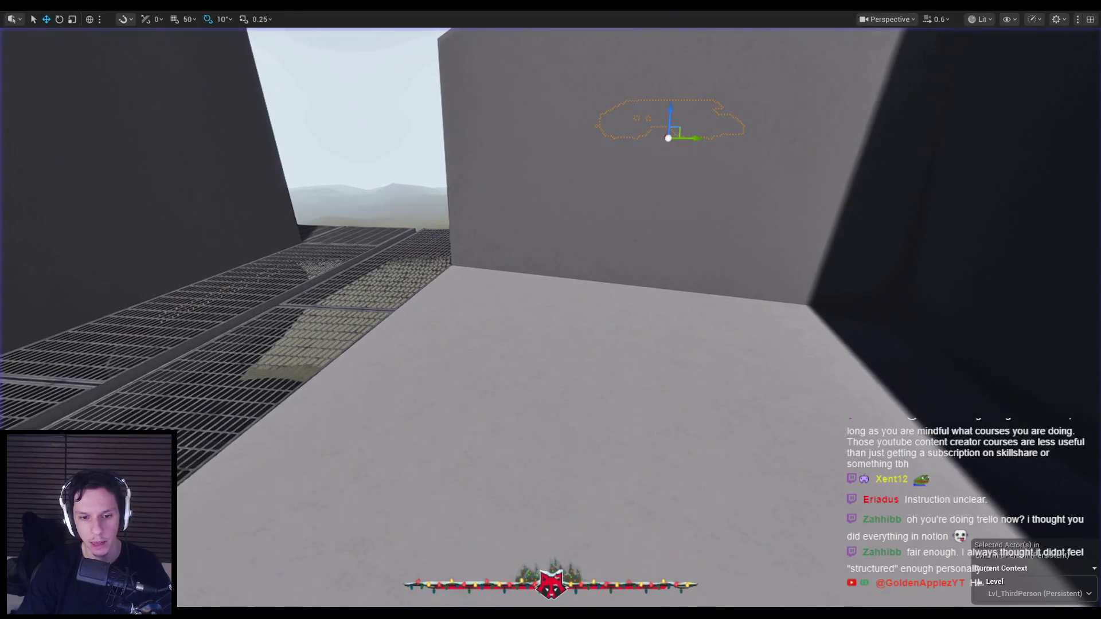
left_click(396, 568)
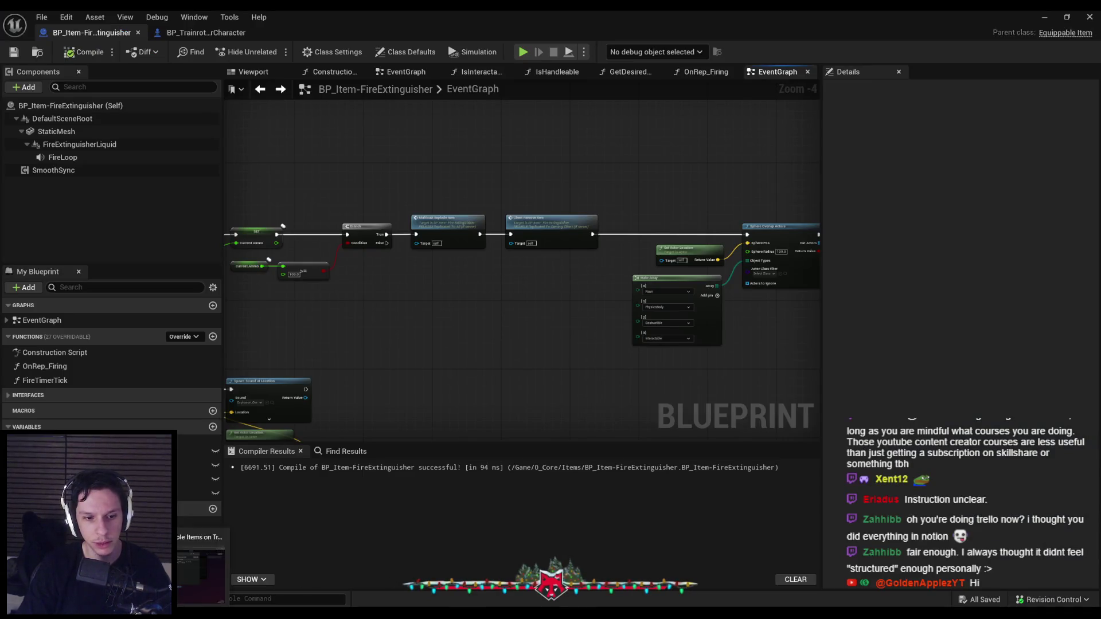
Tick off the server destroy and 'Equip current item in hand' checklist tasks.
left_click(201, 568)
left_click(280, 358)
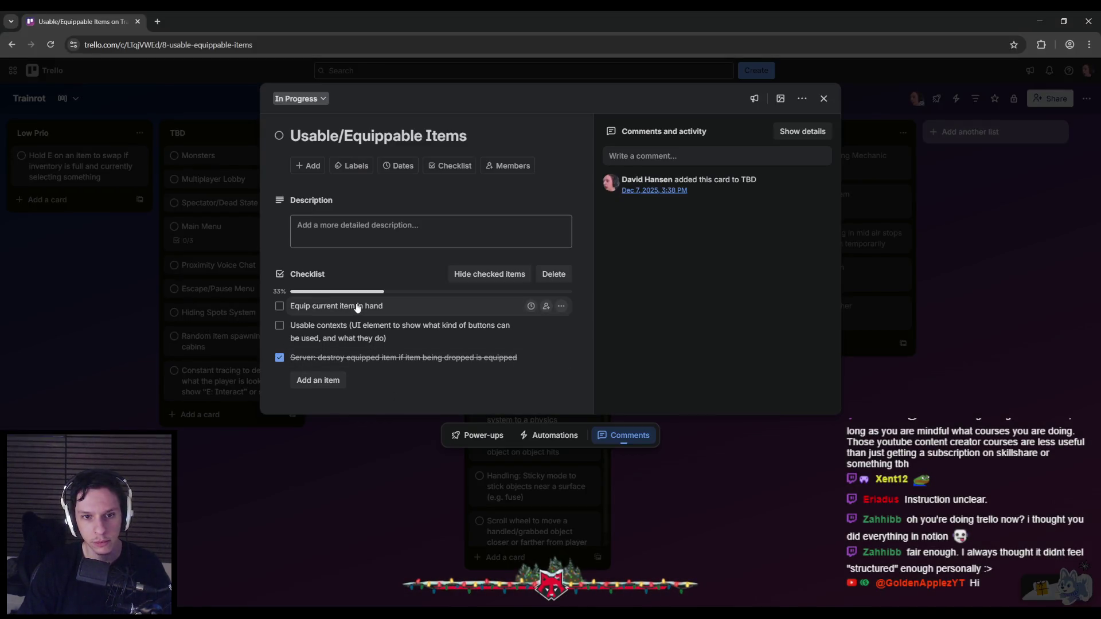
left_click(279, 306)
Add tasks 'Moving equipped item out of slot should unequip' and 'Adding item to currently equipped slot should update the player's equipped item'.
left_click(332, 384)
type("Moving")
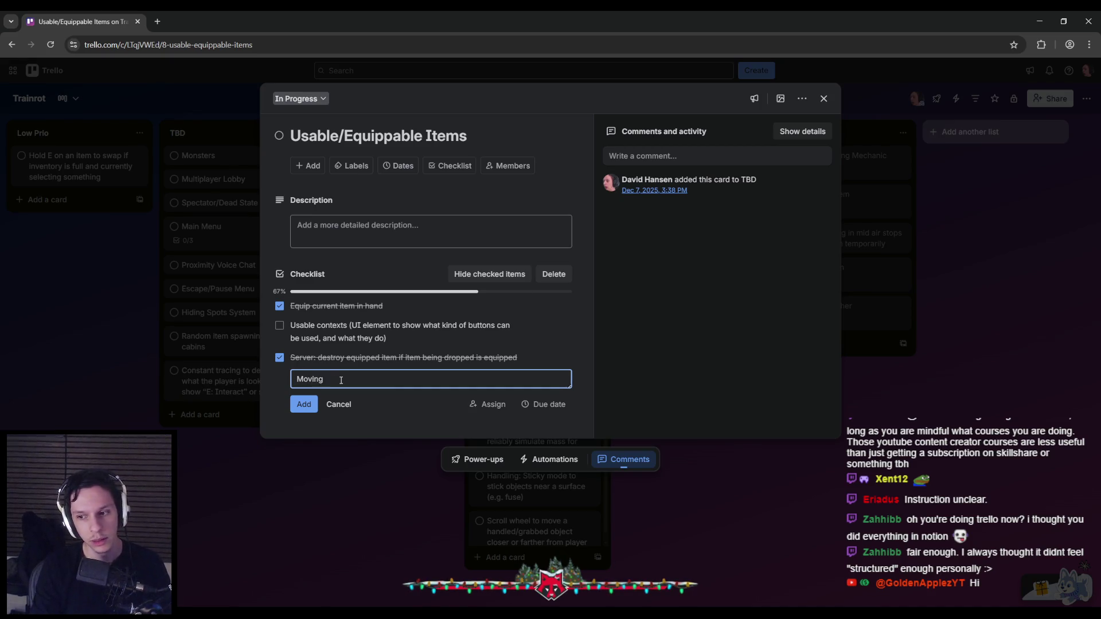
type("equipped ite")
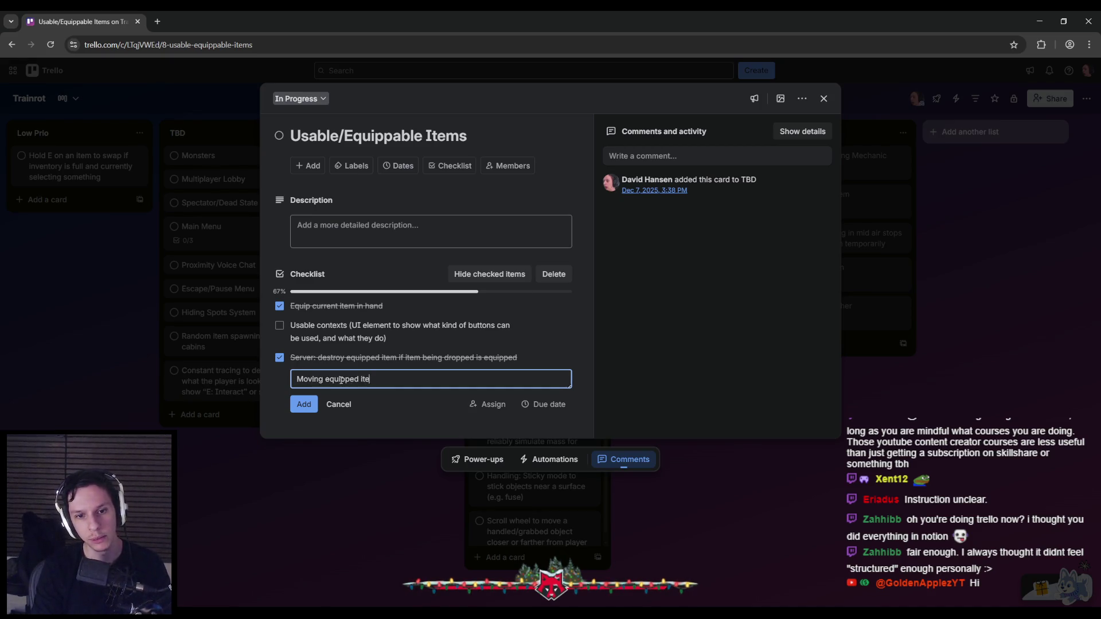
type("m out of slot shou")
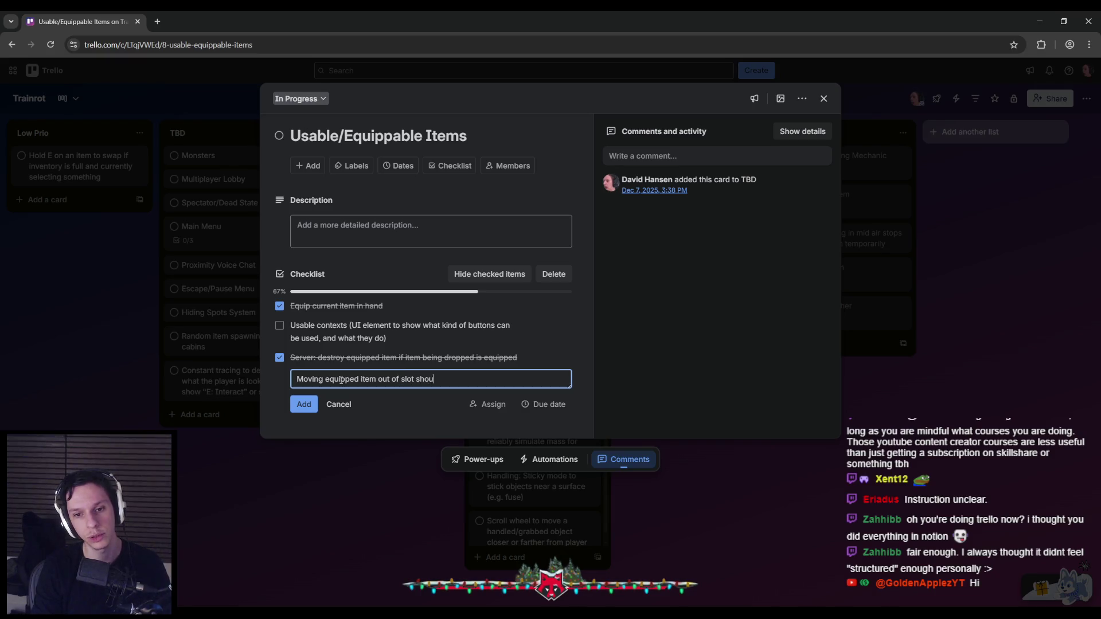
type("ld unequip")
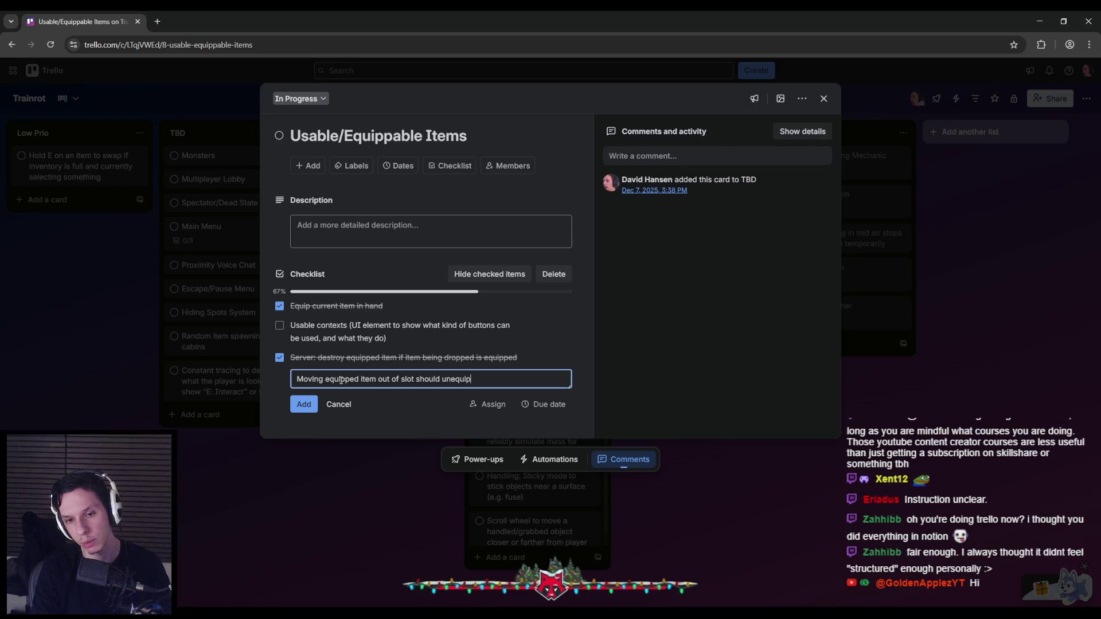
key("Return")
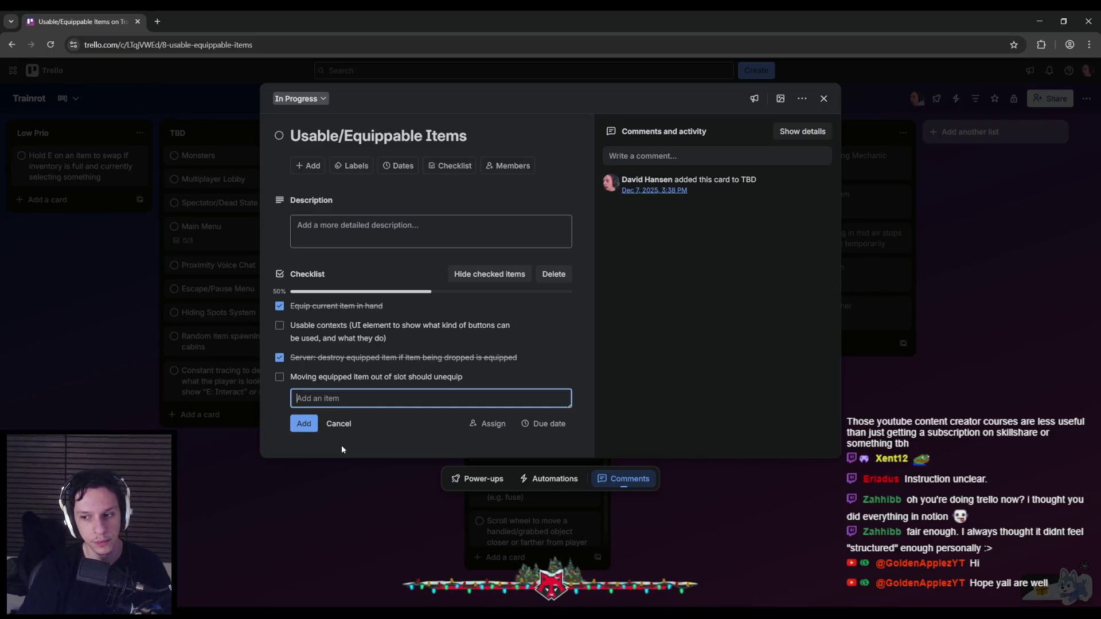
type("A")
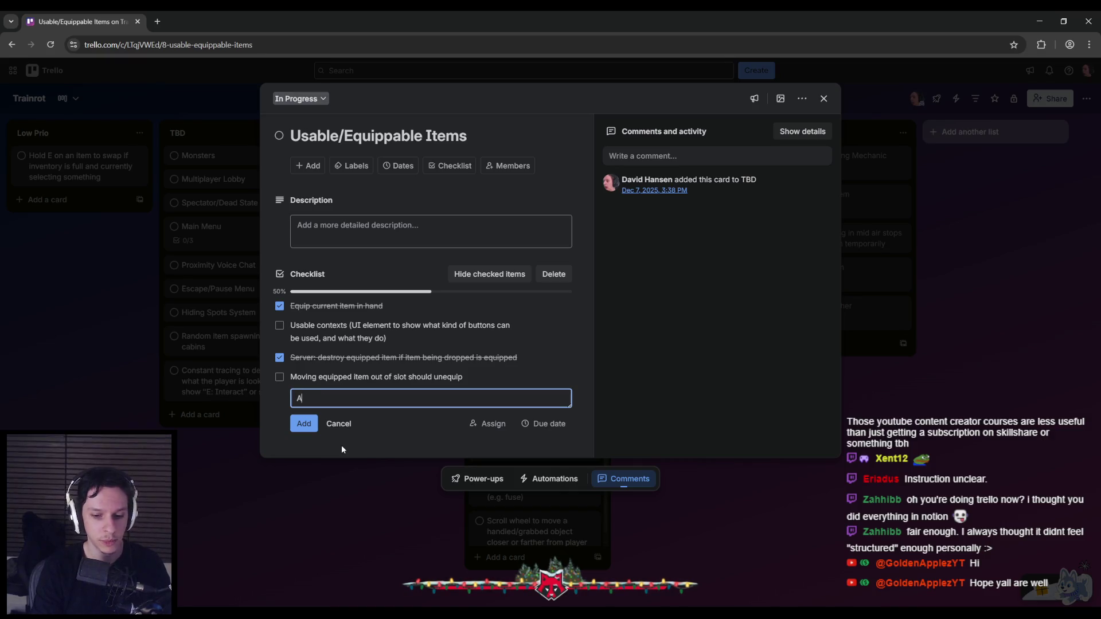
type("dding item to curren")
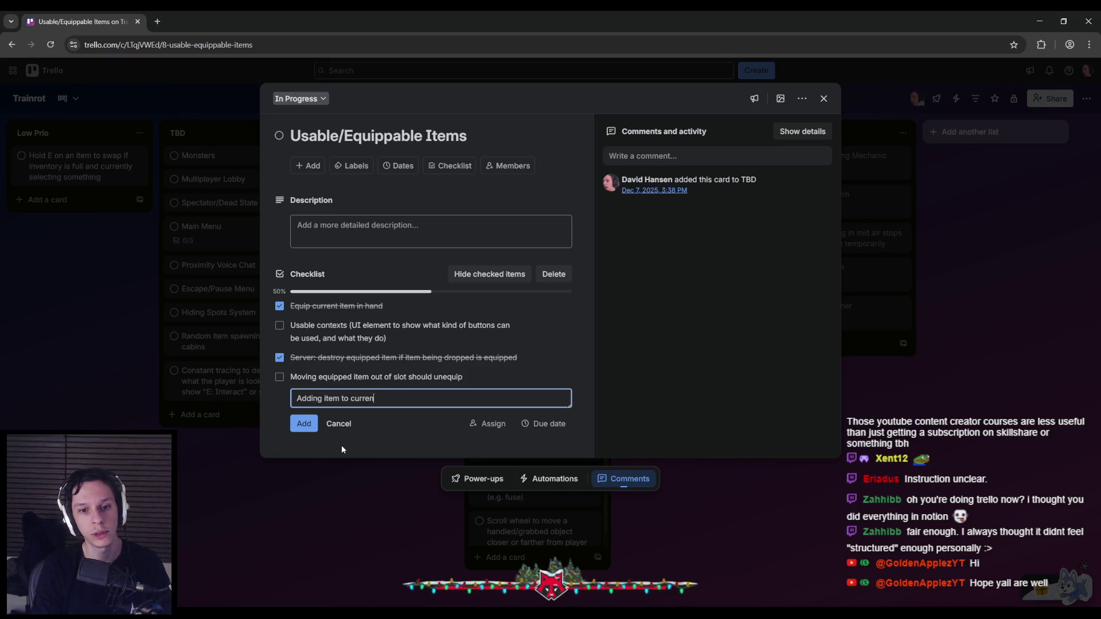
type("tly equipped slot should")
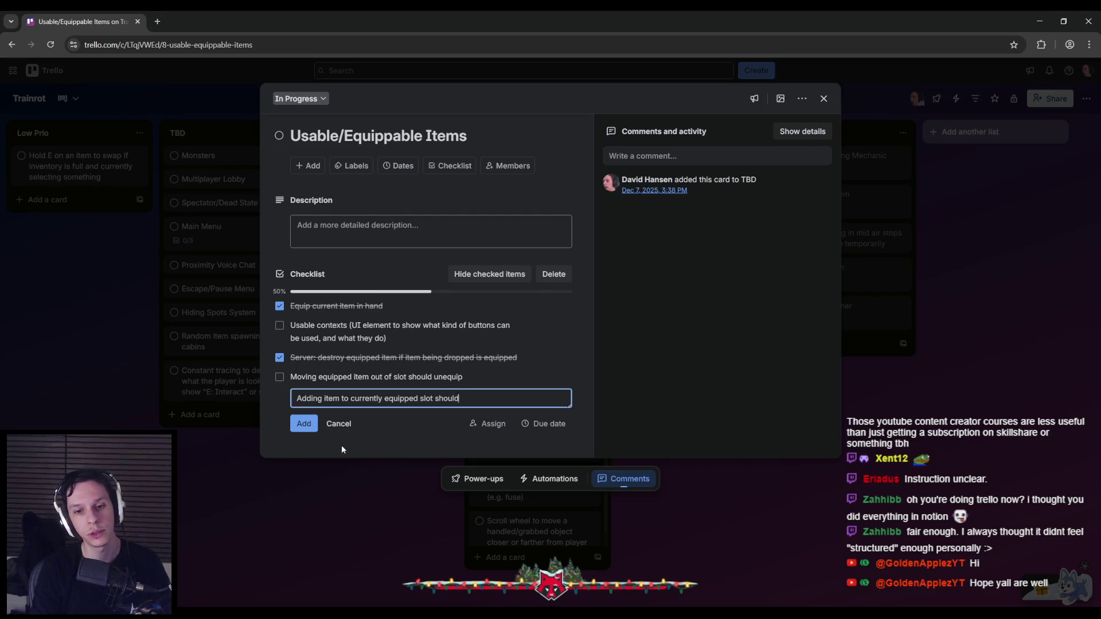
type(" update the play")
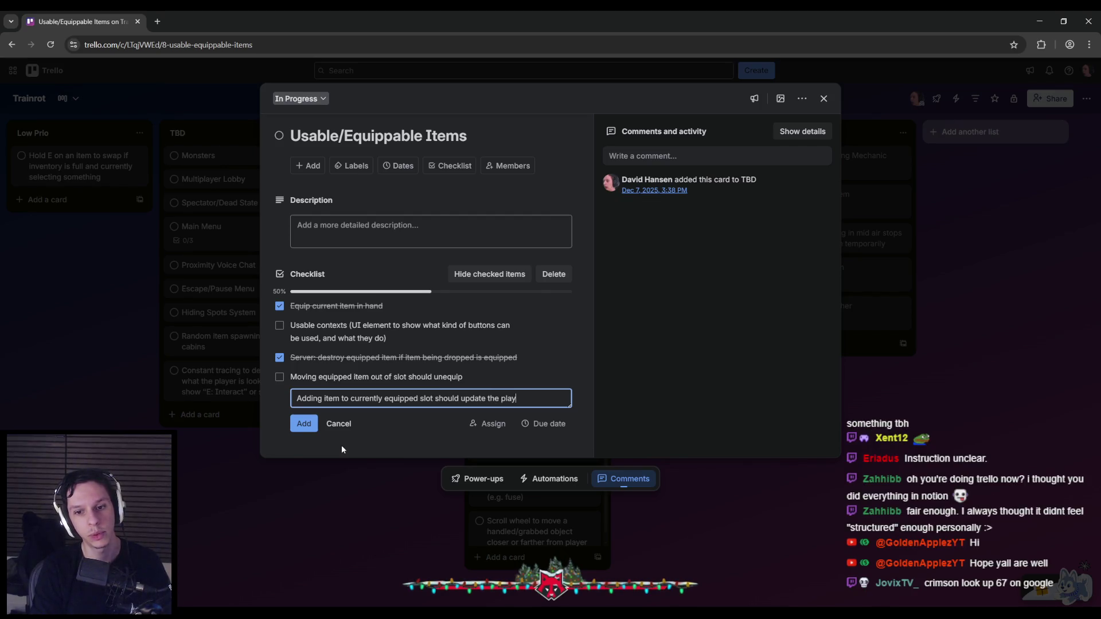
type("er's equipped item")
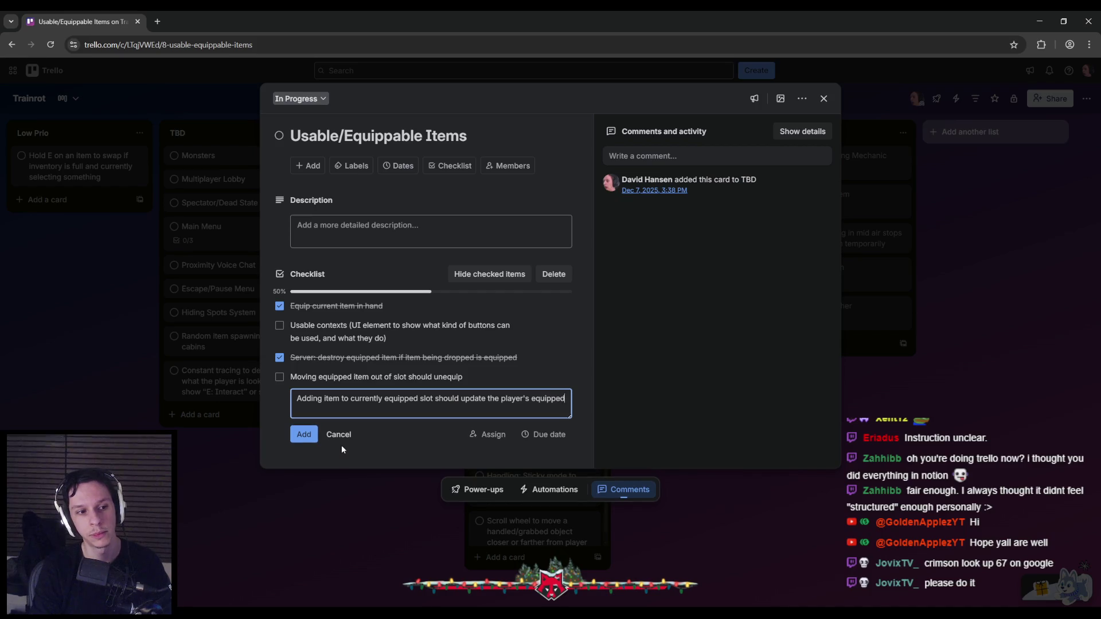
key("Return")
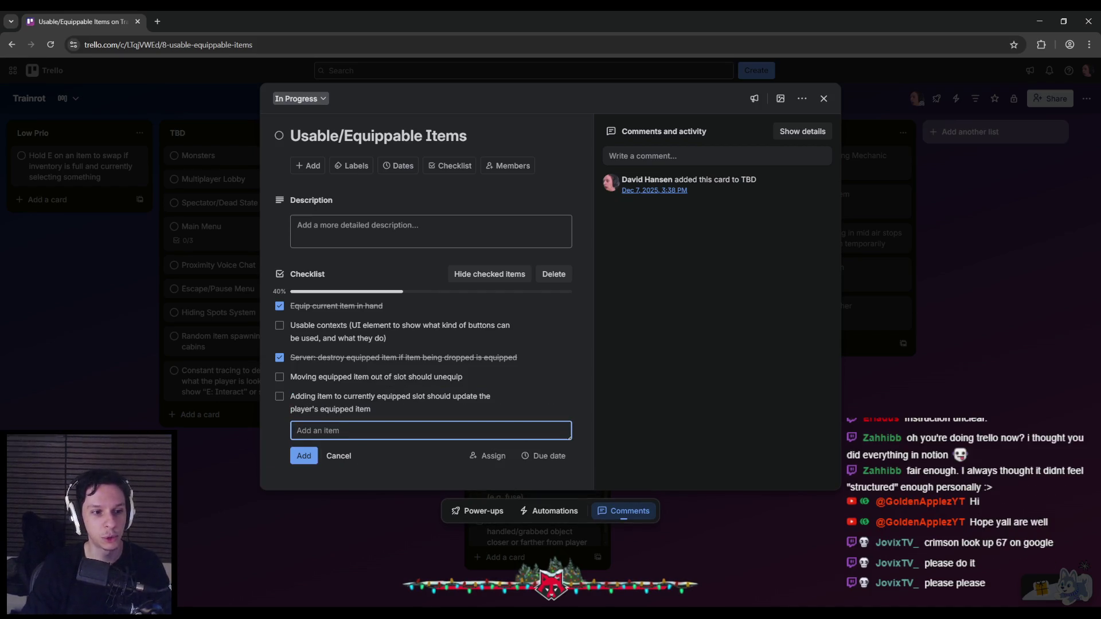
Close a spare browser tab and dismiss the empty new checklist item field.
left_click(157, 23)
key("ctrl+w")
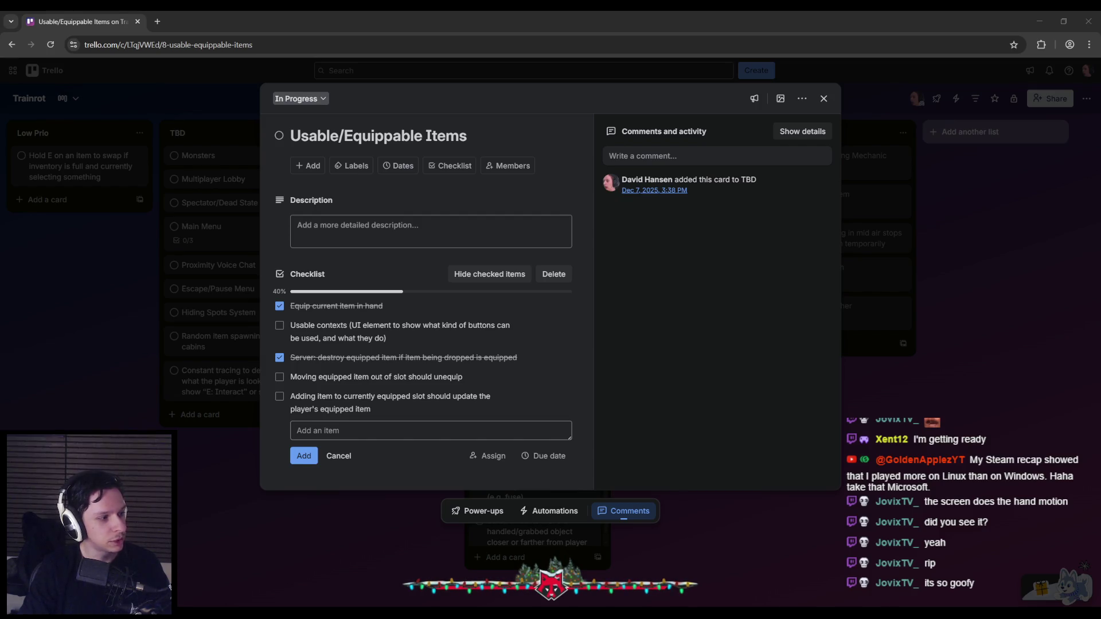
key("alt+Tab")
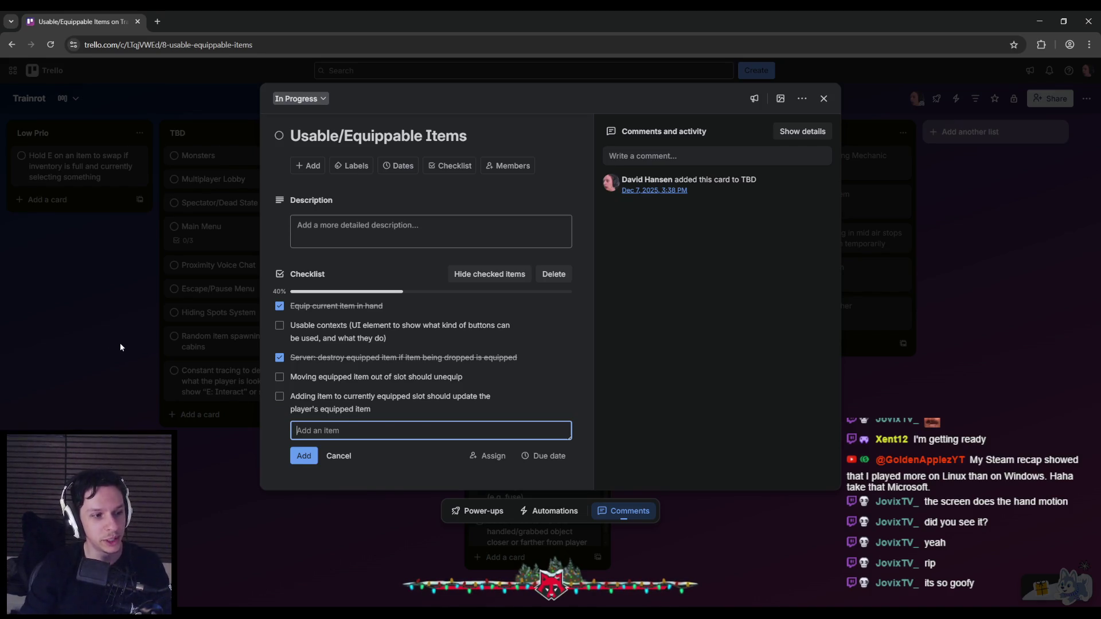
left_click(272, 439)
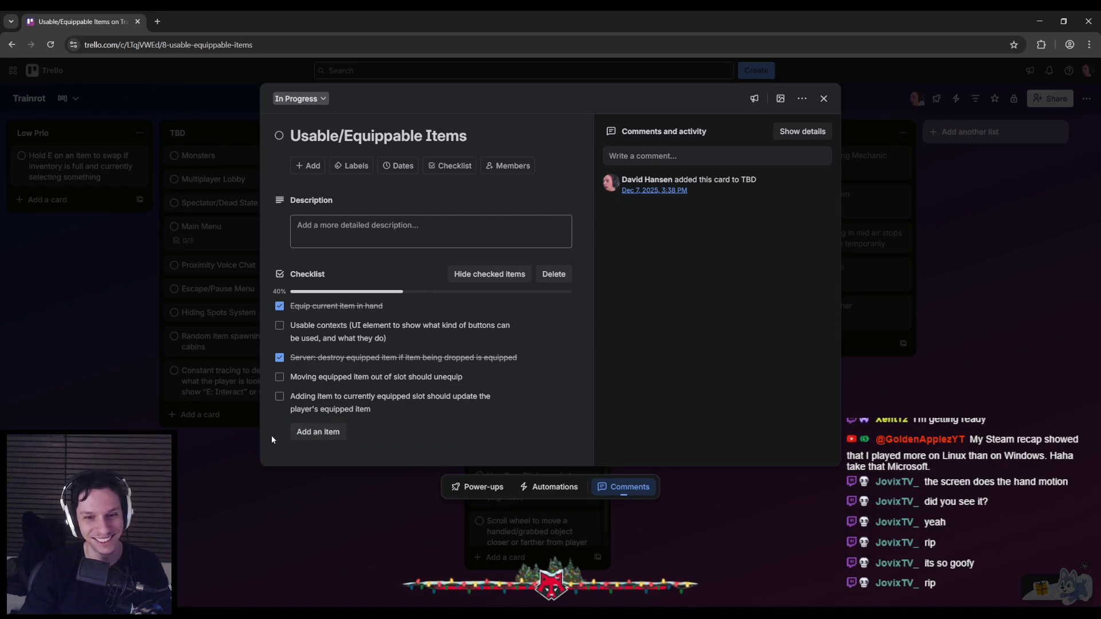
Save BP_Item-FireExtinguisher with its ClientRemoveItem → Cast → Custom Release Grab Actor chain in view.
left_click(402, 574)
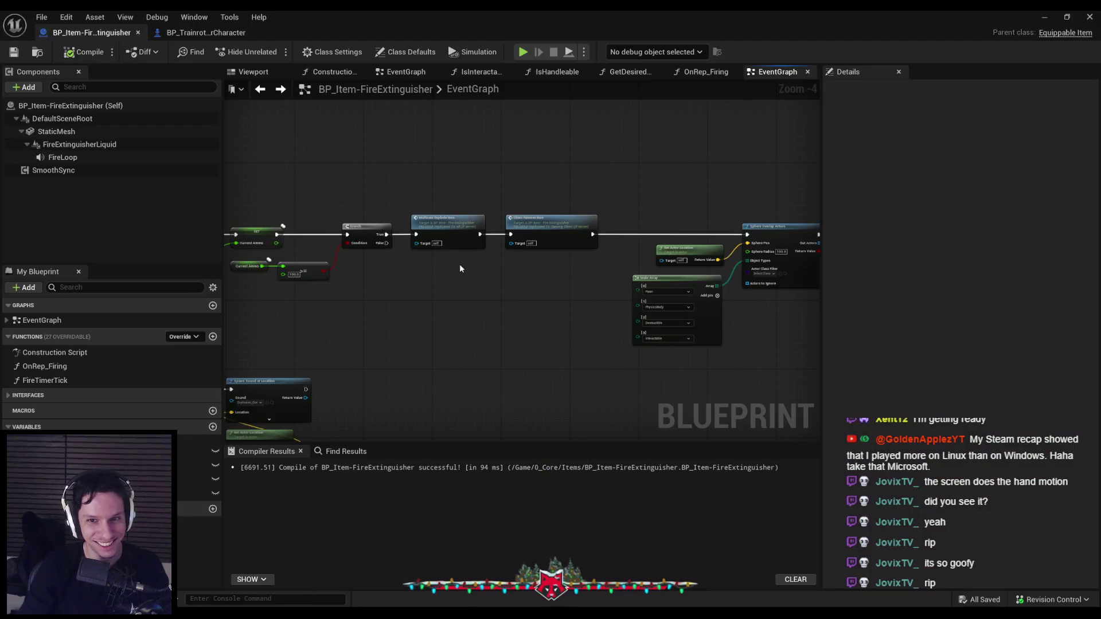
scroll(460, 264, "up", 2)
scroll(516, 318, "down", 2)
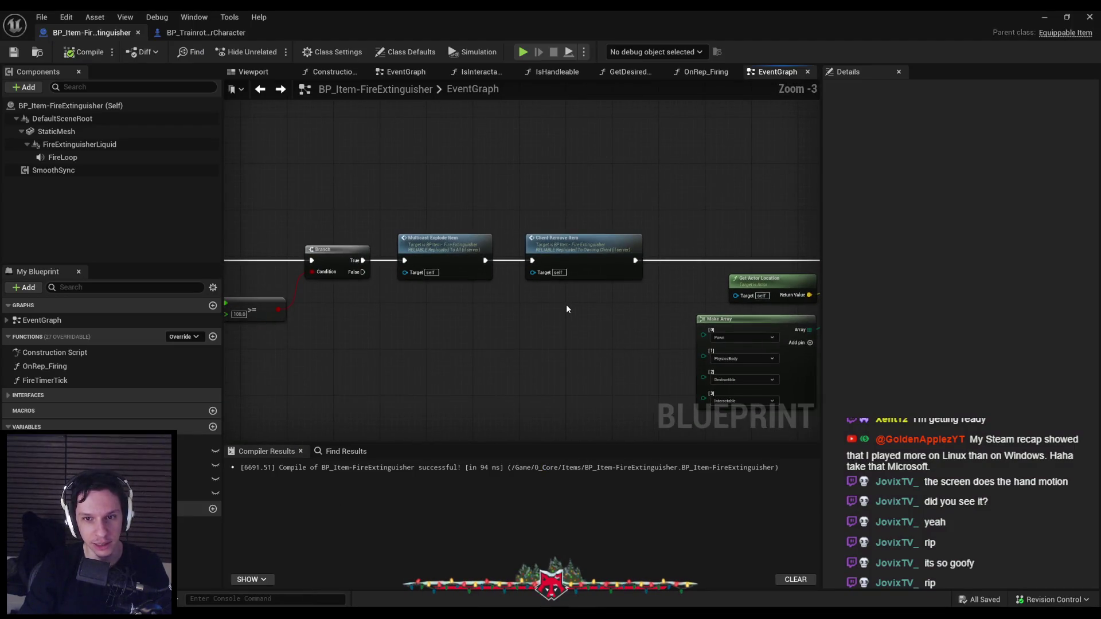
left_click(573, 270)
left_click_drag(578, 324, 438, 300)
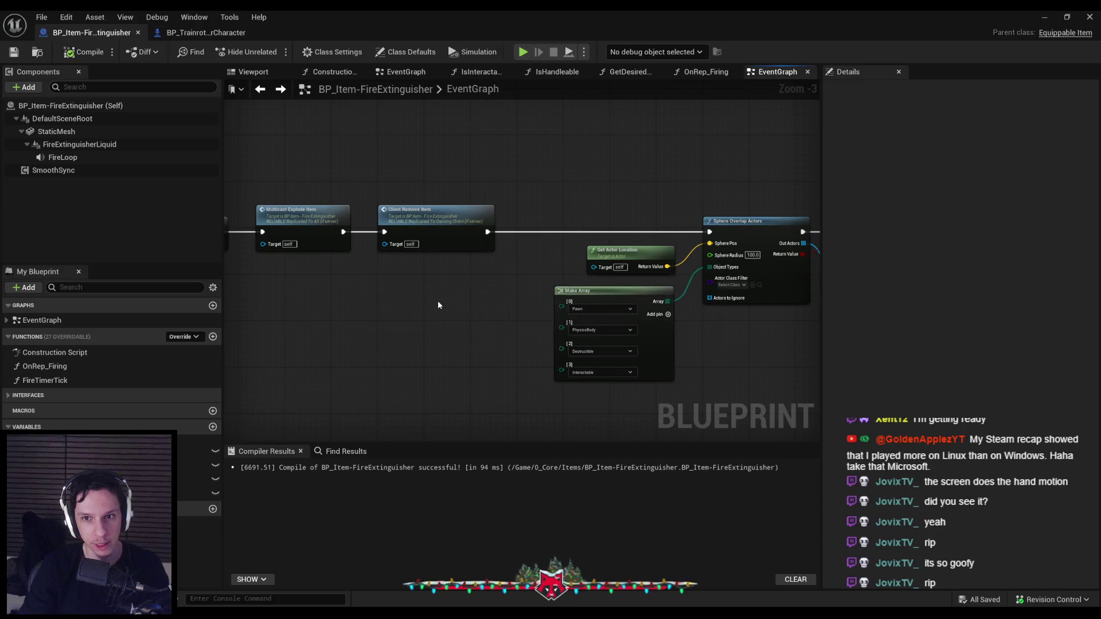
key("ctrl+s")
scroll(552, 245, "down", 2)
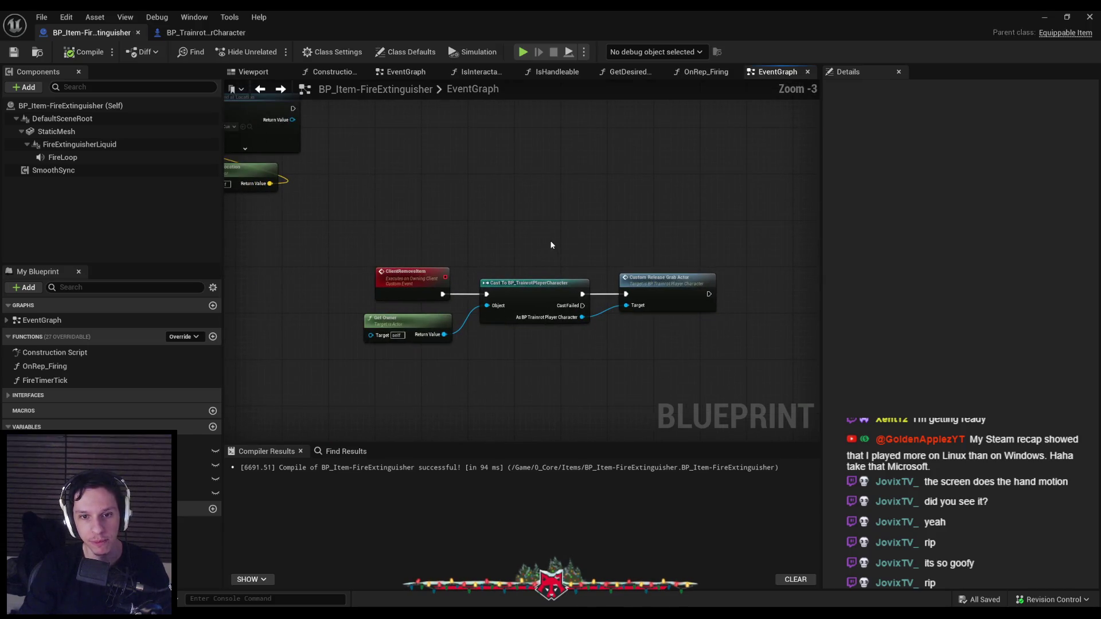
scroll(463, 287, "up", 2)
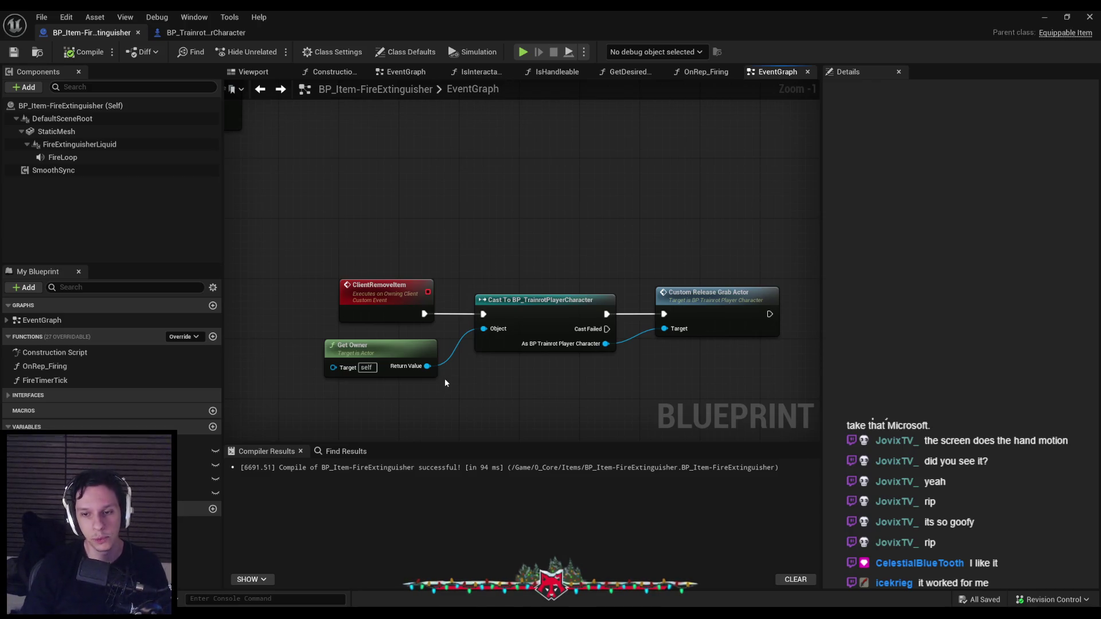
scroll(482, 396, "down", 1)
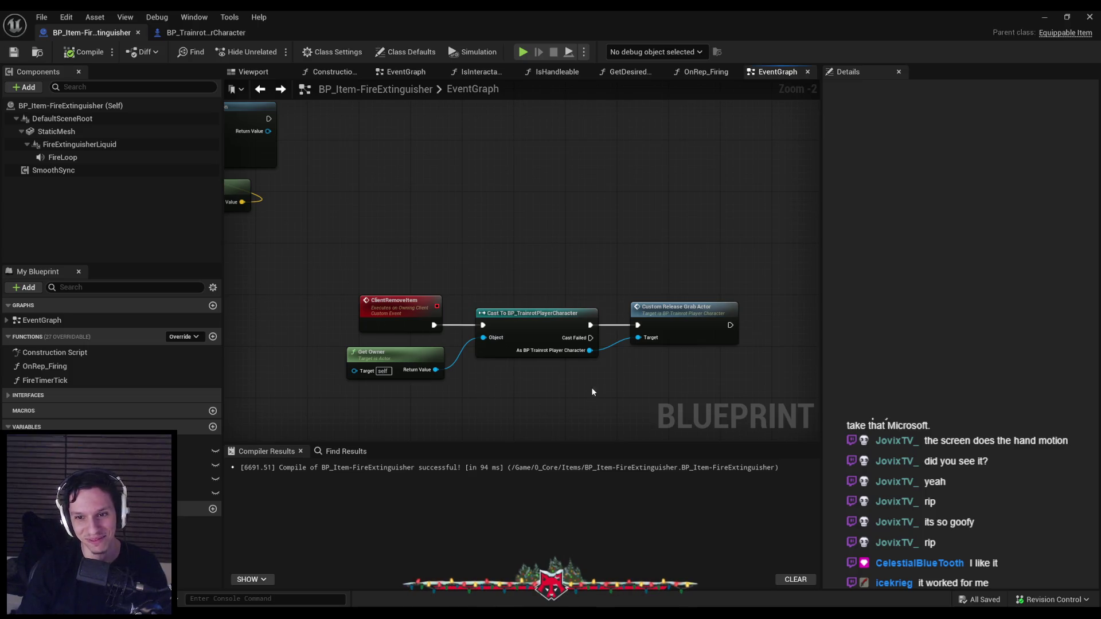
scroll(596, 384, "up", 1)
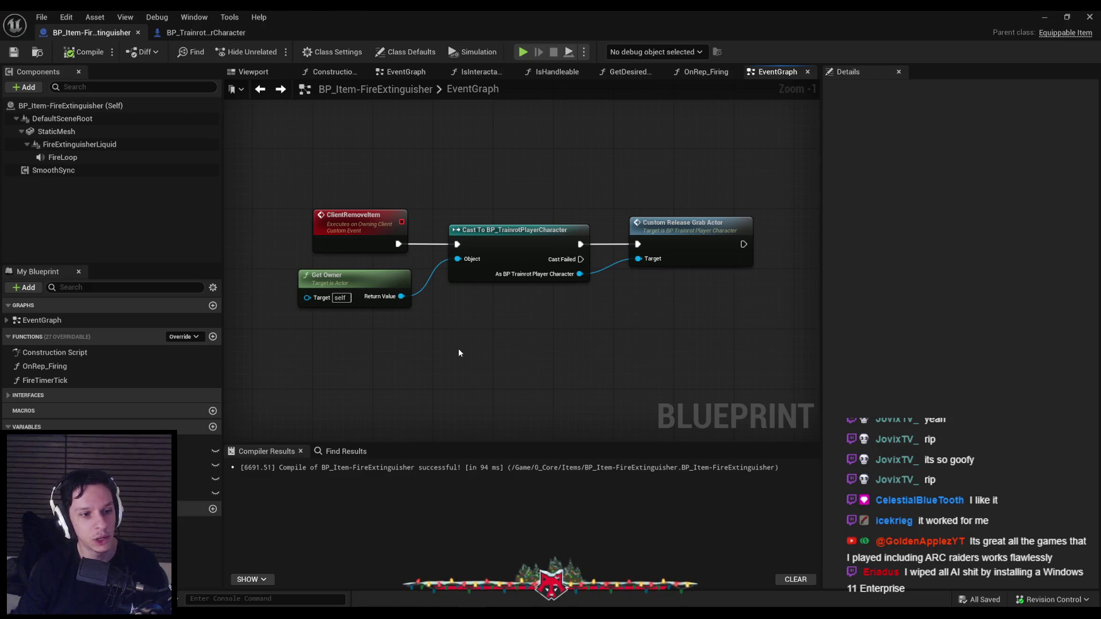
Shift the Sphere Overlap Actors, Make Array and Branch node group slightly left.
scroll(458, 350, "down", 2)
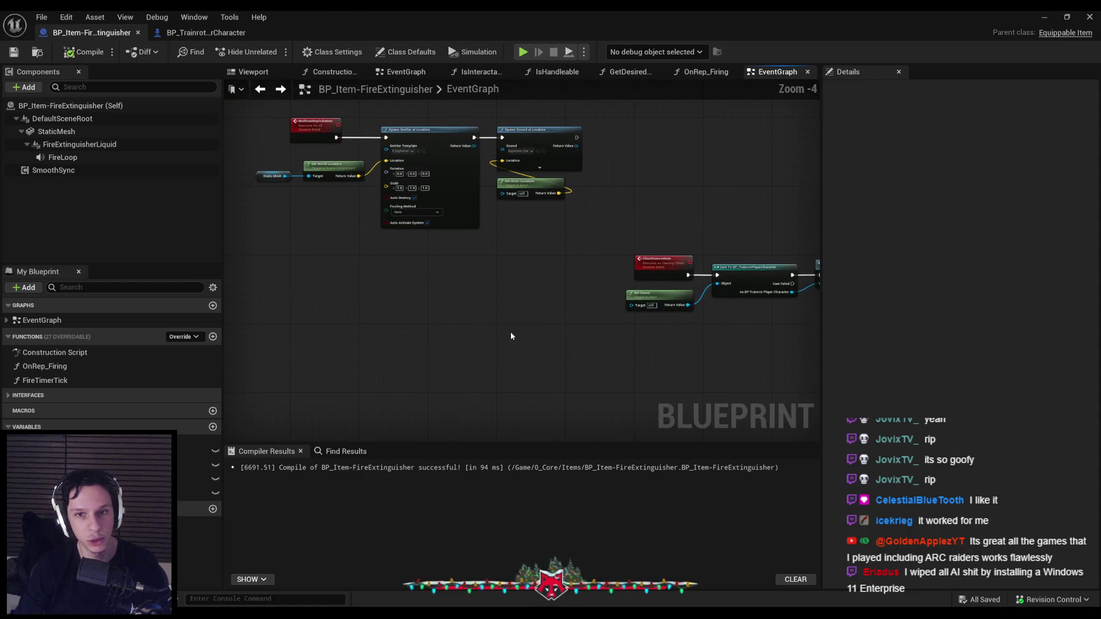
scroll(501, 277, "up", 2)
scroll(490, 283, "down", 2)
left_click_drag(526, 349, 473, 320)
scroll(359, 270, "up", 2)
scroll(363, 256, "down", 1)
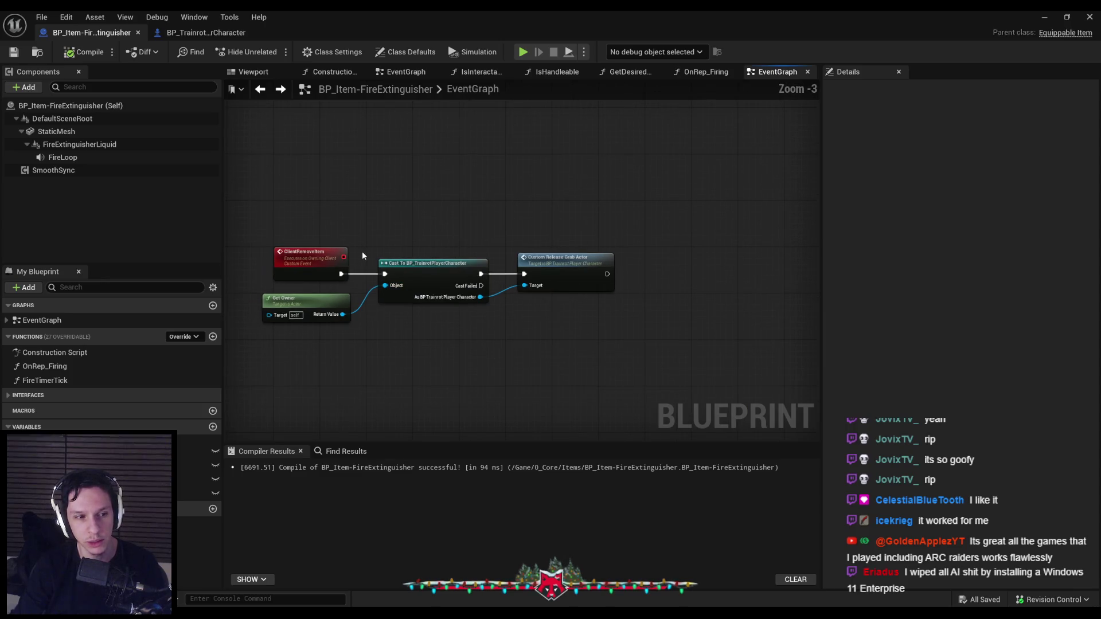
scroll(363, 256, "up", 3)
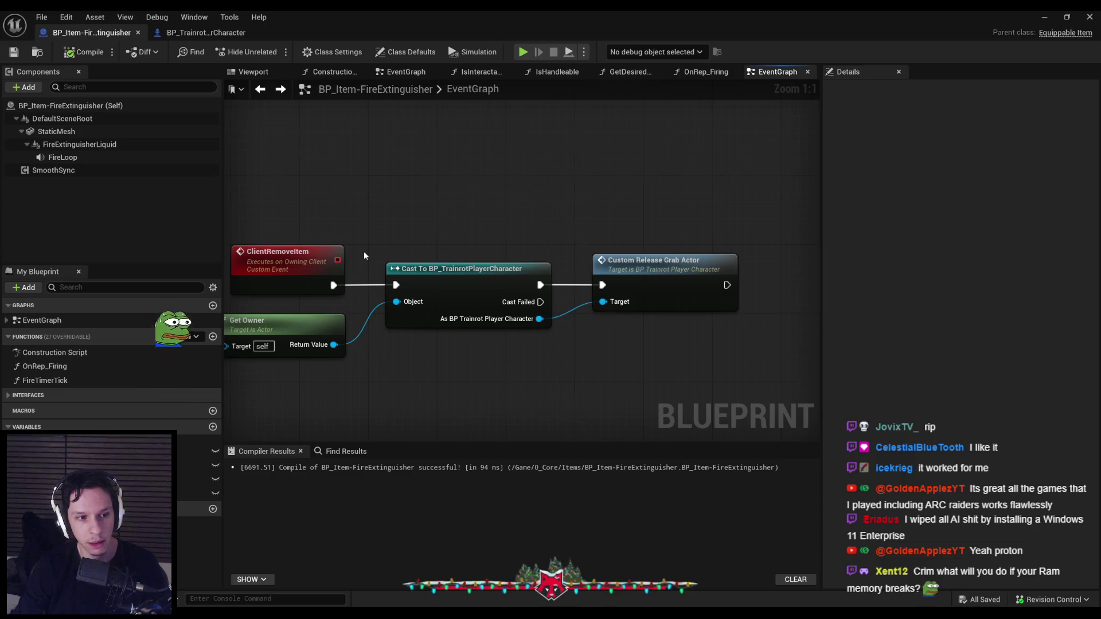
scroll(363, 256, "down", 5)
scroll(364, 256, "up", 1)
mouse_move(367, 241)
left_mouse_down()
mouse_move(541, 266)
mouse_move(514, 265)
mouse_move(412, 378)
left_mouse_up()
scroll(542, 267, "up", 2)
scroll(514, 265, "down", 2)
scroll(559, 291, "up", 2)
scroll(425, 281, "down", 2)
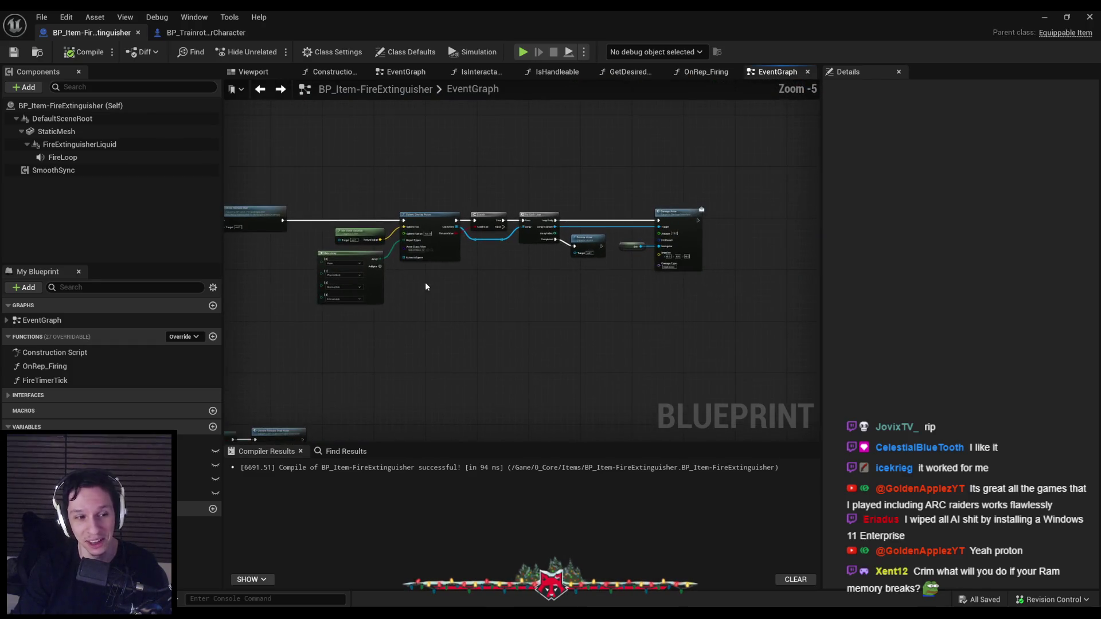
scroll(425, 381, "up", 4)
scroll(425, 381, "down", 3)
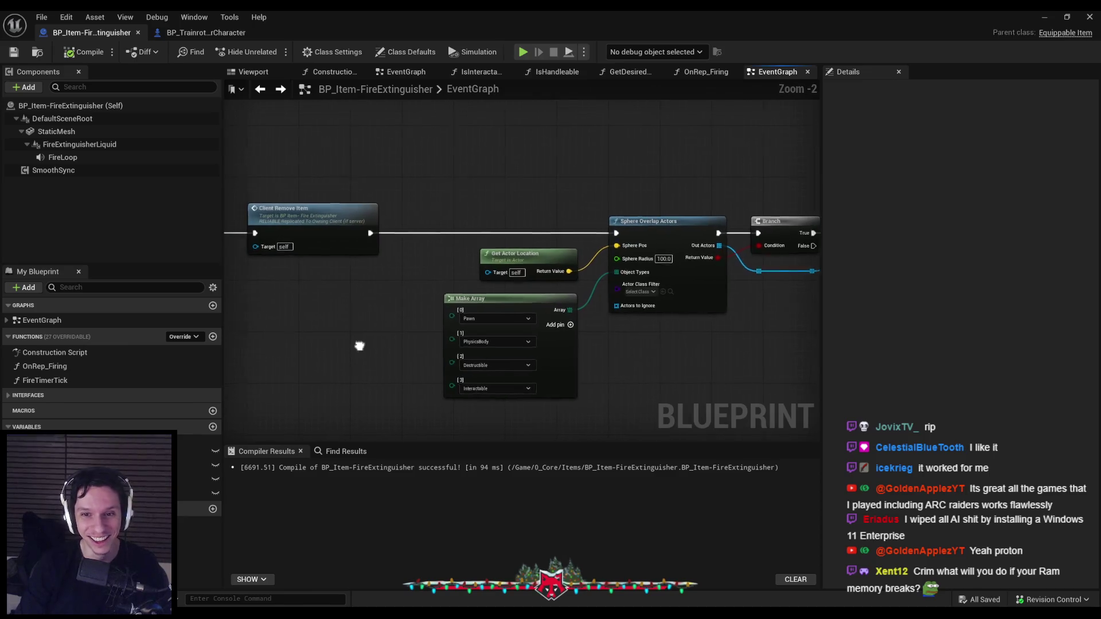
scroll(492, 201, "down", 2)
scroll(333, 206, "down", 1)
left_click_drag(334, 205, 627, 312)
scroll(394, 258, "up", 6)
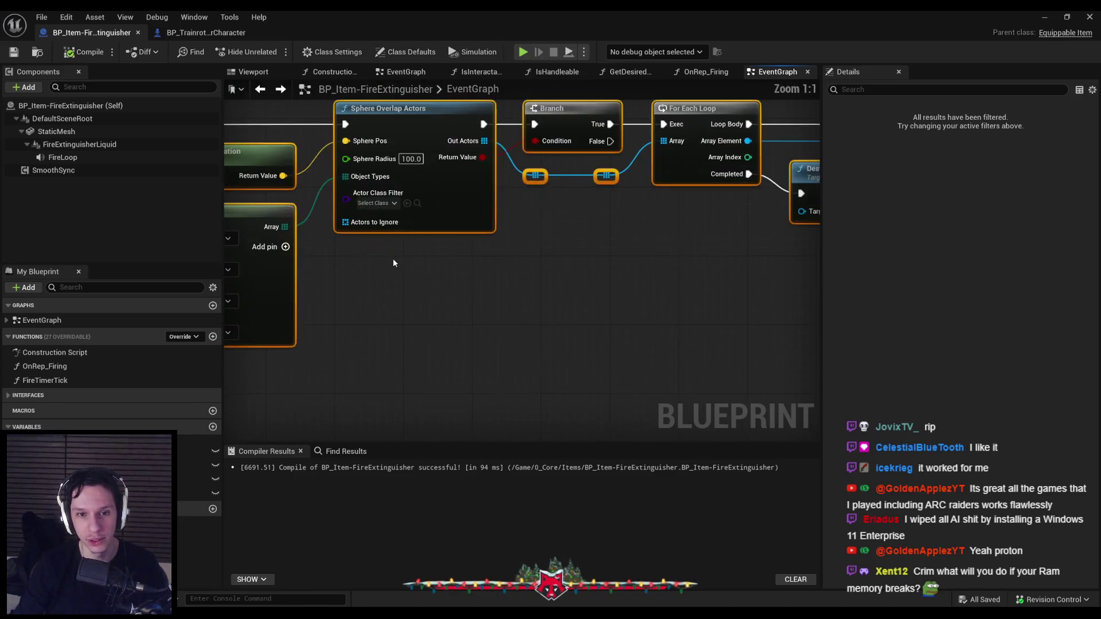
scroll(683, 266, "down", 1)
left_click_drag(652, 257, 600, 254)
Compile and save BP_Item-FireExtinguisher, then review the Sphere Overlap and Make Array nodes.
left_click(613, 372)
left_click(84, 52)
left_click(13, 52)
scroll(682, 296, "down", 4)
scroll(554, 305, "up", 1)
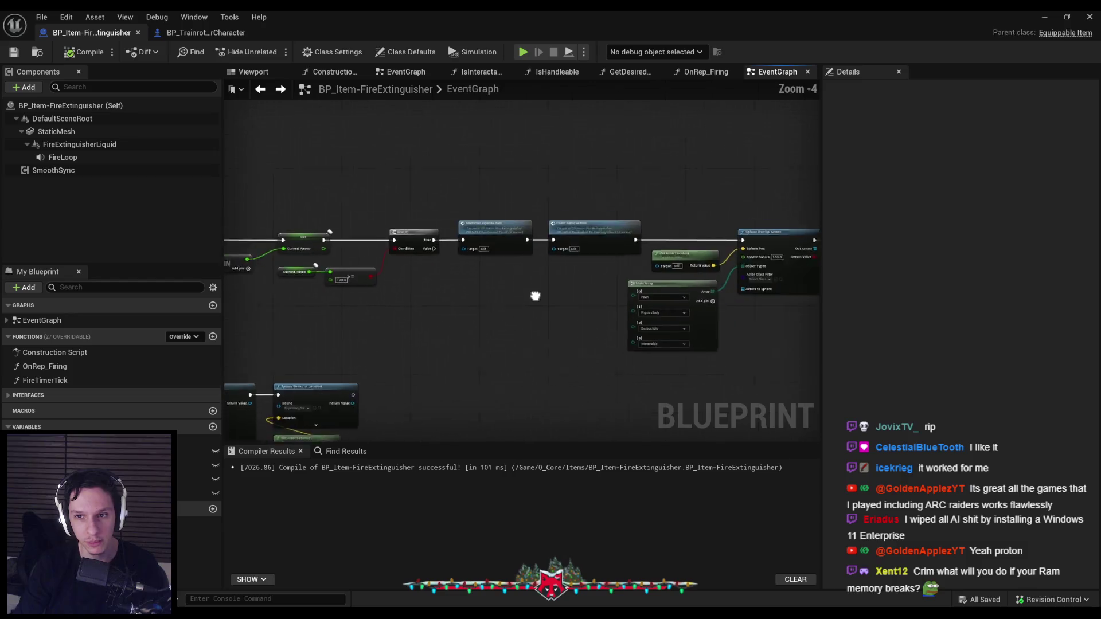
mouse_move(590, 291)
left_mouse_down()
mouse_move(564, 291)
mouse_move(507, 229)
mouse_move(479, 326)
left_mouse_up()
scroll(507, 229, "up", 3)
scroll(349, 374, "down", 2)
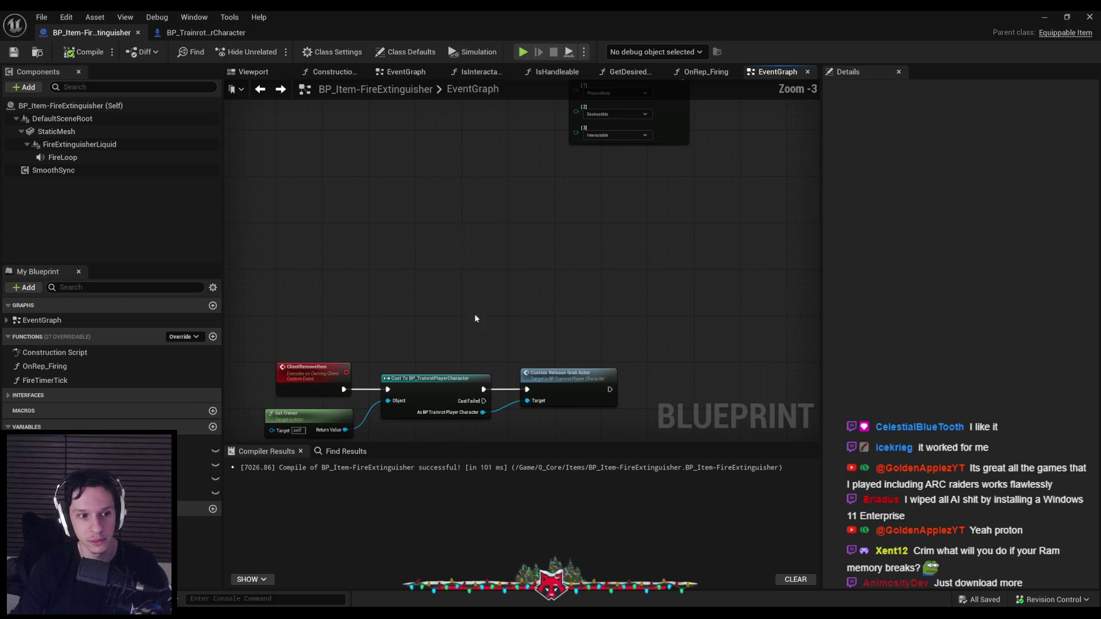
scroll(524, 249, "down", 2)
scroll(426, 319, "up", 3)
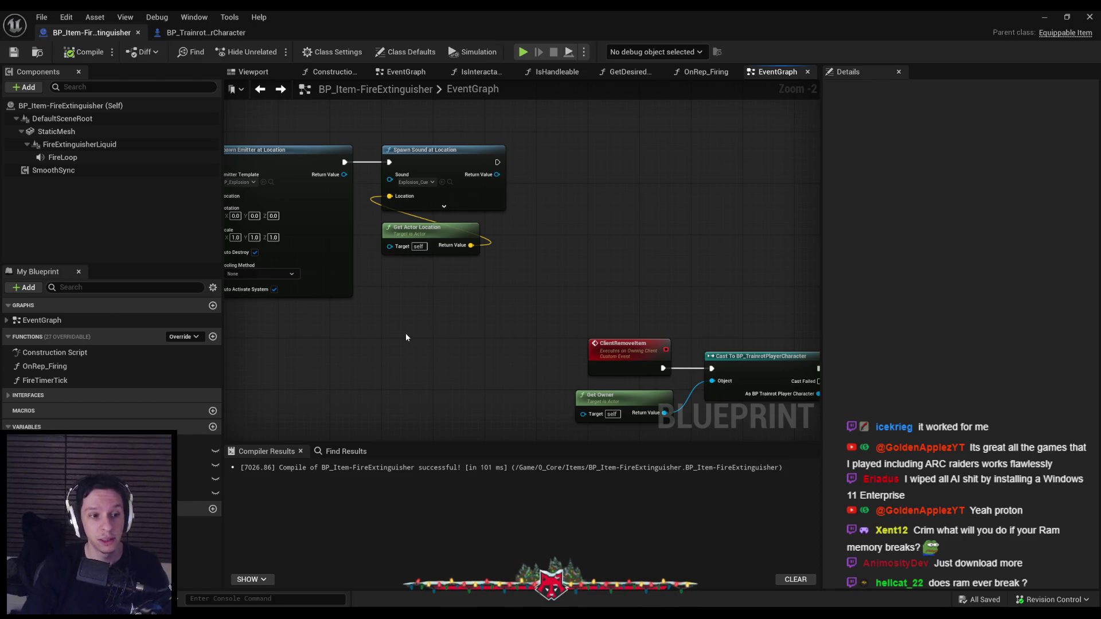
Move the ClientRemoveItem chain left to sit under the MulticastExplodeItem spawn nodes.
scroll(412, 326, "down", 1)
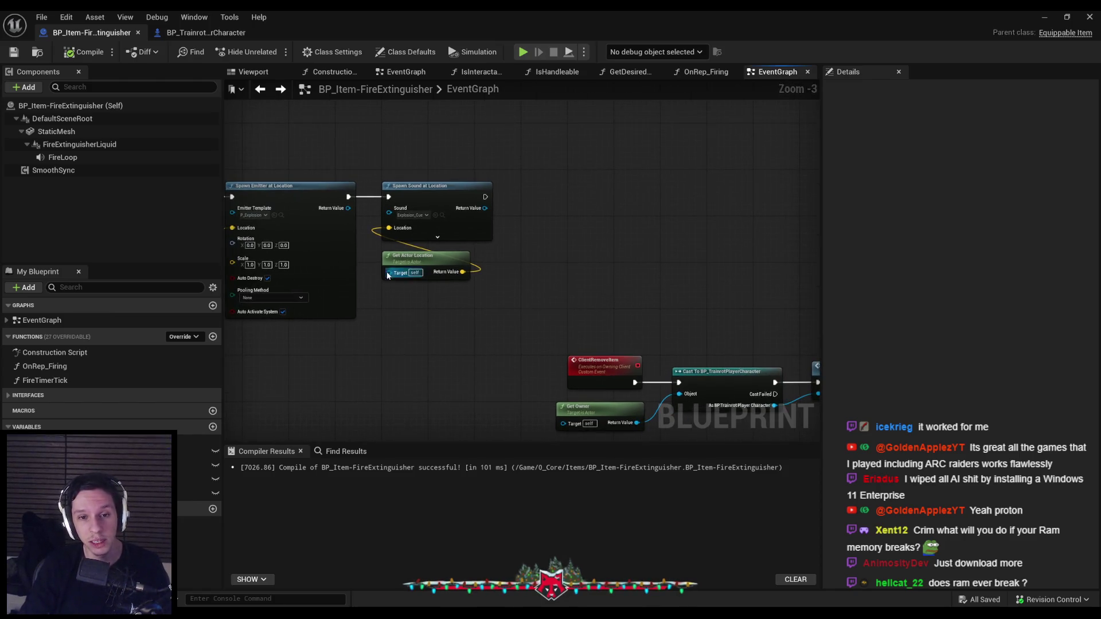
scroll(369, 266, "up", 1)
scroll(369, 267, "down", 2)
scroll(369, 266, "up", 3)
mouse_move(370, 267)
left_mouse_down()
mouse_move(526, 309)
mouse_move(532, 282)
mouse_move(499, 292)
left_mouse_up()
scroll(505, 301, "down", 1)
scroll(532, 282, "up", 1)
scroll(498, 278, "down", 3)
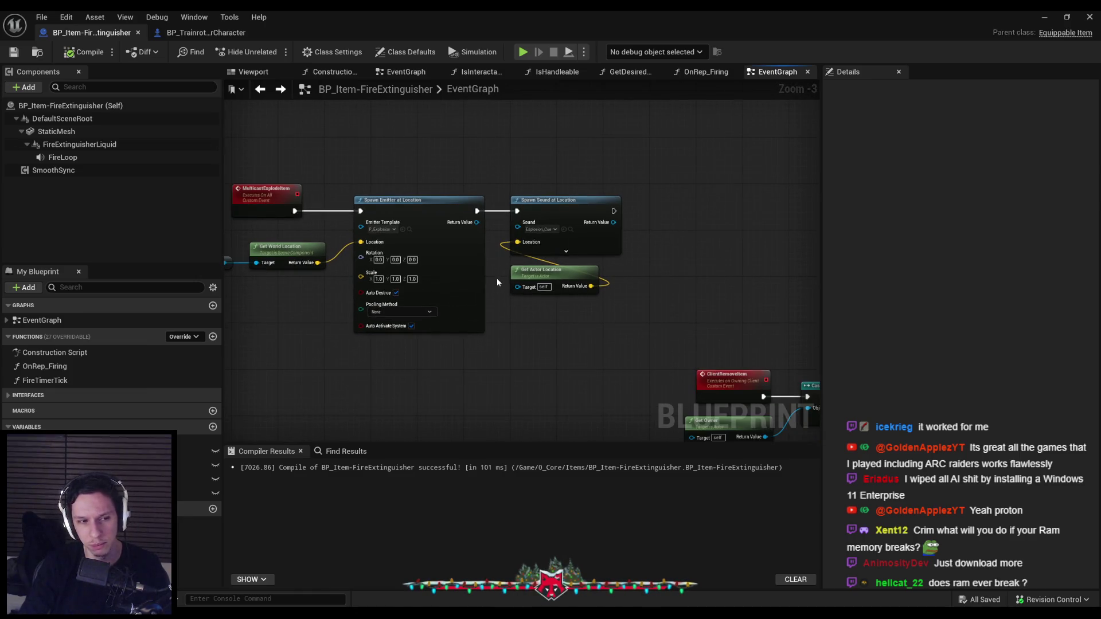
scroll(497, 278, "down", 1)
scroll(504, 287, "up", 1)
scroll(541, 290, "up", 1)
left_click_drag(541, 290, 453, 270)
scroll(327, 270, "down", 1)
scroll(327, 270, "down", 1)
mouse_move(327, 270)
left_mouse_down()
mouse_move(561, 308)
mouse_move(303, 317)
mouse_move(407, 395)
mouse_move(380, 307)
left_mouse_up()
left_click(311, 281)
Nudge both node groups up together and save the fire extinguisher blueprint.
left_click_drag(320, 192, 654, 407)
left_click_drag(383, 225, 384, 203)
left_click(419, 217)
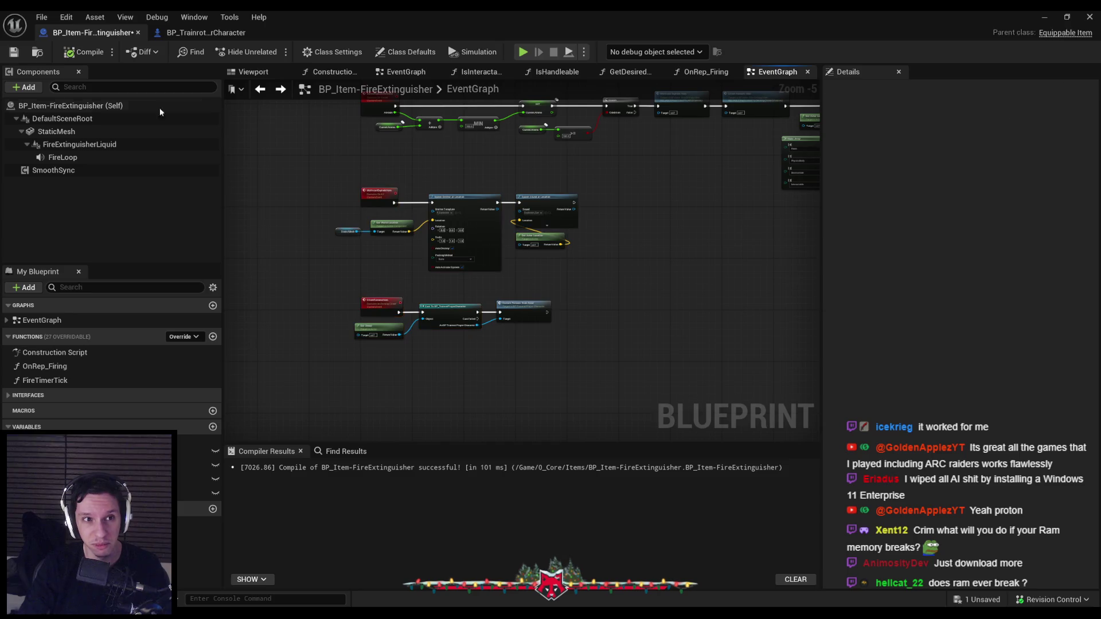
left_click(15, 53)
scroll(316, 282, "up", 2)
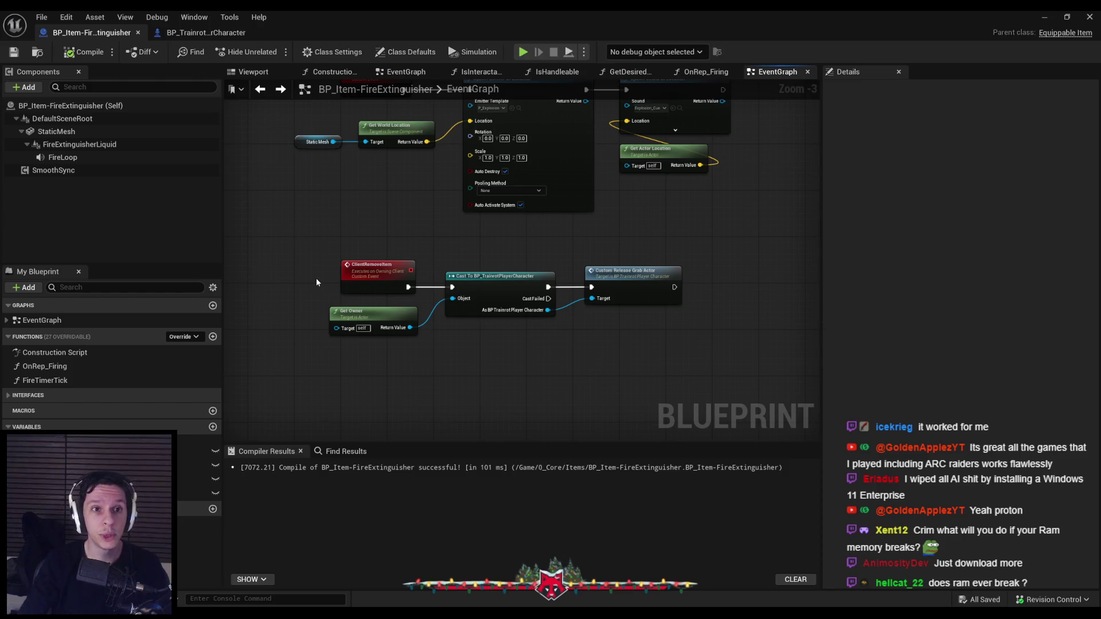
In BP_TrainrotPlayerCharacter, jump to the ServerPlayerDropItem event and its SpawnActor chain.
left_click(206, 33)
left_click(401, 295)
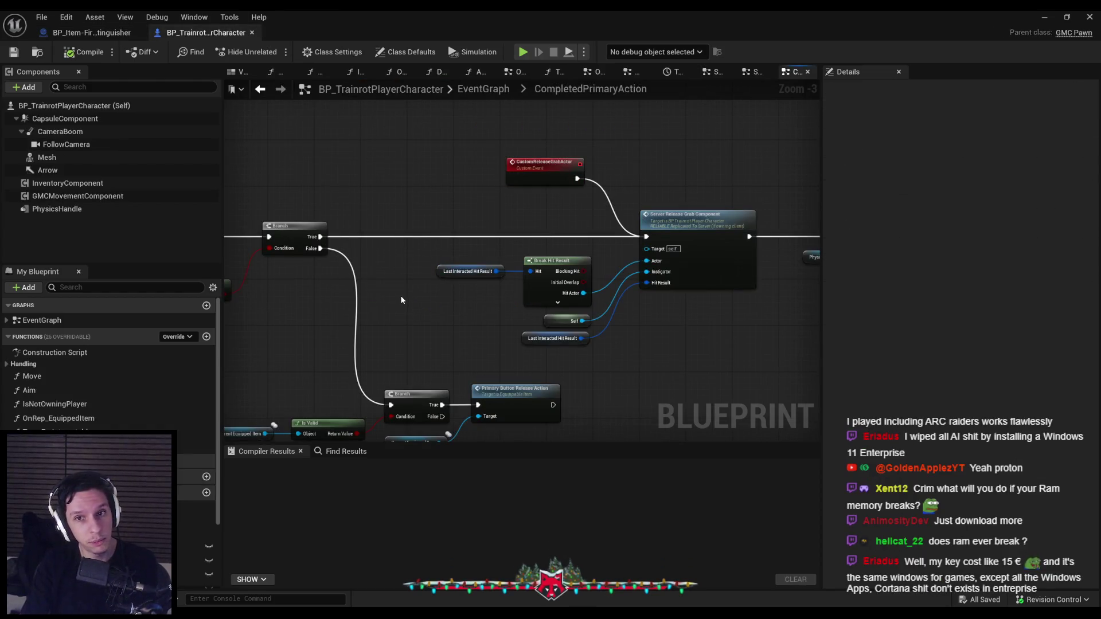
scroll(402, 312, "down", 2)
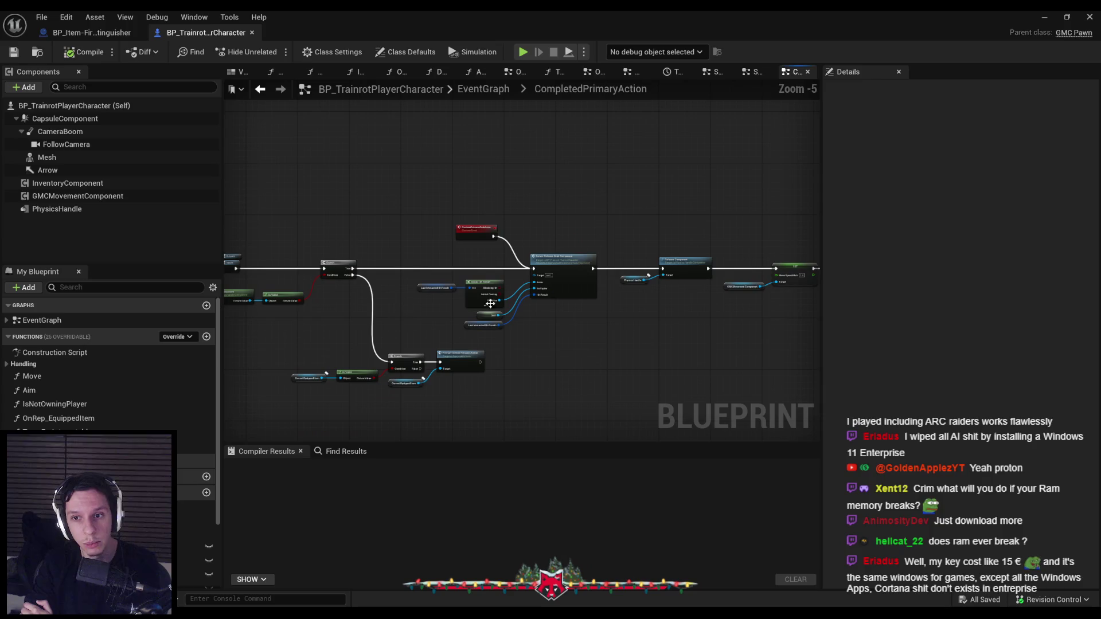
left_click(8, 321)
scroll(57, 367, "down", 3)
double_click(65, 405)
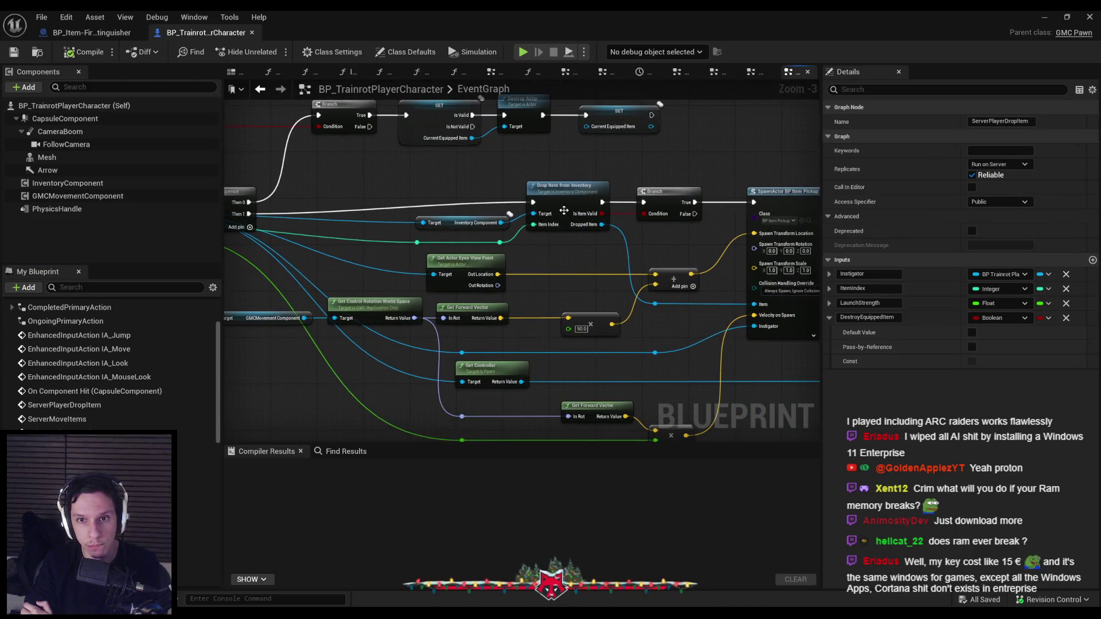
left_click_drag(563, 224, 356, 243)
mouse_move(447, 247)
left_mouse_down()
mouse_move(454, 295)
mouse_move(508, 307)
mouse_move(490, 301)
mouse_move(603, 265)
left_mouse_up()
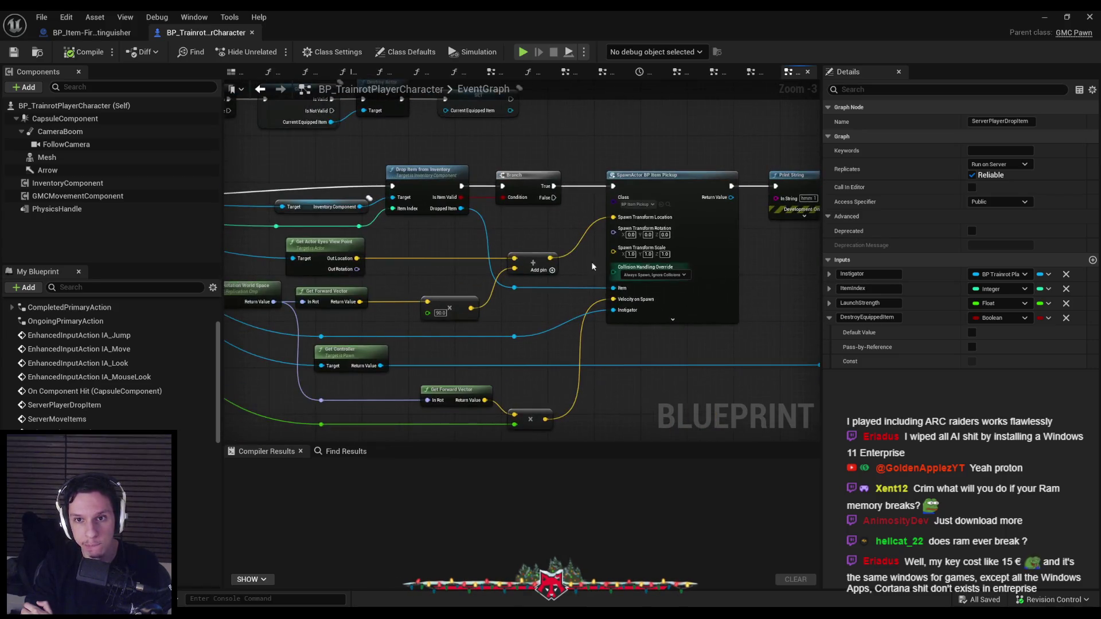
mouse_move(442, 240)
left_mouse_down()
mouse_move(776, 275)
mouse_move(654, 289)
mouse_move(670, 260)
mouse_move(597, 230)
left_mouse_up()
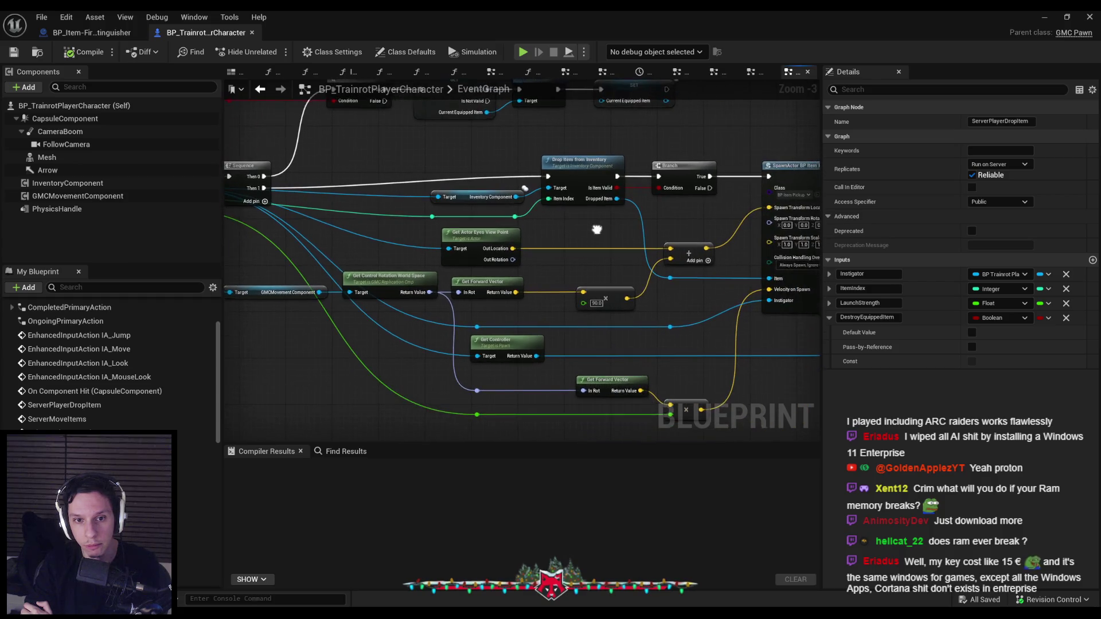
Open the Drop Item from Inventory function and view its SET, Set Array Elem and Return nodes.
double_click(569, 176)
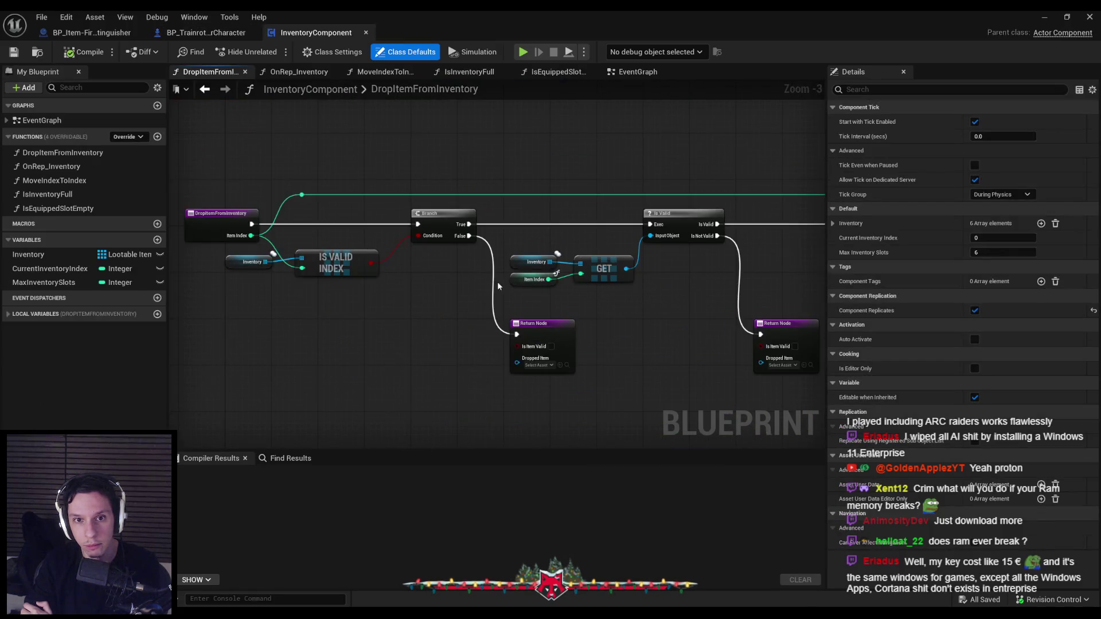
left_click_drag(606, 277, 381, 275)
scroll(397, 271, "up", 1)
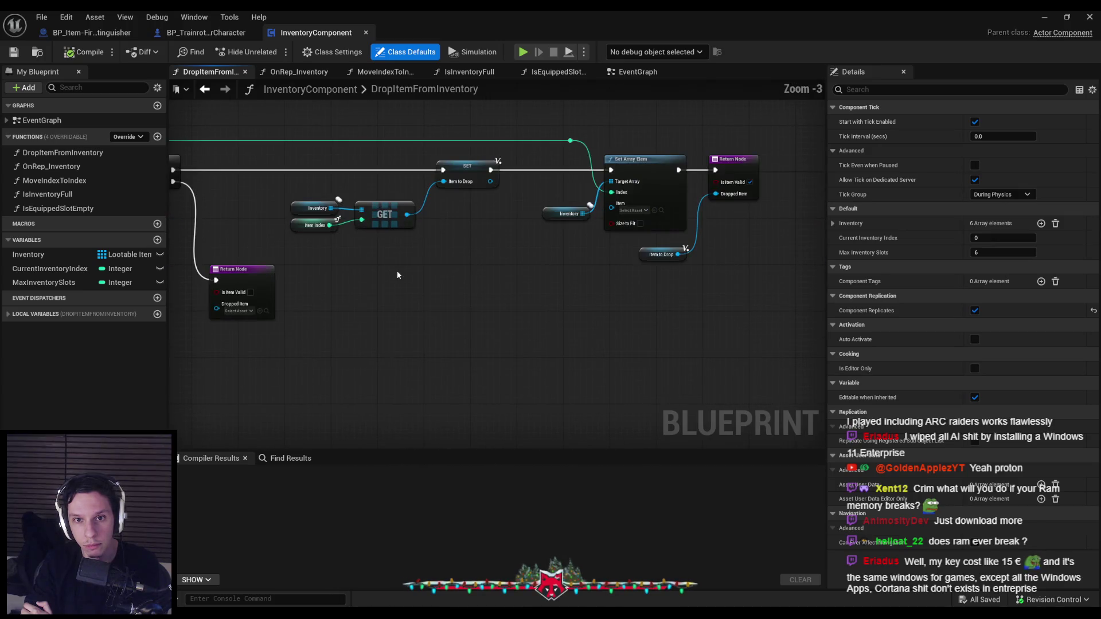
Review DropItemFromInventory's validity checks, then reopen it from the character's drop graph and select it.
mouse_move(266, 244)
left_mouse_down()
mouse_move(876, 260)
mouse_move(272, 218)
left_mouse_up()
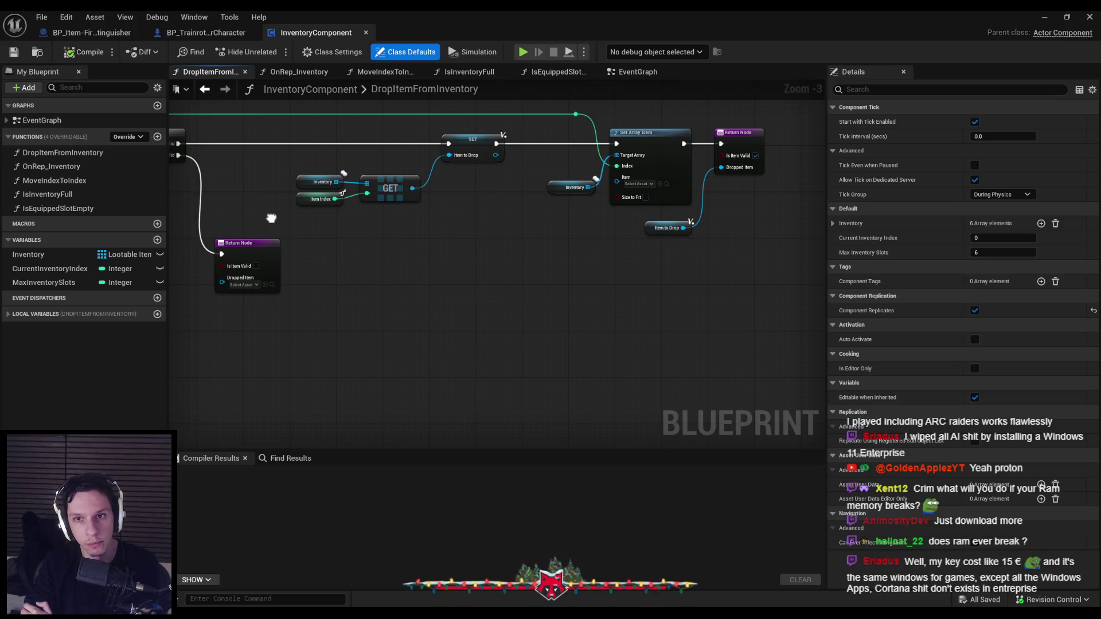
mouse_move(272, 219)
left_mouse_down()
mouse_move(855, 262)
mouse_move(340, 239)
left_mouse_up()
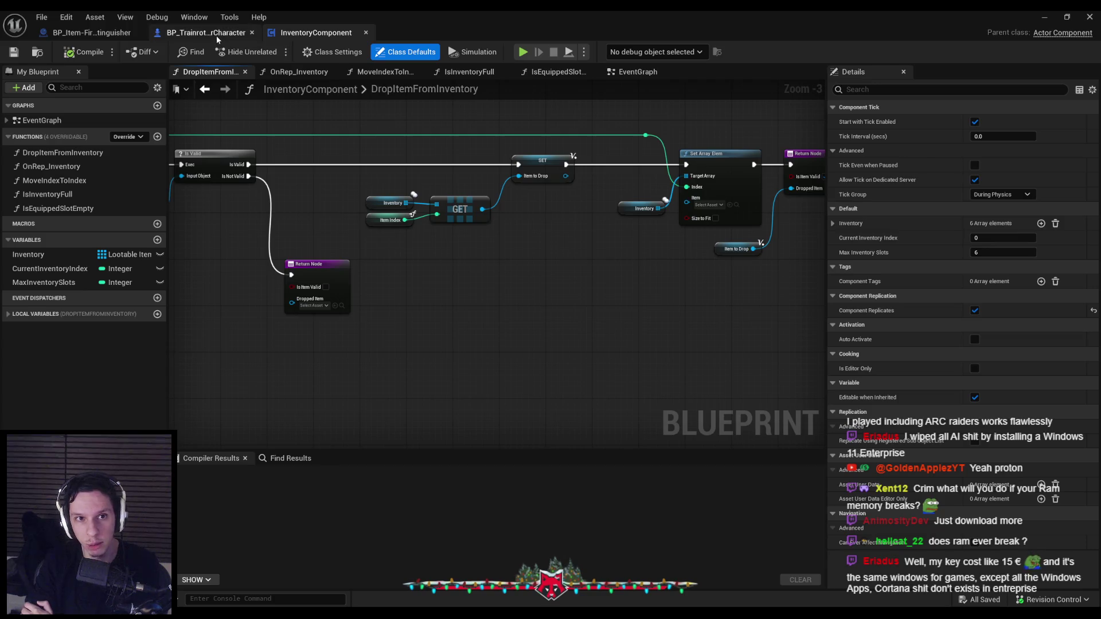
left_click(206, 33)
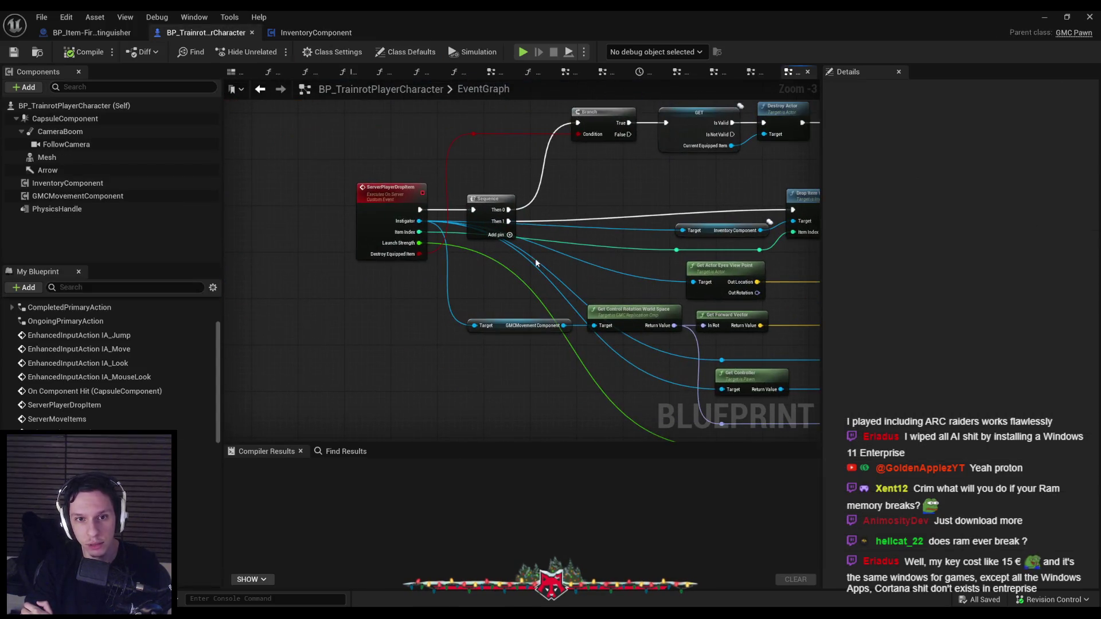
left_click_drag(463, 211, 371, 213)
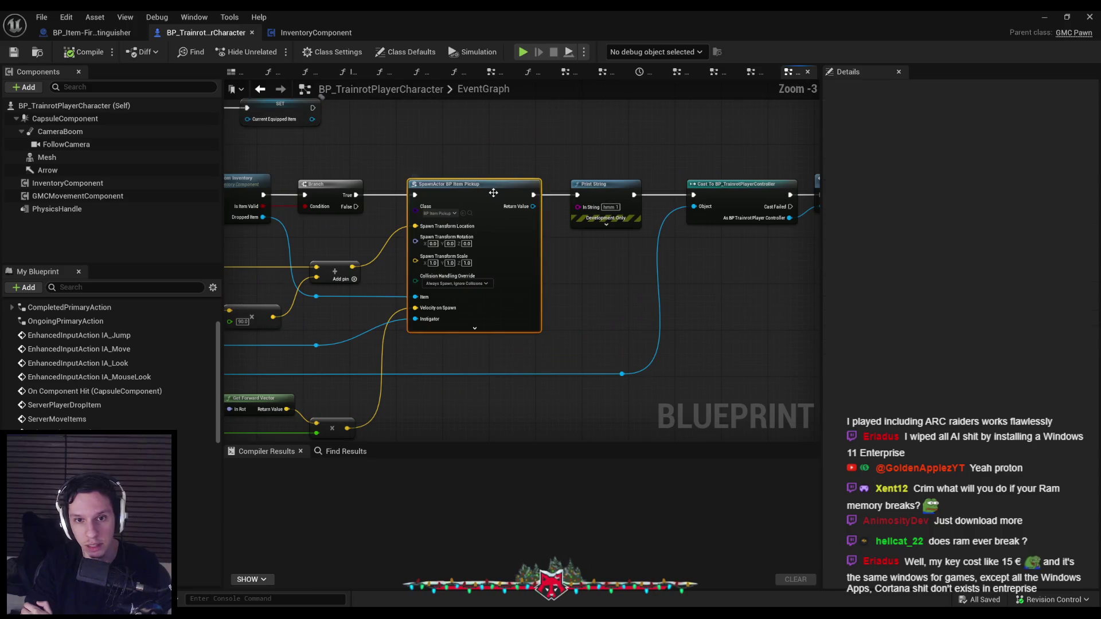
scroll(341, 229, "down", 2)
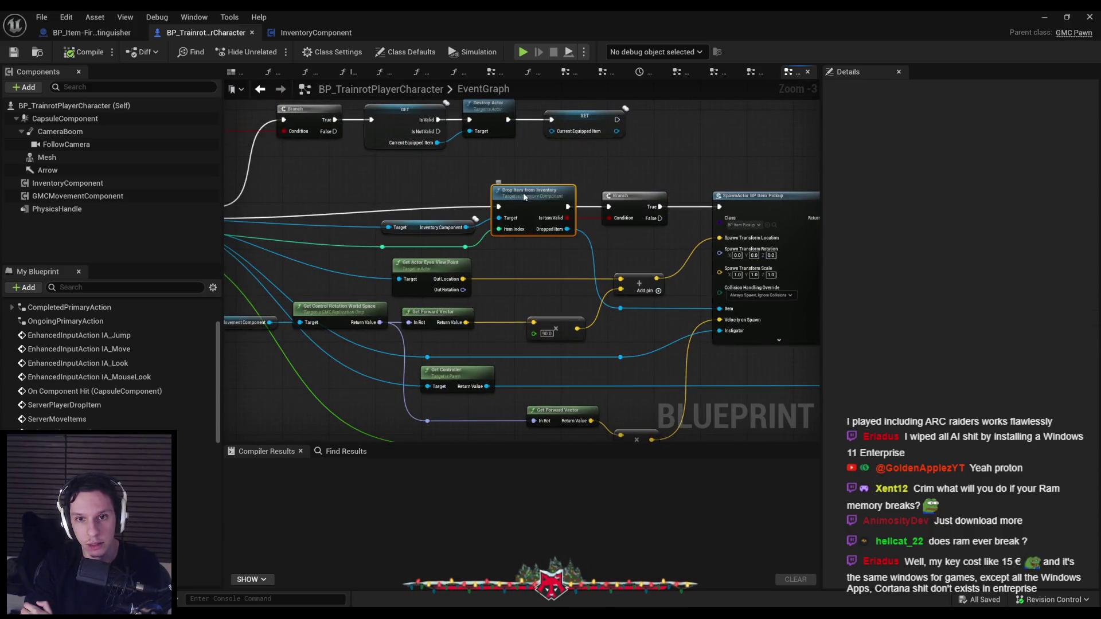
double_click(344, 227)
left_click(60, 153)
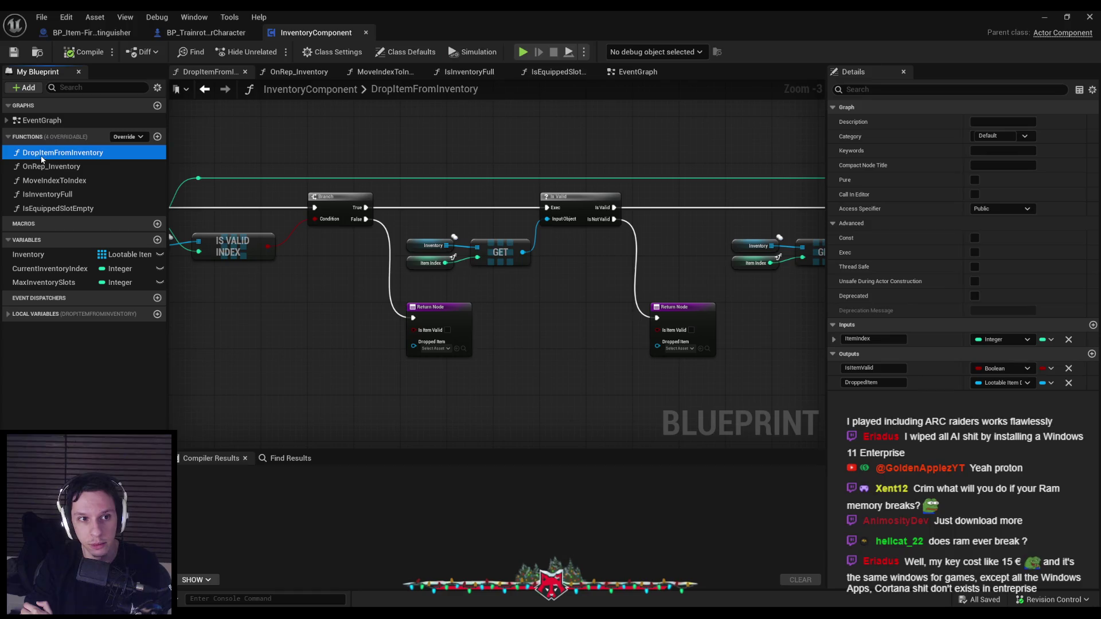
Rename DropItemFromInventory to RemoveItemFromInventory and compile the InventoryComponent.
left_click(41, 154)
type("RemoveItemFromInventory")
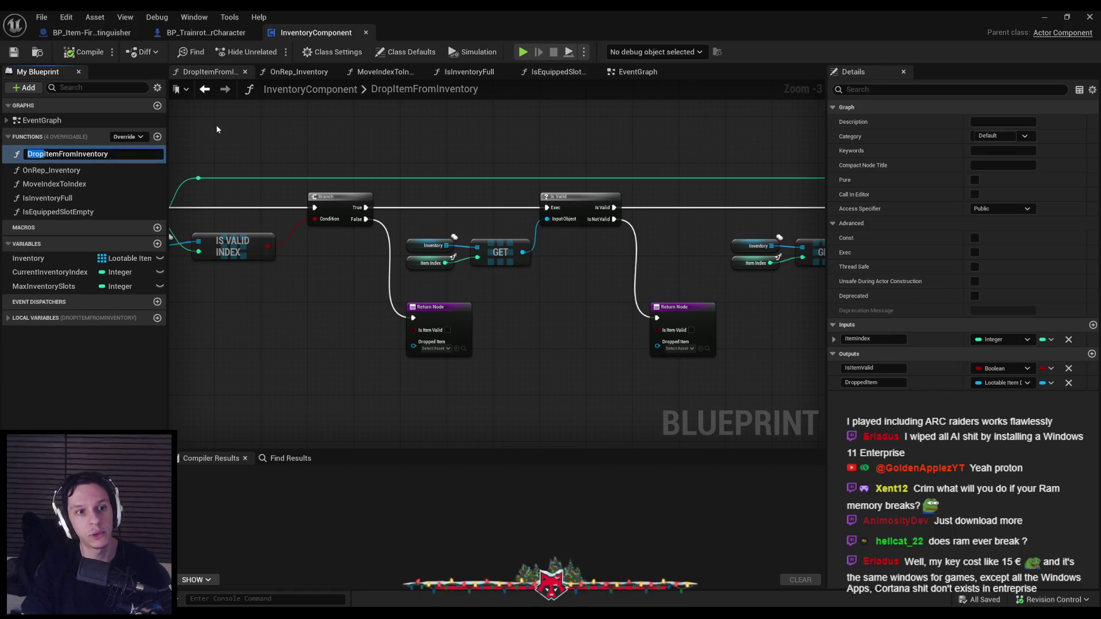
key("Return")
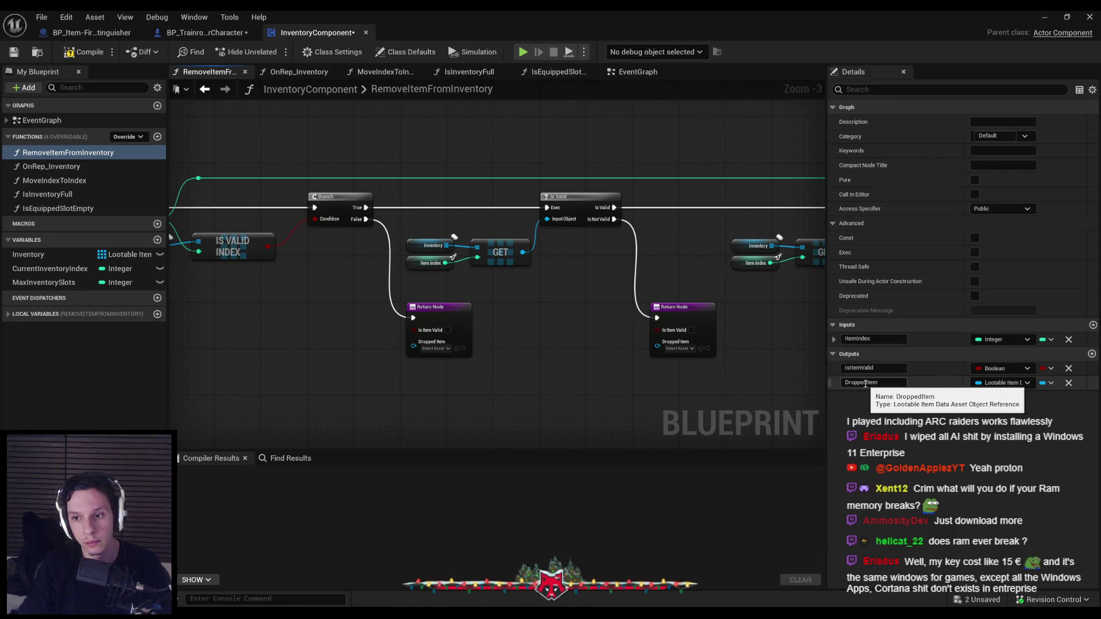
left_click(68, 53)
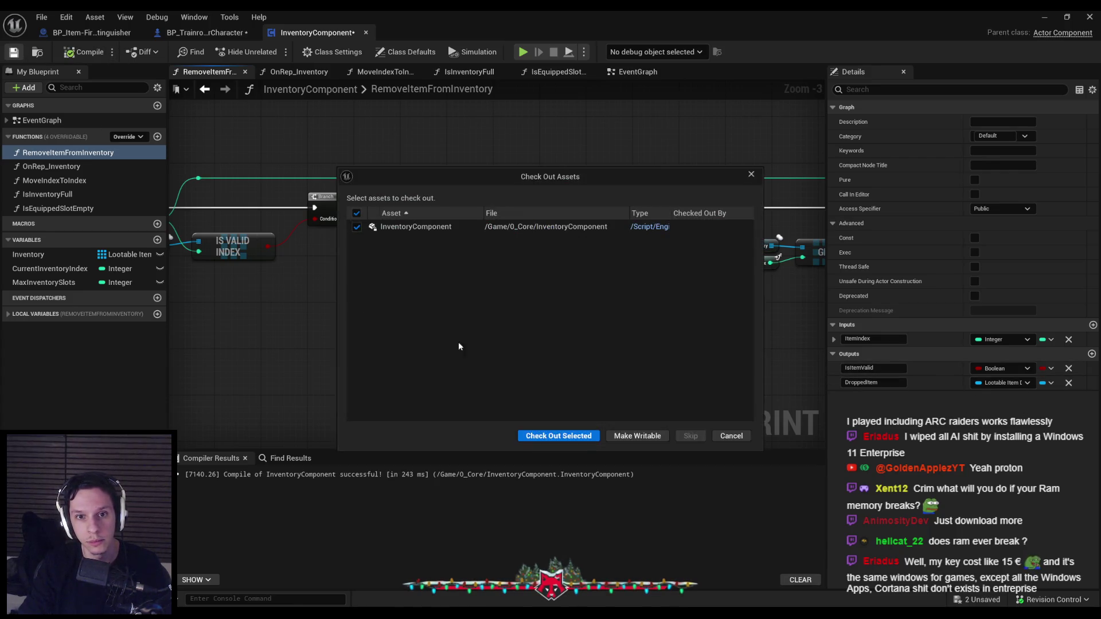
left_click(539, 438)
Rename the ItemToDrop local variable to ItemToRemove.
mouse_move(353, 281)
left_mouse_down()
mouse_move(509, 283)
mouse_move(356, 276)
mouse_move(371, 290)
mouse_move(464, 289)
left_mouse_up()
scroll(356, 276, "down", 1)
scroll(522, 258, "up", 2)
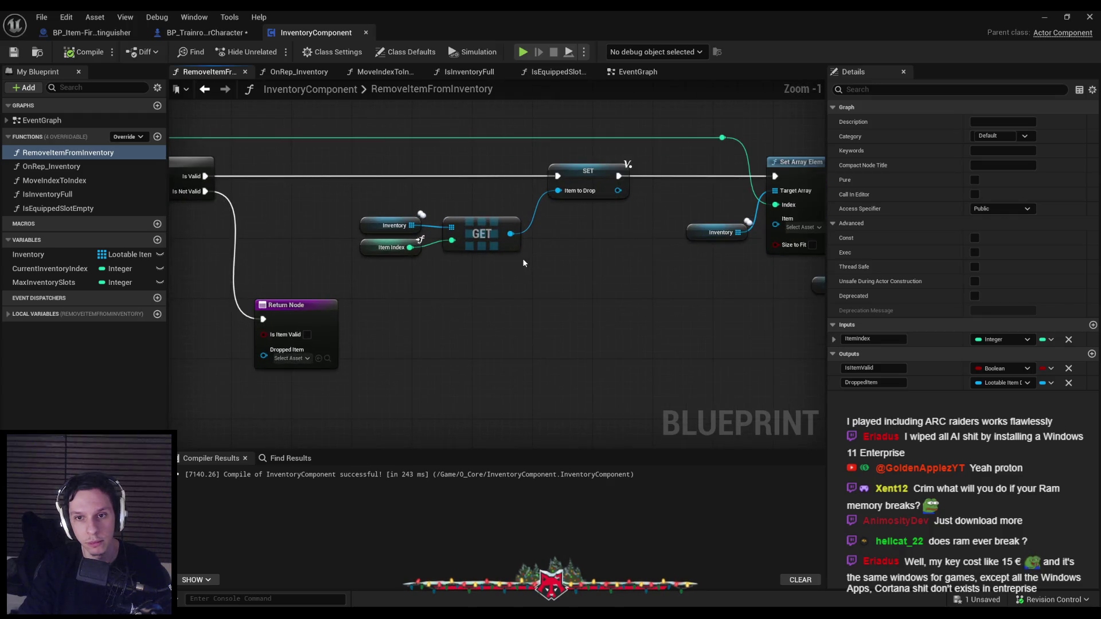
scroll(523, 263, "down", 1)
left_click_drag(596, 286, 451, 287)
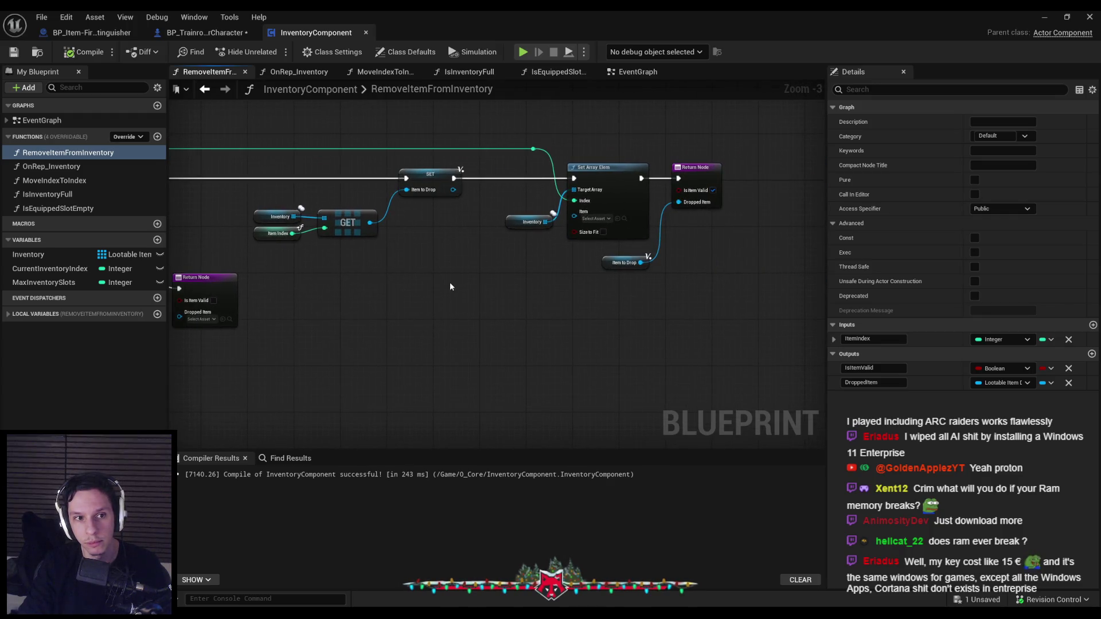
left_click(610, 264)
left_click(610, 294)
left_click(609, 263)
left_click(583, 298)
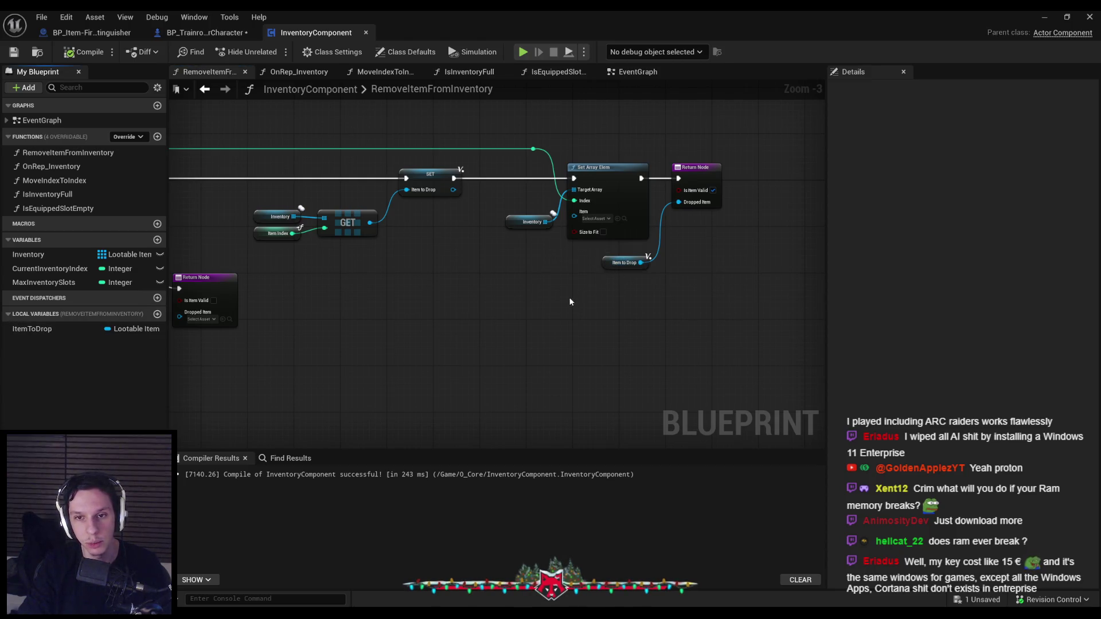
left_click(32, 329)
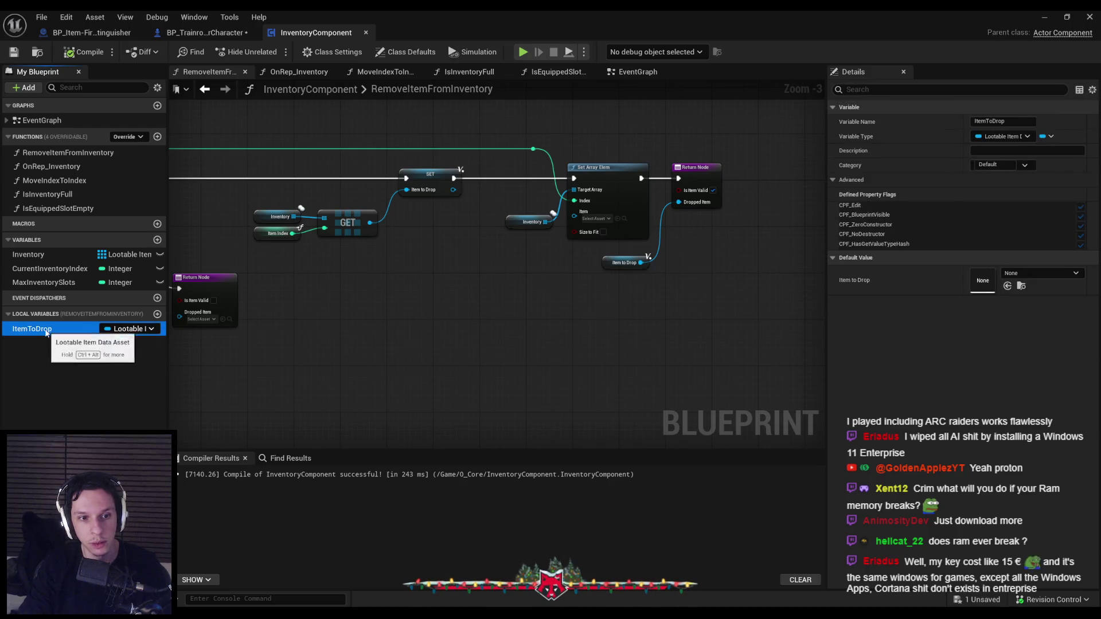
key("F2")
type("ItemToRe")
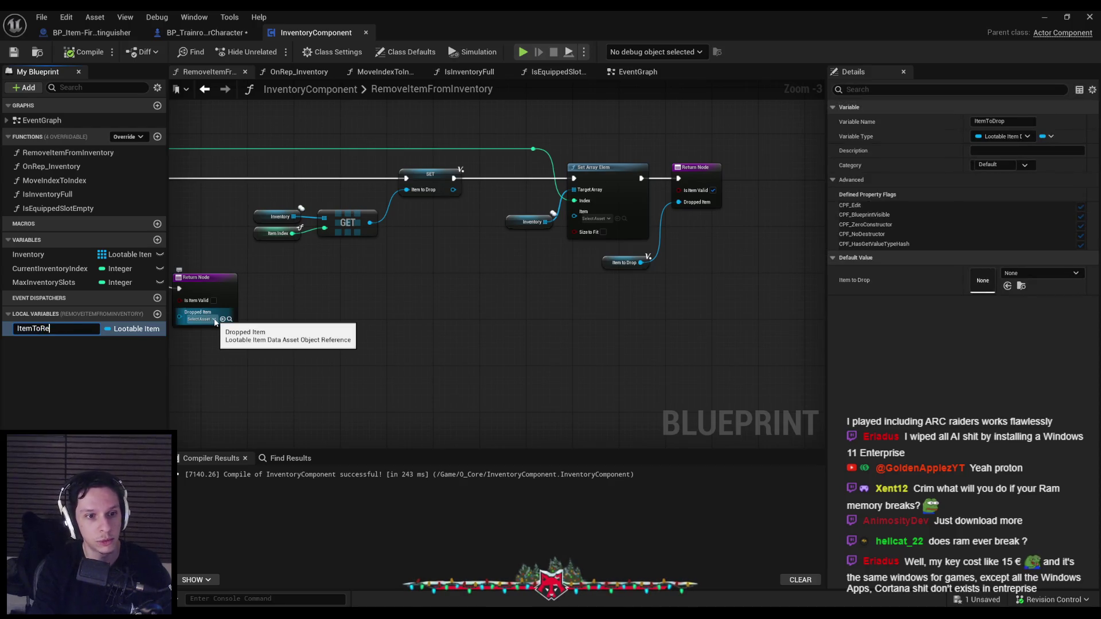
type("move")
key("Return")
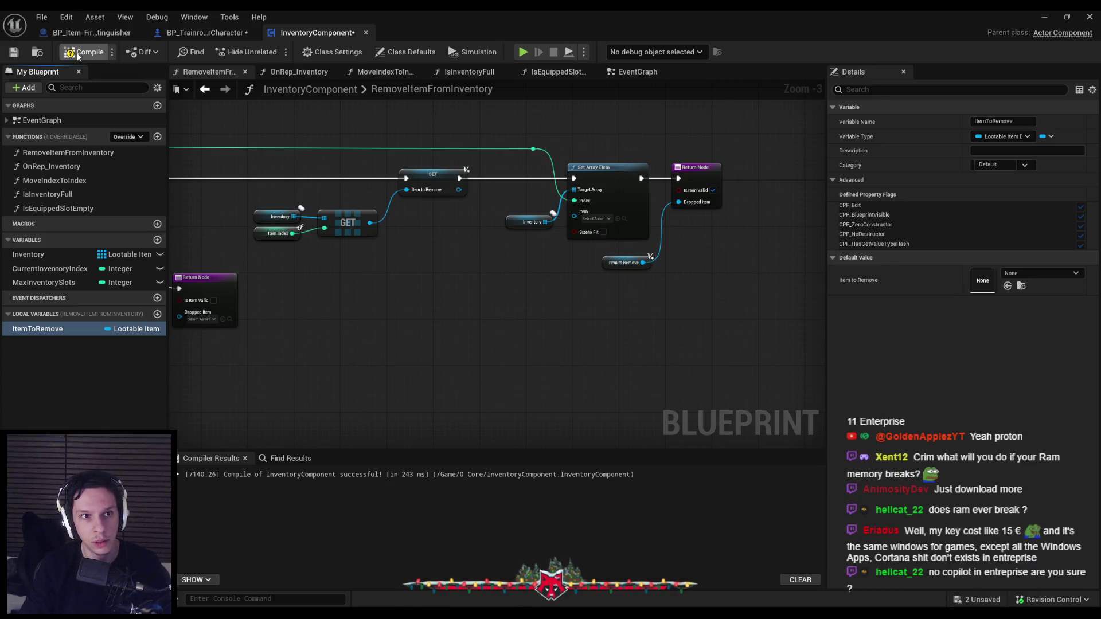
Rename the DroppedItem output to RemovedItem and recompile the InventoryComponent.
mouse_move(276, 259)
left_mouse_down()
mouse_move(424, 263)
mouse_move(441, 311)
left_mouse_up()
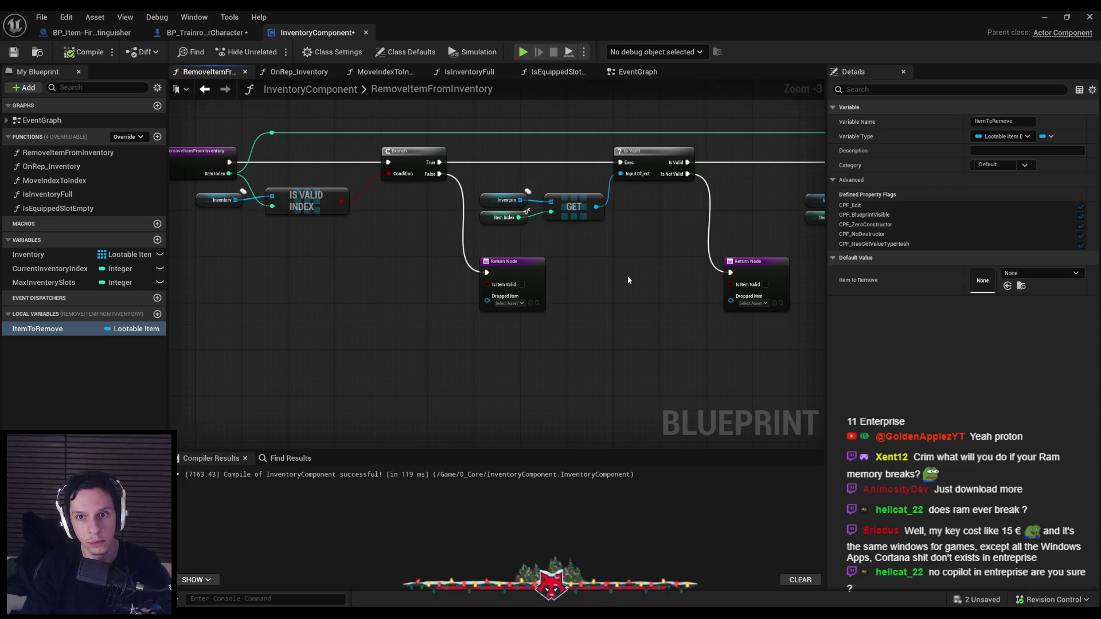
left_click(528, 272)
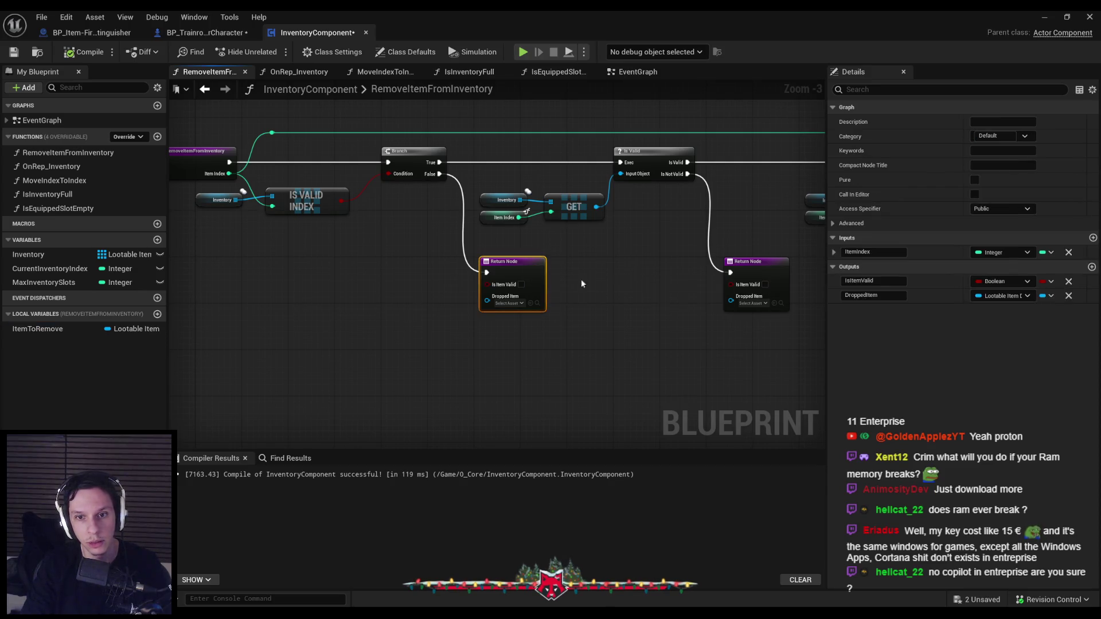
double_click(866, 296)
type("Remov")
key("Return")
left_click(83, 52)
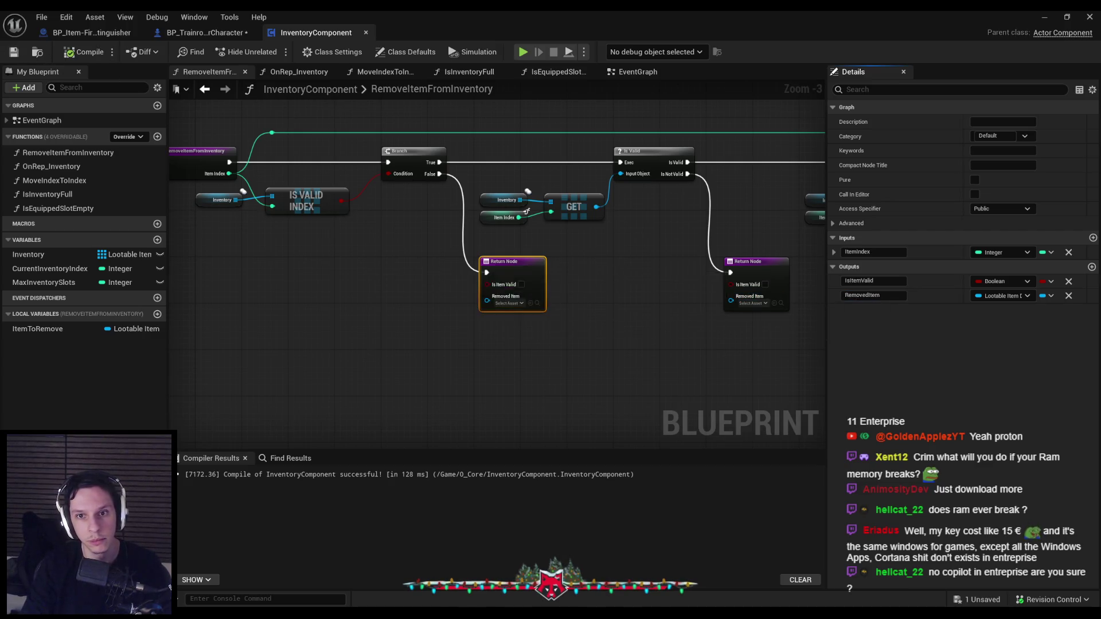
left_click(470, 231)
scroll(648, 228, "down", 1)
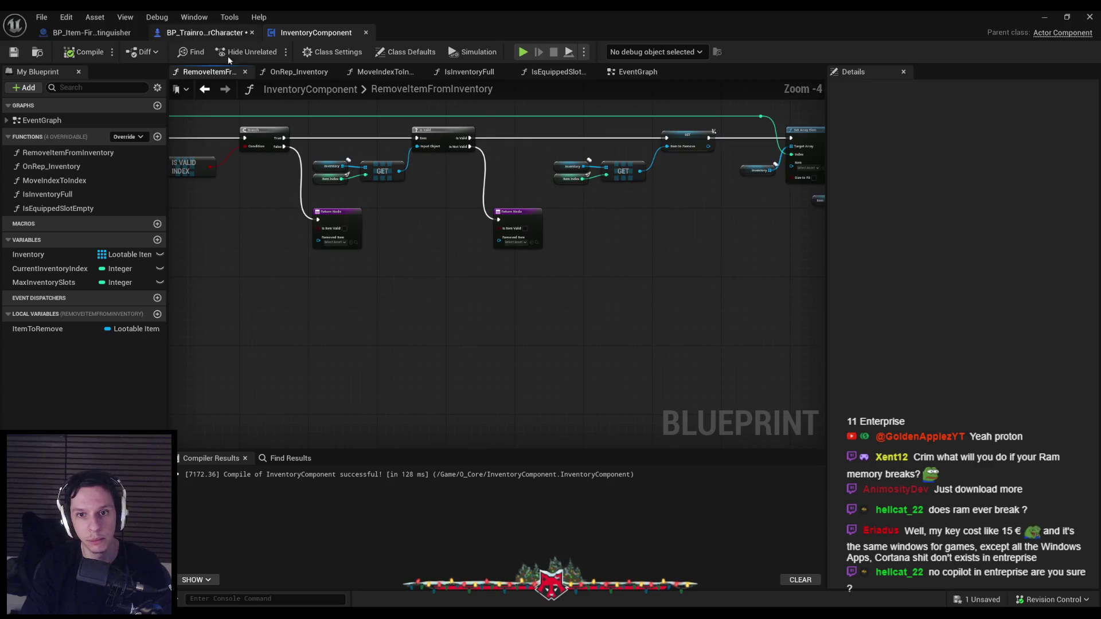
left_click(203, 32)
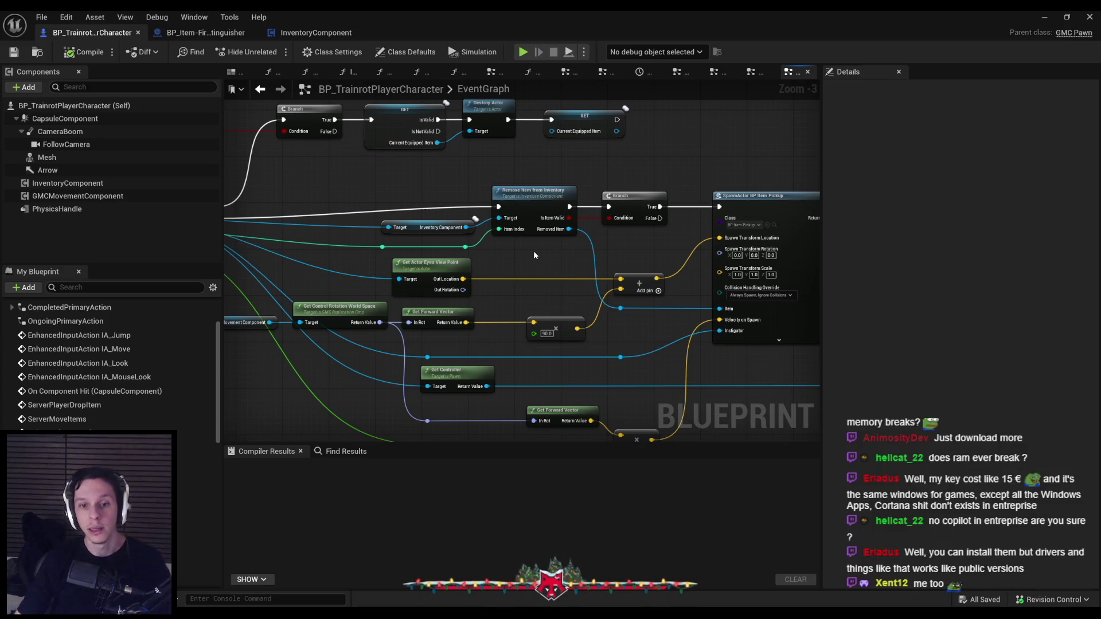
Align the multiply node with the Remove Item from Inventory node.
left_click_drag(517, 300, 561, 339)
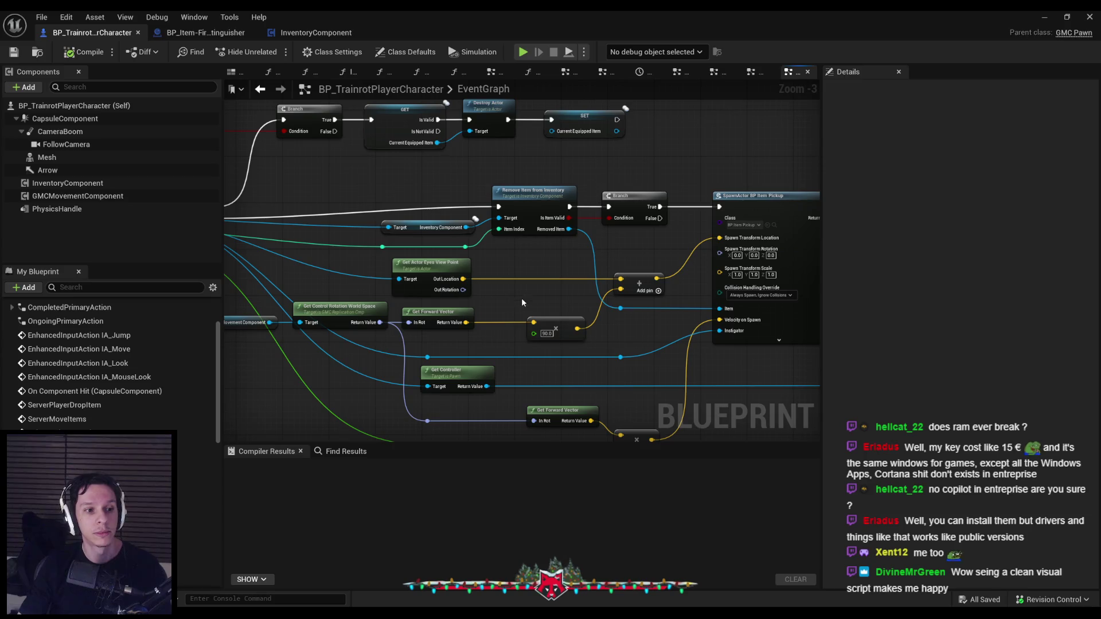
scroll(517, 305, "down", 1)
scroll(522, 281, "up", 2)
left_click(542, 169, "ctrl")
key("shift+a")
left_click(539, 202)
Reposition Get Controller with its reroute and raise the forward-vector multiply group.
scroll(539, 202, "down", 2)
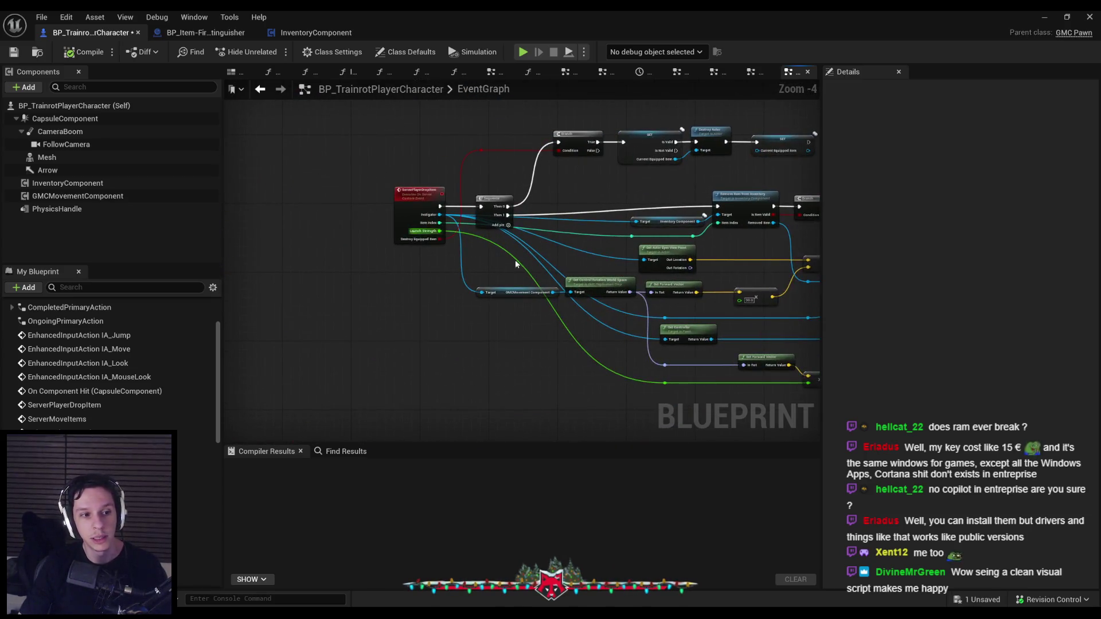
left_click_drag(287, 259, 311, 280)
scroll(311, 280, "up", 1)
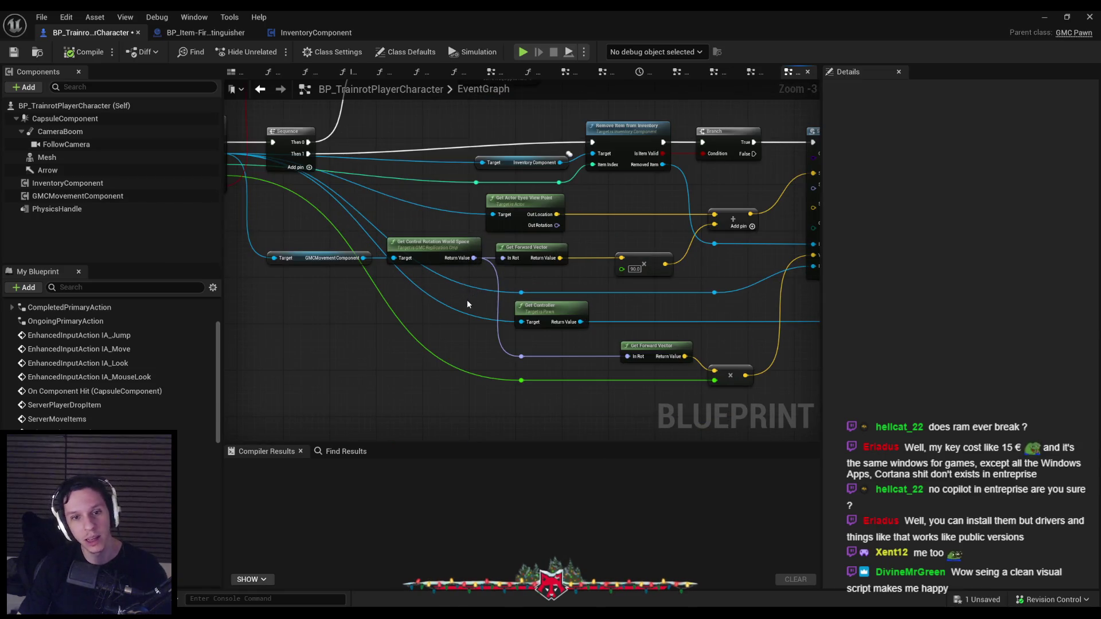
scroll(453, 287, "down", 1)
scroll(412, 258, "up", 1)
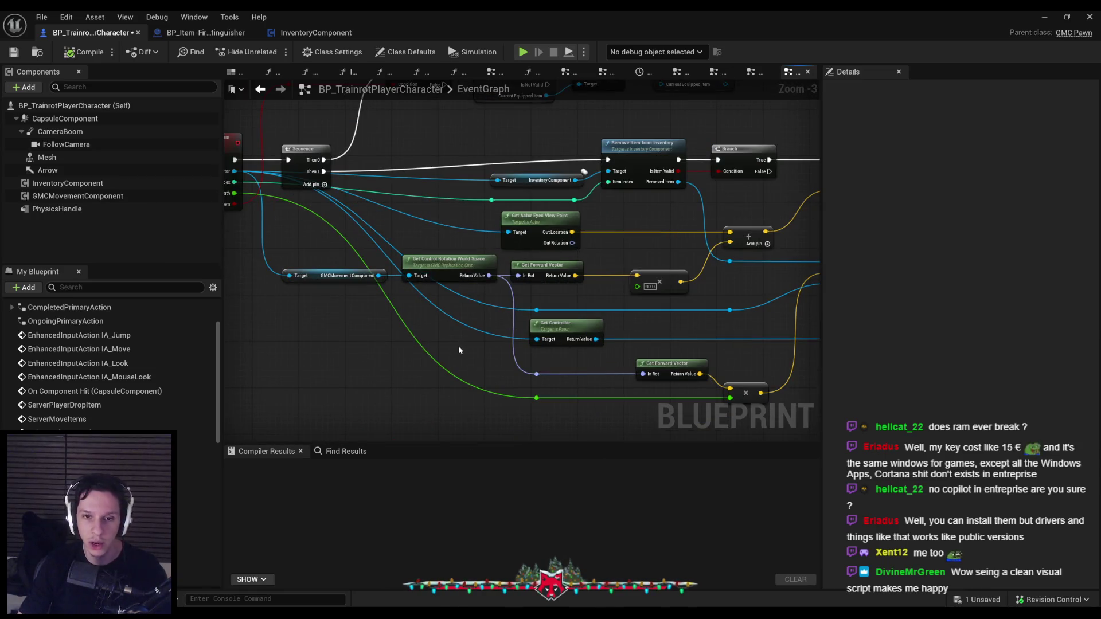
scroll(707, 358, "down", 1)
mouse_move(708, 358)
left_mouse_down()
mouse_move(487, 339)
mouse_move(597, 349)
left_mouse_up()
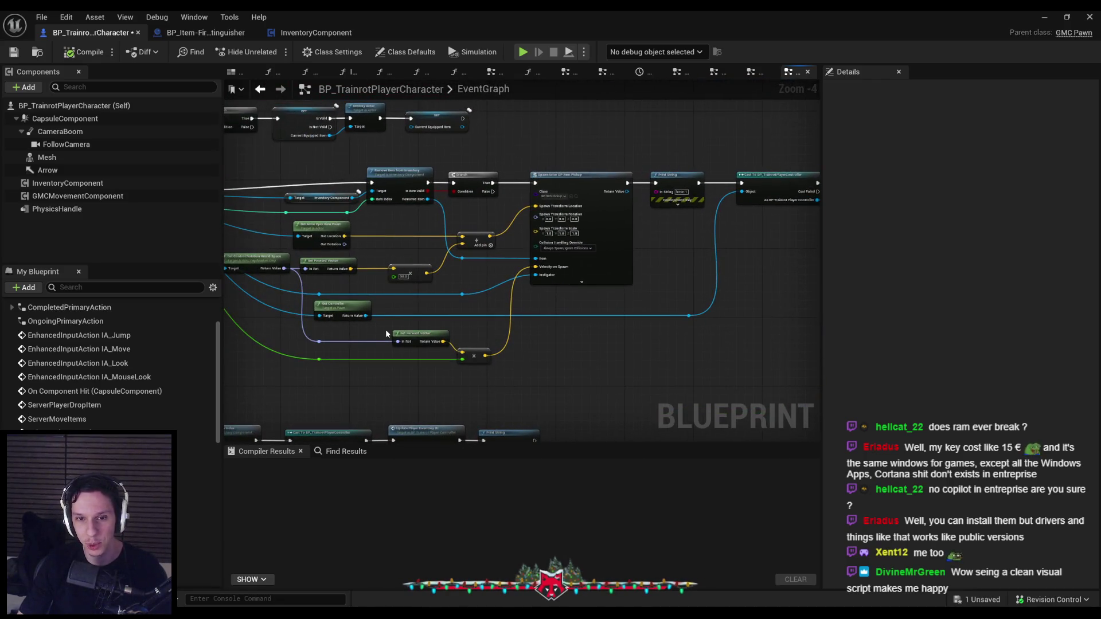
mouse_move(383, 330)
left_mouse_down()
mouse_move(588, 318)
mouse_move(534, 300)
left_mouse_up()
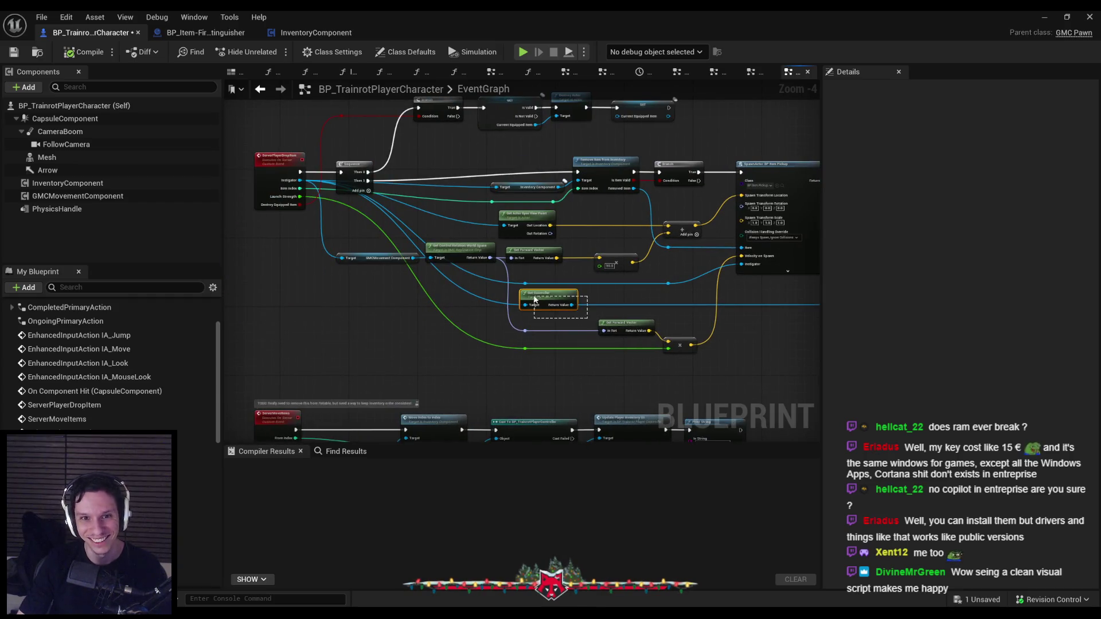
left_click_drag(803, 340, 620, 340)
mouse_move(684, 288)
left_mouse_down()
mouse_move(711, 309)
mouse_move(712, 373)
left_mouse_up()
left_click_drag(295, 302, 536, 349)
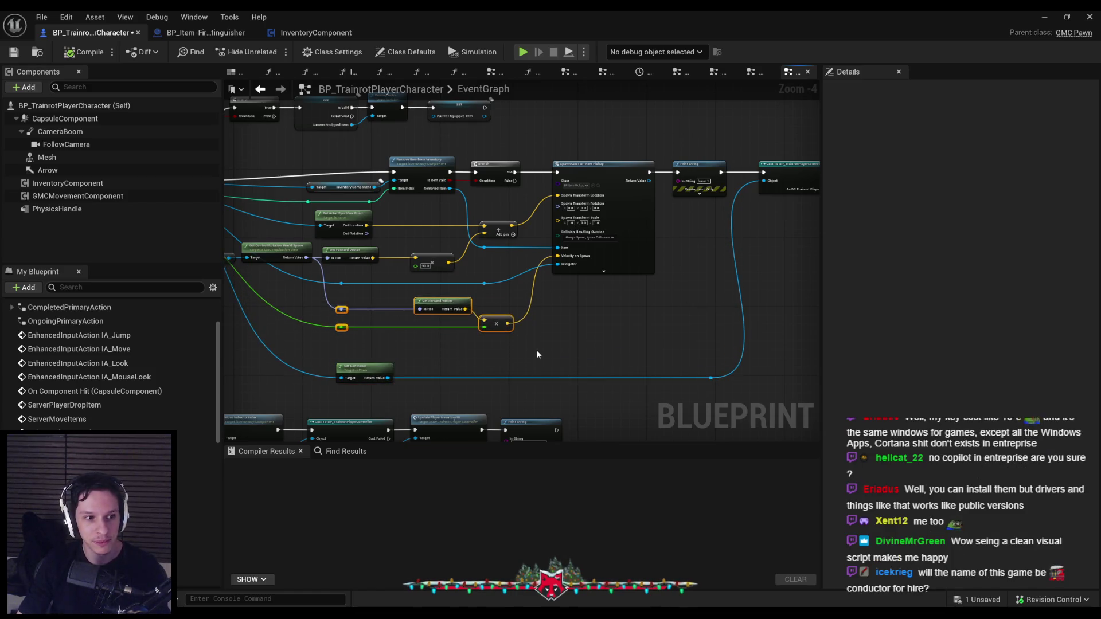
left_click(475, 354)
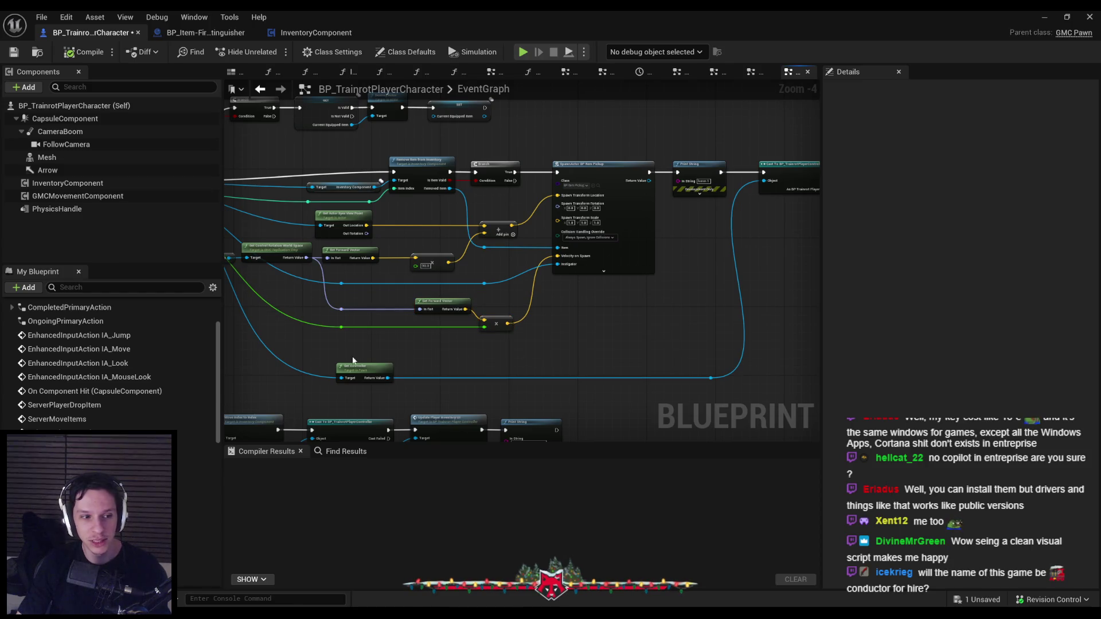
mouse_move(440, 358)
left_mouse_down()
mouse_move(761, 390)
mouse_move(668, 357)
mouse_move(688, 345)
mouse_move(335, 331)
left_mouse_up()
Add a reroute point on the Instigator wire, move it left, and compile BP_TrainrotPlayerCharacter.
scroll(335, 331, "down", 1)
scroll(422, 335, "up", 2)
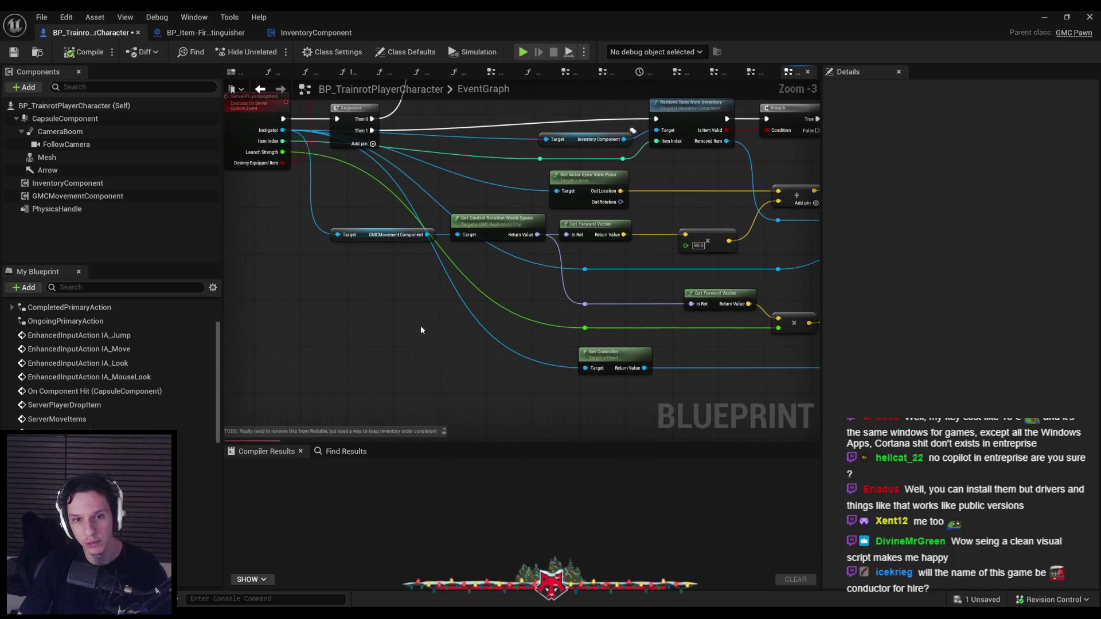
double_click(513, 352)
left_click_drag(513, 352, 354, 374)
left_click(386, 288)
left_click(84, 52)
scroll(379, 235, "down", 2)
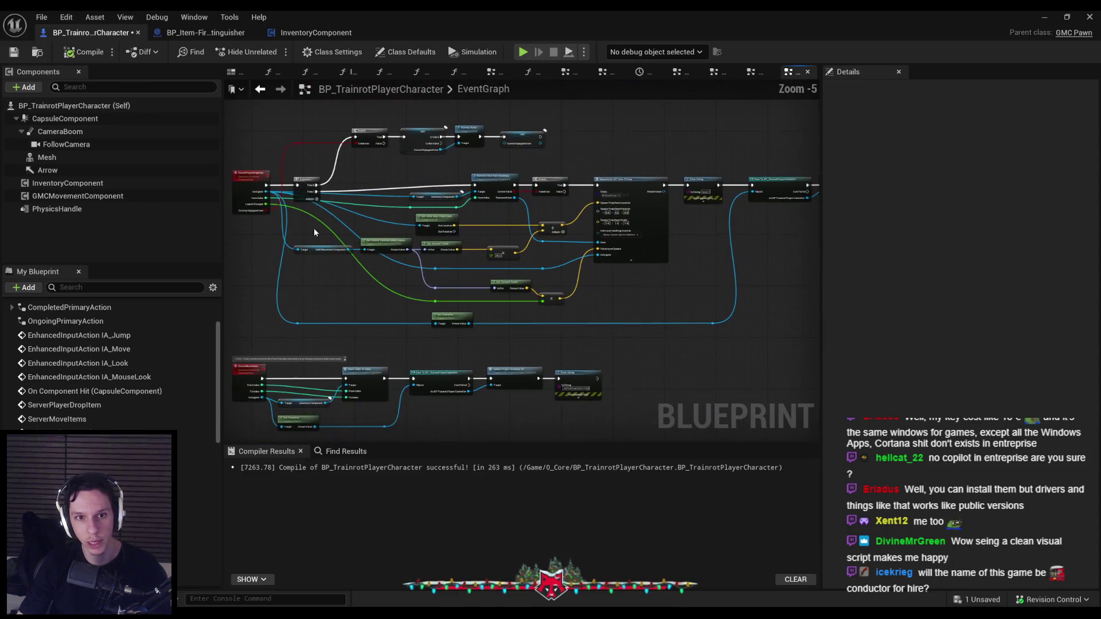
mouse_move(285, 132)
left_mouse_down()
mouse_move(643, 314)
mouse_move(797, 332)
left_mouse_up()
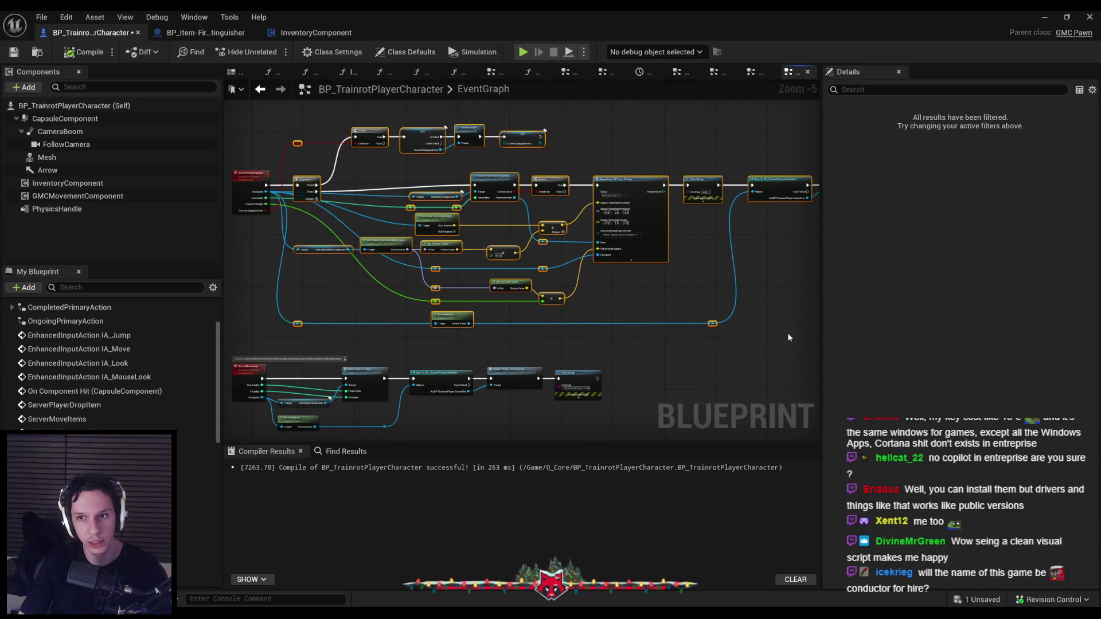
Straighten the selected drop-item nodes into a cleaner layout and save the blueprint.
key("f")
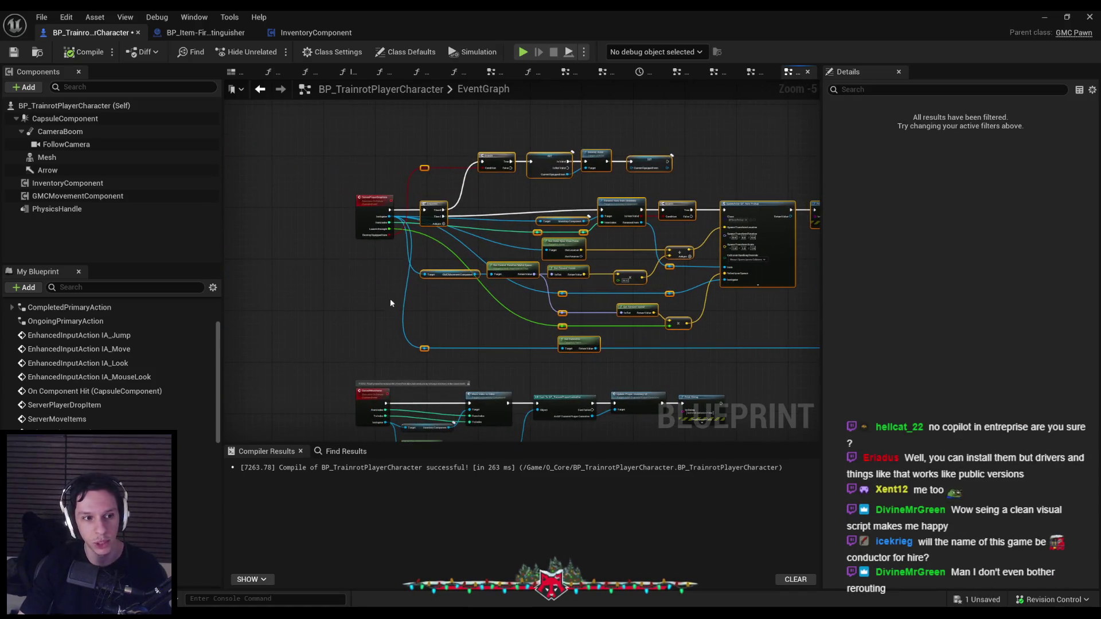
left_click(479, 306)
left_click(13, 53)
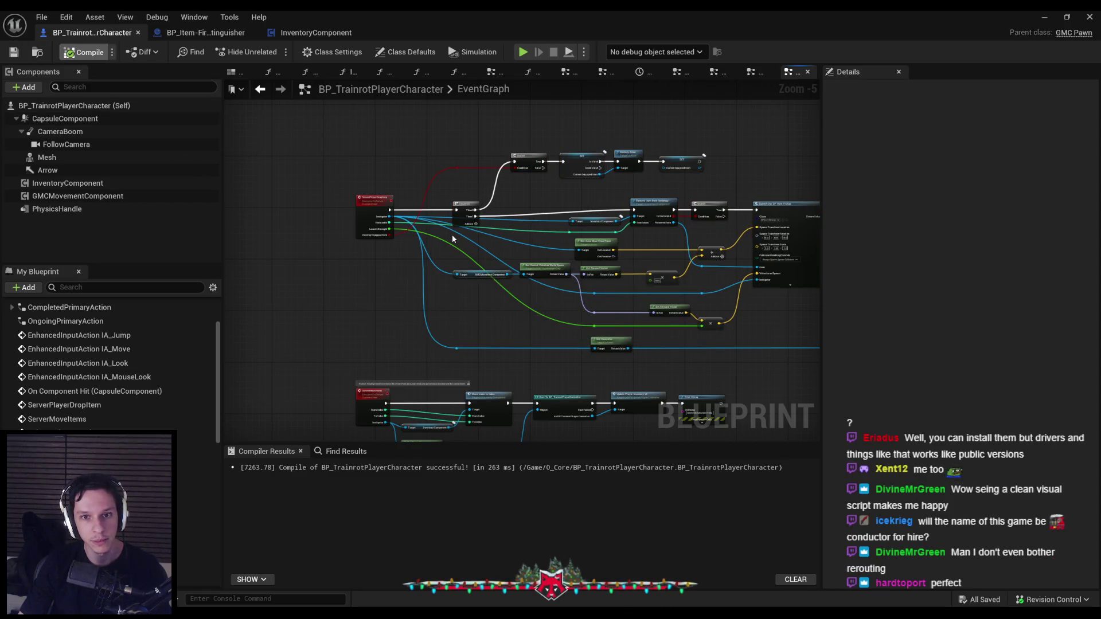
Pan and zoom around the drop-item graph to review the tidied layout.
scroll(364, 251, "up", 4)
scroll(366, 251, "down", 2)
scroll(448, 233, "up", 1)
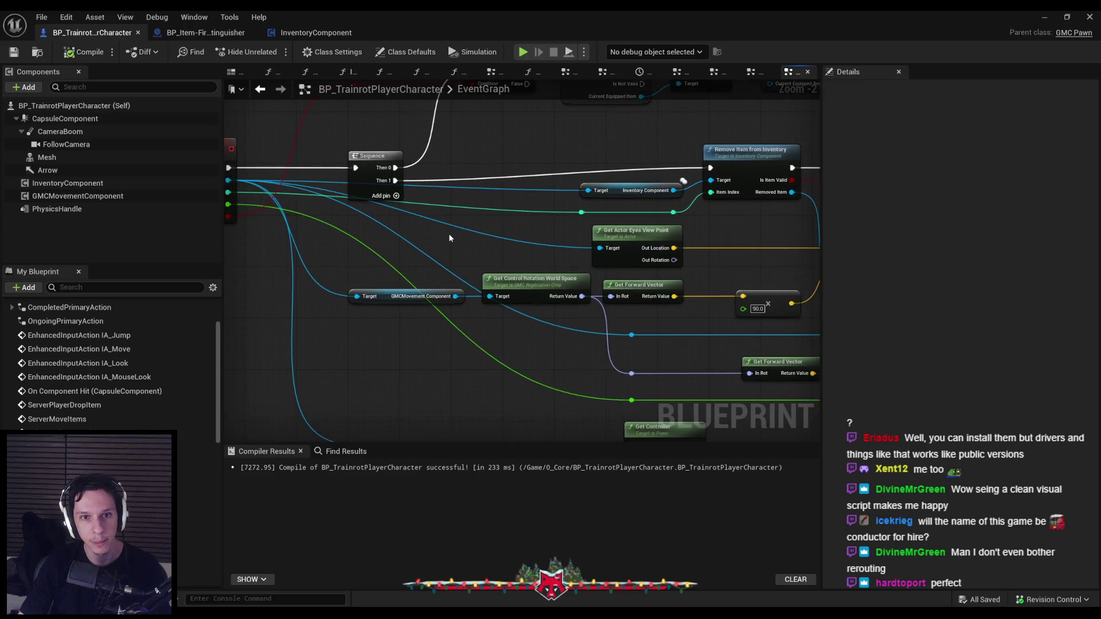
scroll(480, 236, "down", 1)
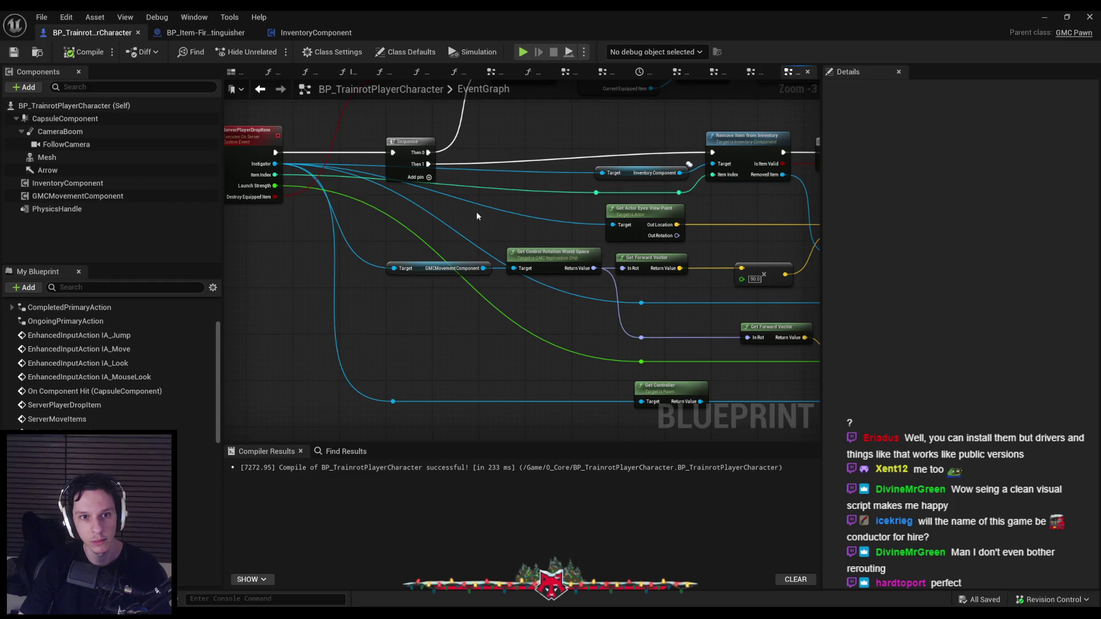
scroll(477, 217, "down", 1)
mouse_move(477, 217)
left_mouse_down()
mouse_move(419, 231)
mouse_move(495, 286)
mouse_move(597, 278)
left_mouse_up()
scroll(593, 278, "up", 1)
scroll(594, 278, "down", 1)
scroll(594, 277, "up", 1)
mouse_move(538, 308)
left_mouse_down()
mouse_move(515, 287)
mouse_move(550, 339)
mouse_move(563, 320)
mouse_move(518, 313)
left_mouse_up()
scroll(551, 338, "down", 1)
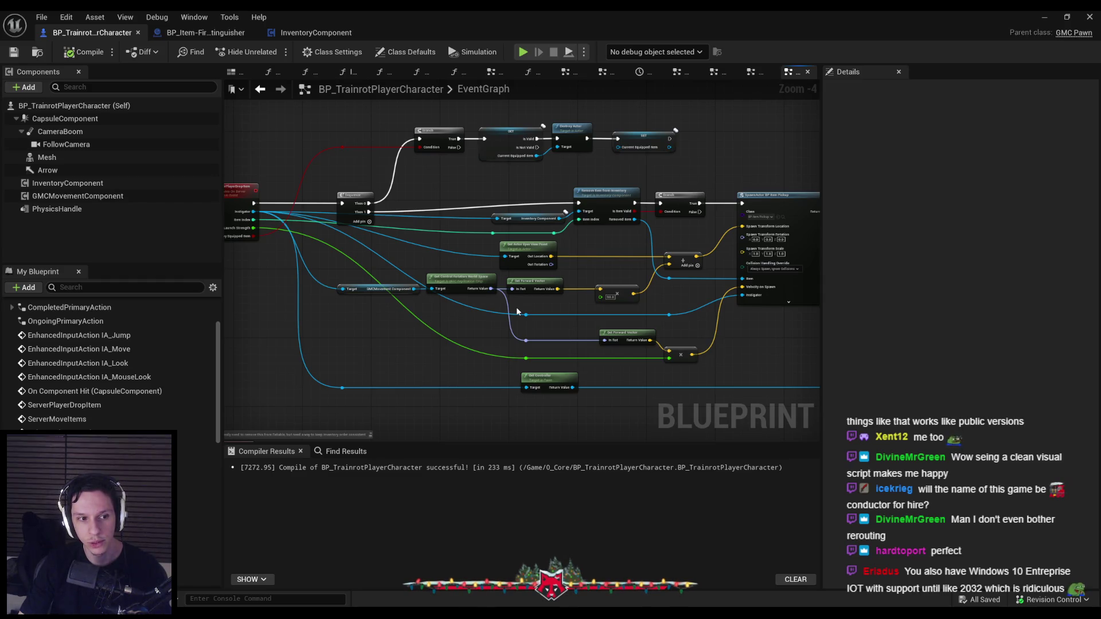
left_click_drag(568, 309, 505, 315)
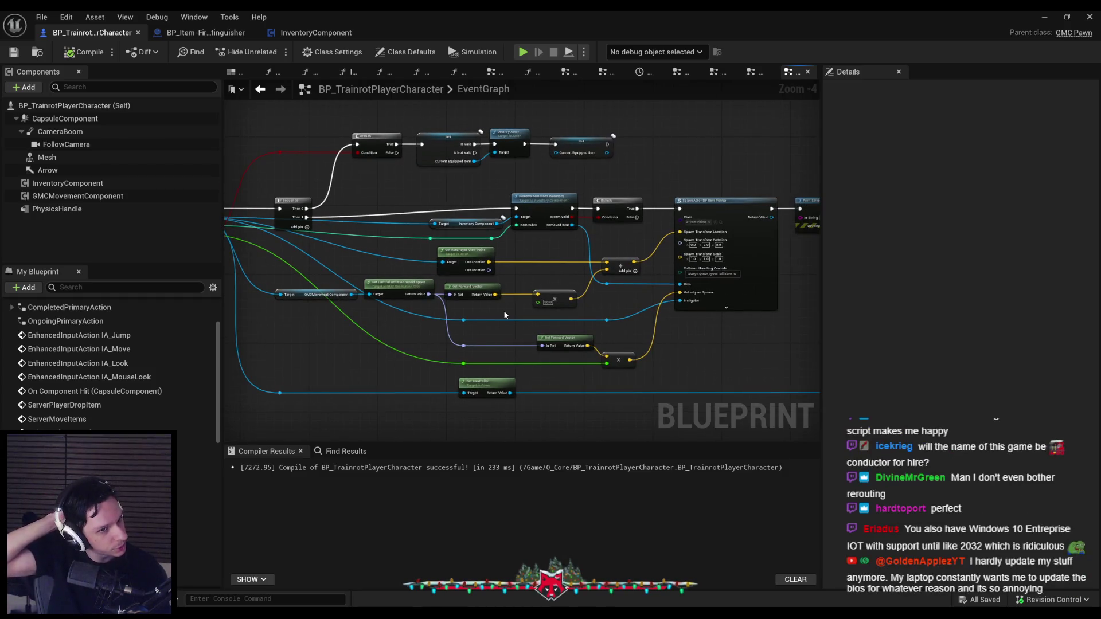
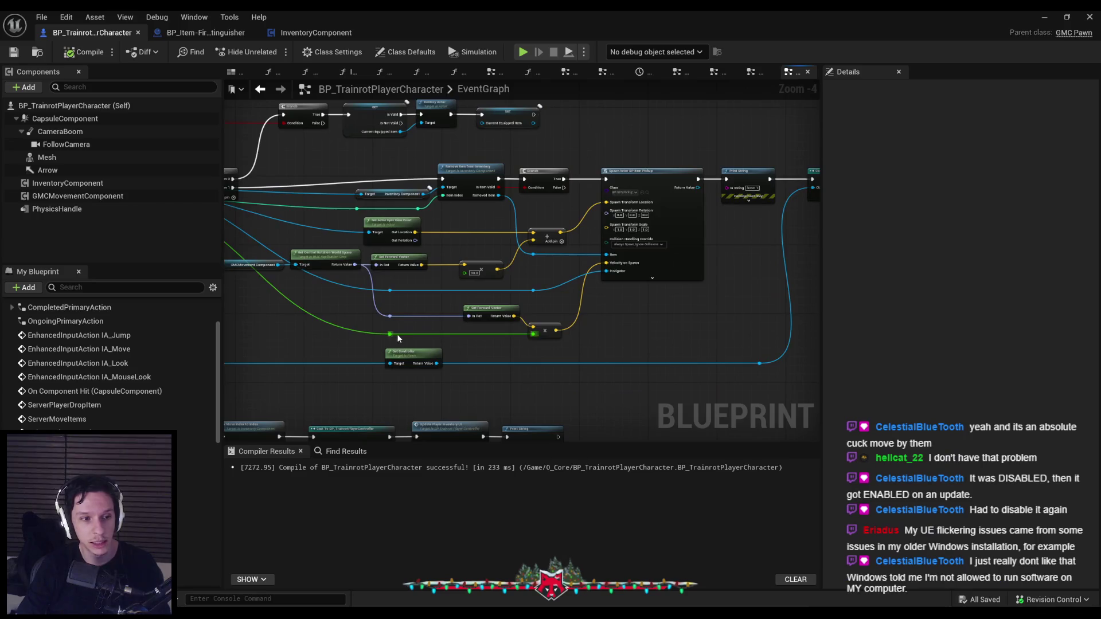
Align the reroute nodes and Get Controller with the Get Forward Vector node.
scroll(396, 335, "down", 1)
scroll(417, 350, "up", 2)
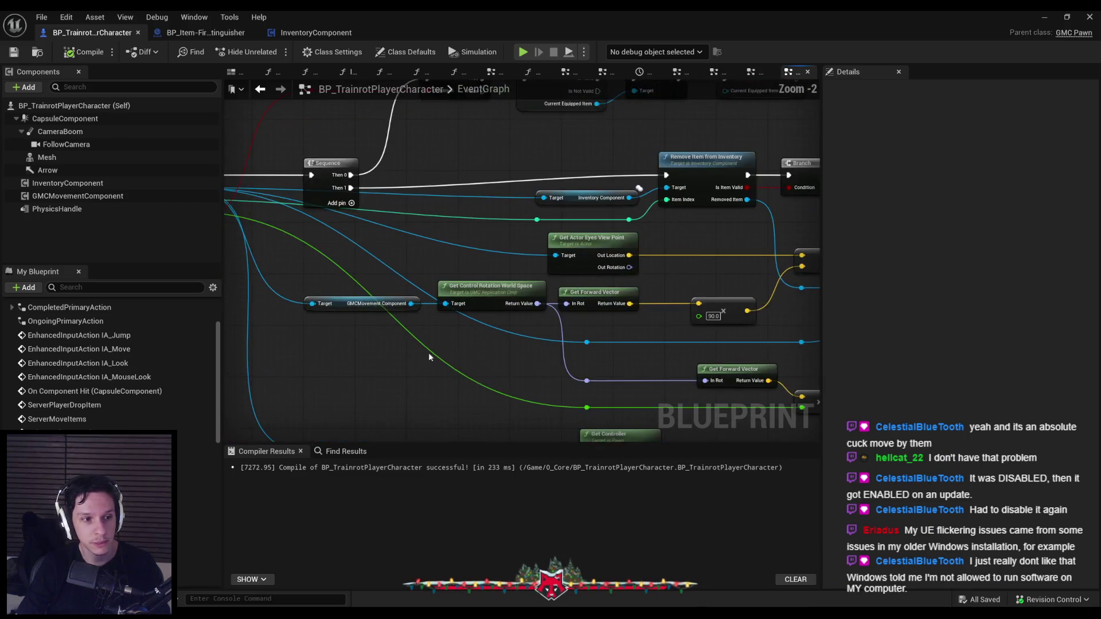
scroll(372, 322, "up", 1)
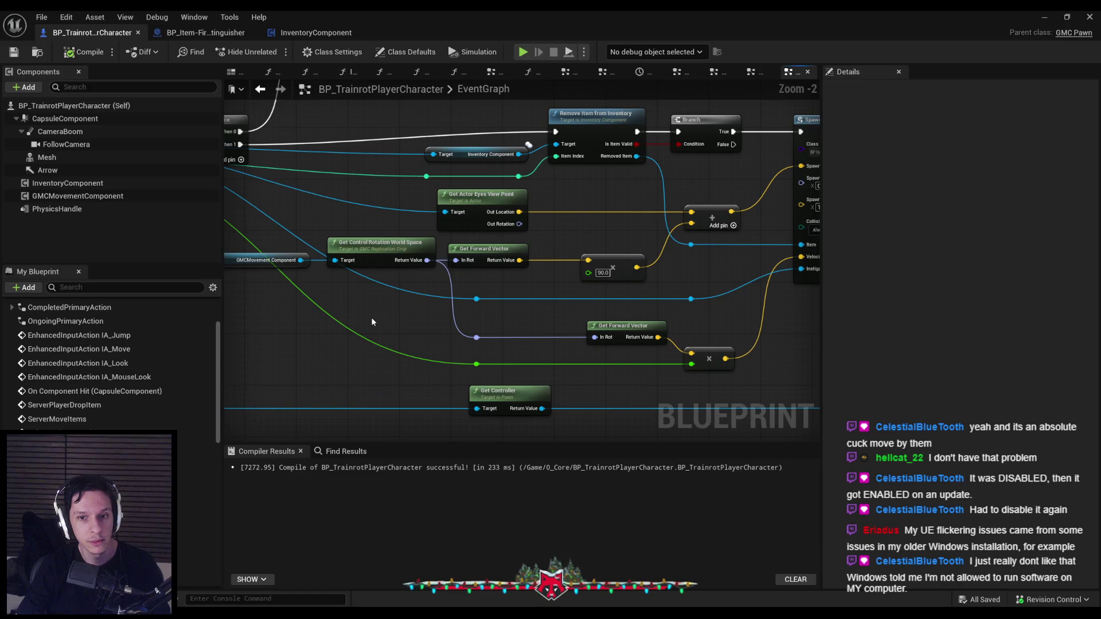
scroll(371, 322, "down", 1)
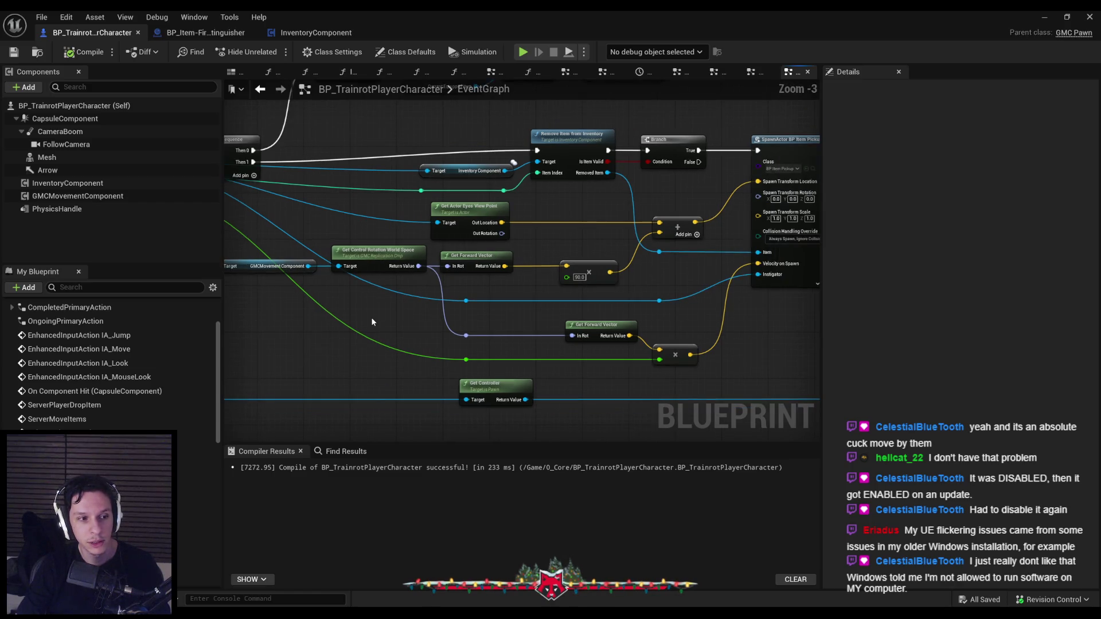
scroll(392, 295, "down", 1)
scroll(410, 289, "up", 2)
scroll(411, 290, "down", 2)
scroll(415, 287, "up", 2)
scroll(442, 294, "down", 2)
right_click(443, 294)
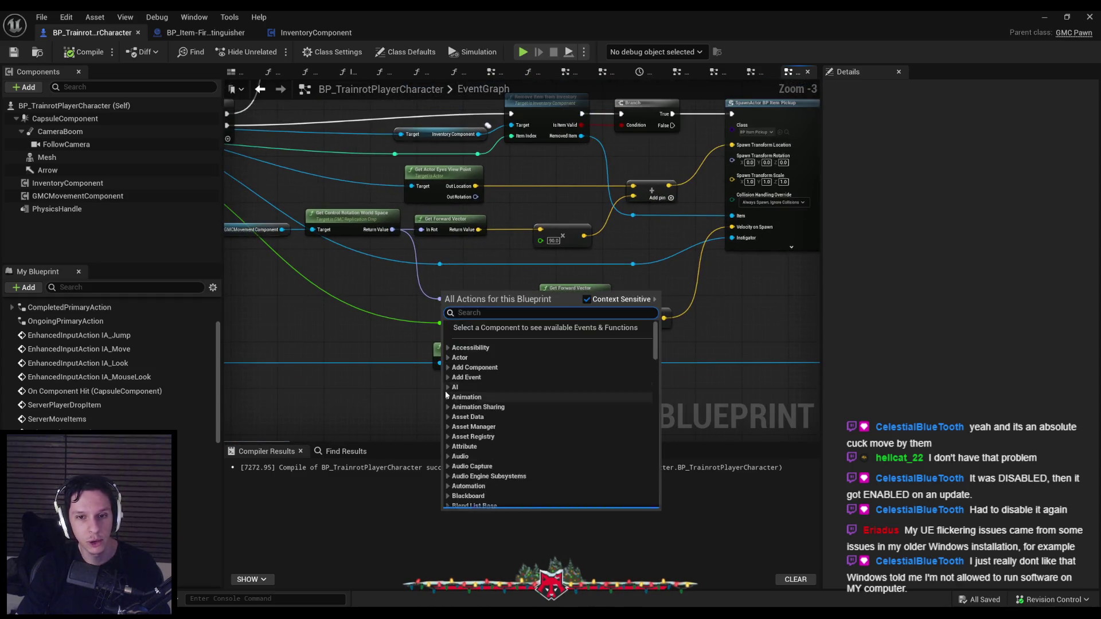
key("Escape")
scroll(415, 386, "up", 1)
left_click_drag(419, 385, 396, 222)
key("shift+a")
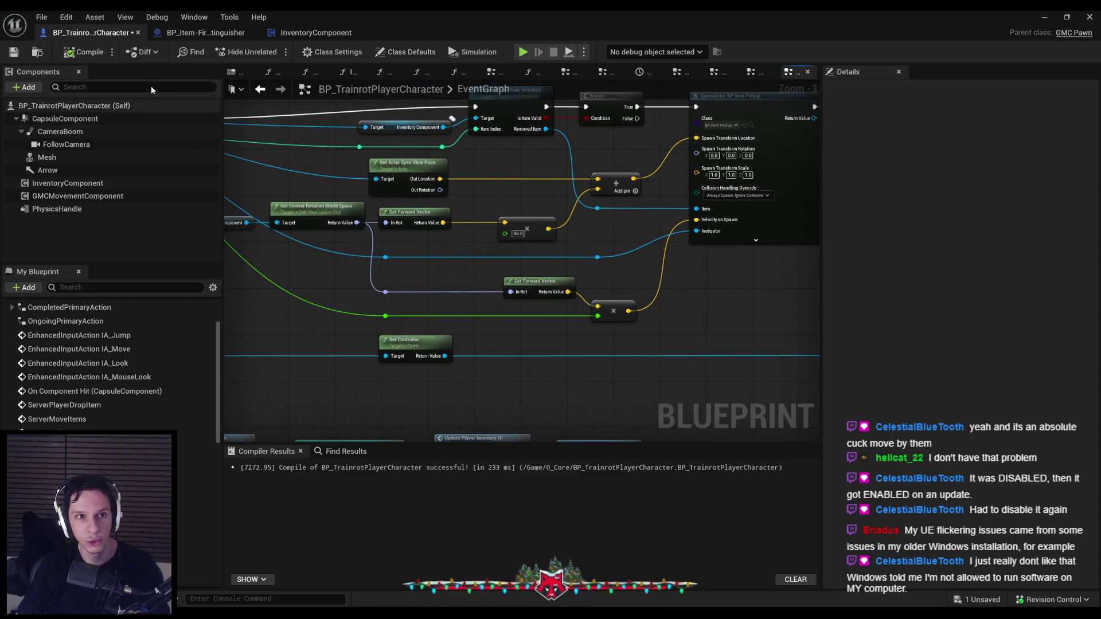
Compile, shift one reroute node further right, and recompile the Blueprint.
left_click(83, 53)
mouse_move(303, 235)
left_mouse_down()
mouse_move(480, 247)
mouse_move(473, 264)
mouse_move(497, 311)
mouse_move(578, 309)
mouse_move(483, 305)
left_mouse_up()
left_click(487, 231)
left_click(490, 291)
scroll(578, 305, "up", 2)
left_click_drag(426, 272, 514, 392)
left_click_drag(443, 295, 483, 294)
left_click(491, 319)
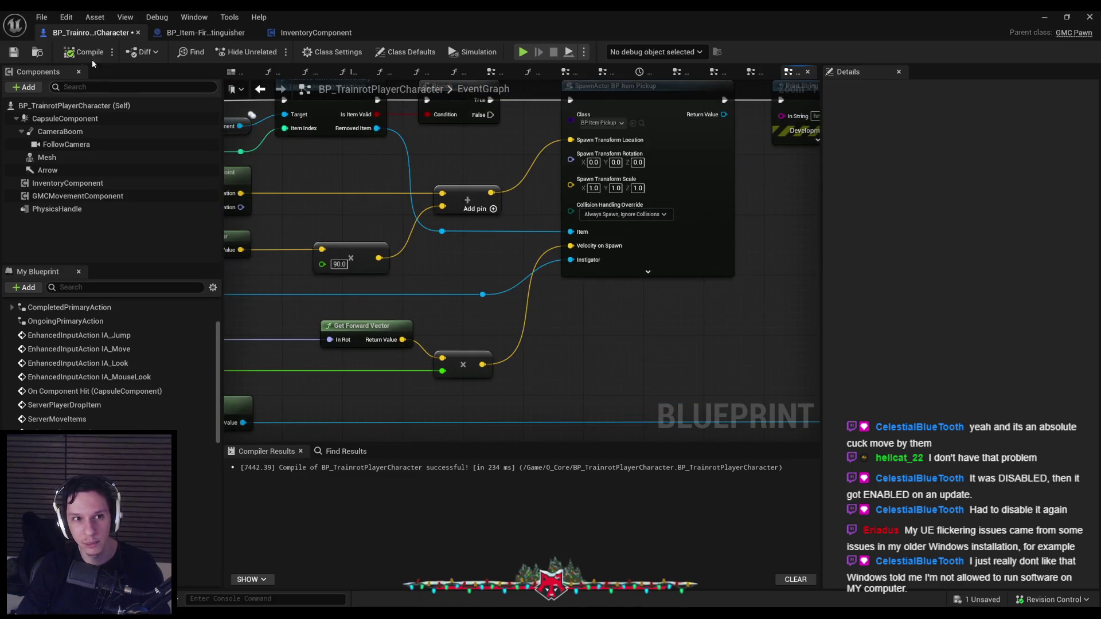
key("F7")
Save the BP_TrainrotPlayerCharacter Blueprint with Ctrl+S.
scroll(444, 246, "down", 4)
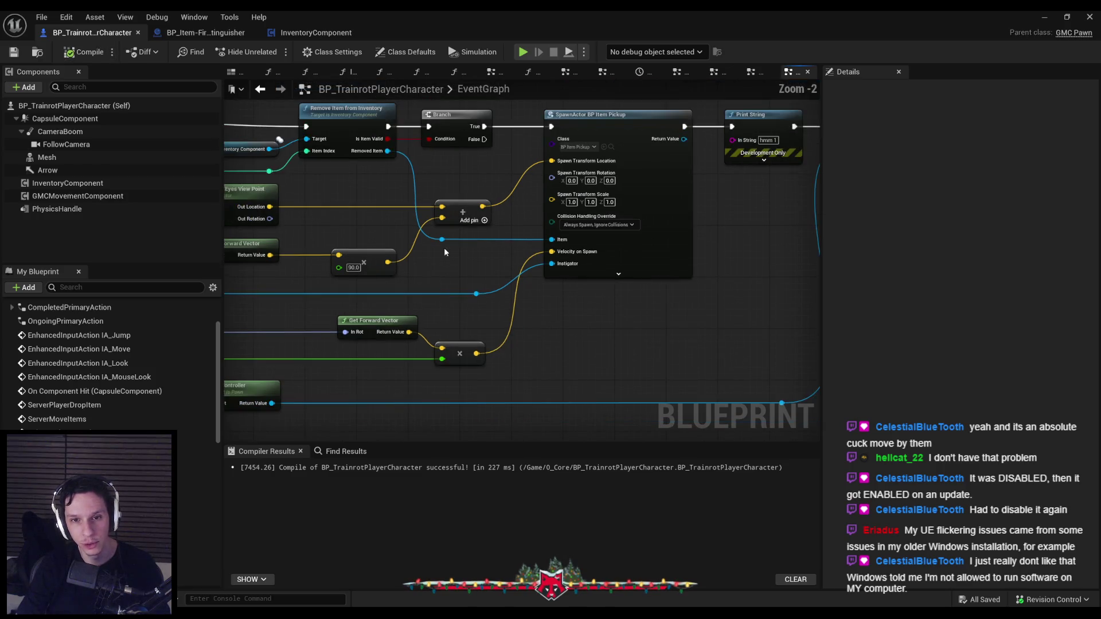
scroll(530, 255, "up", 3)
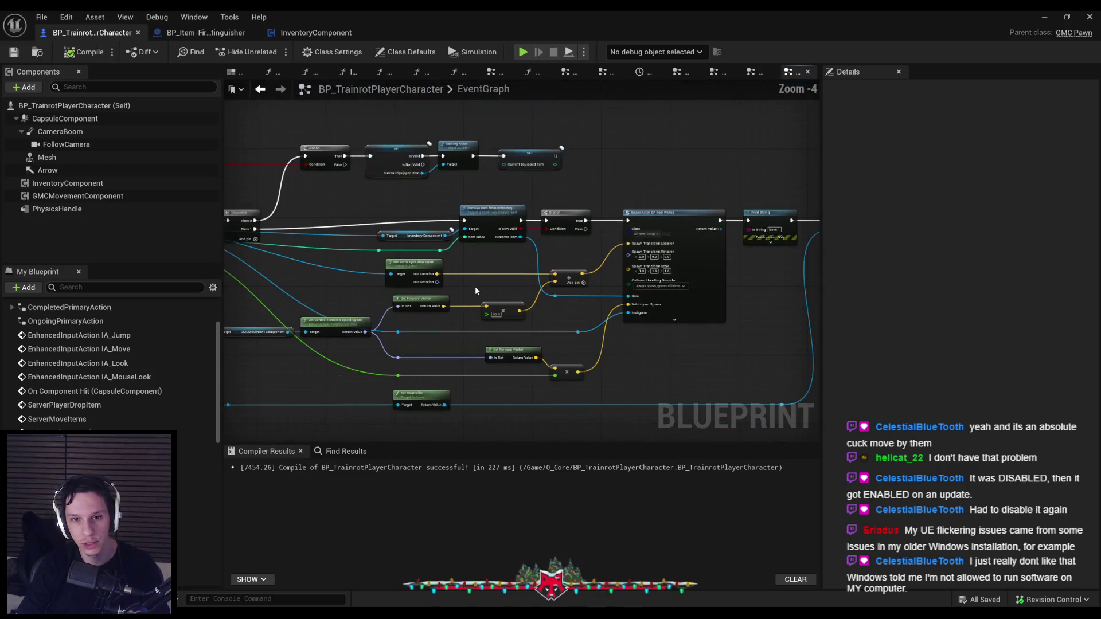
left_click_drag(449, 250, 338, 345)
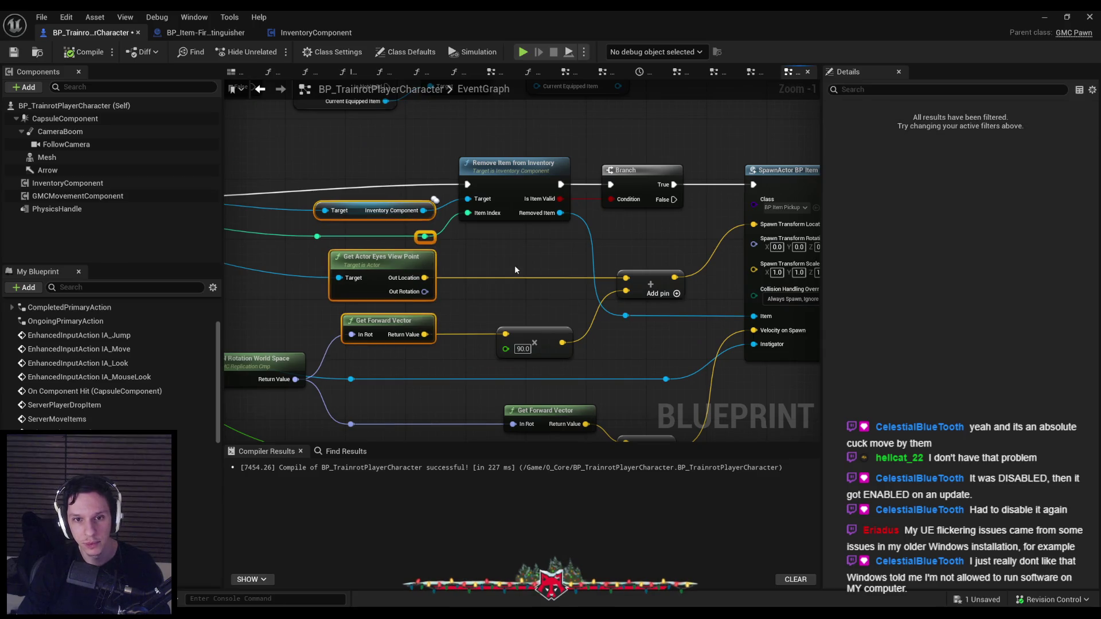
scroll(515, 265, "down", 2)
key("ctrl+s")
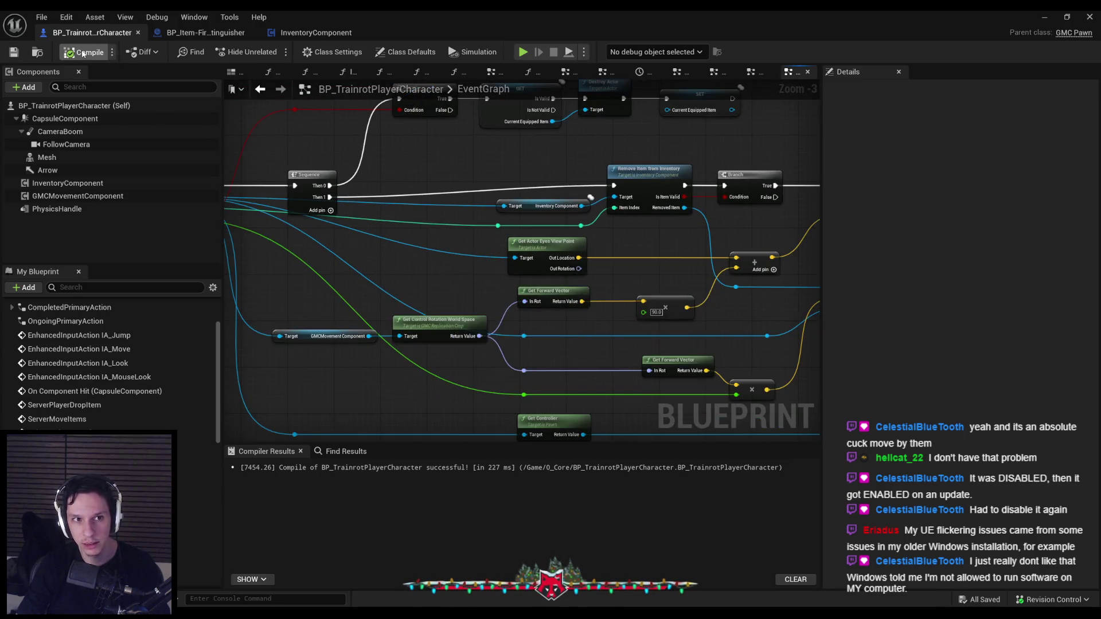
Pan and zoom around the EventGraph to bring the ServerPlayerDropItem event into view.
scroll(467, 277, "up", 2)
scroll(521, 307, "down", 2)
scroll(521, 308, "up", 2)
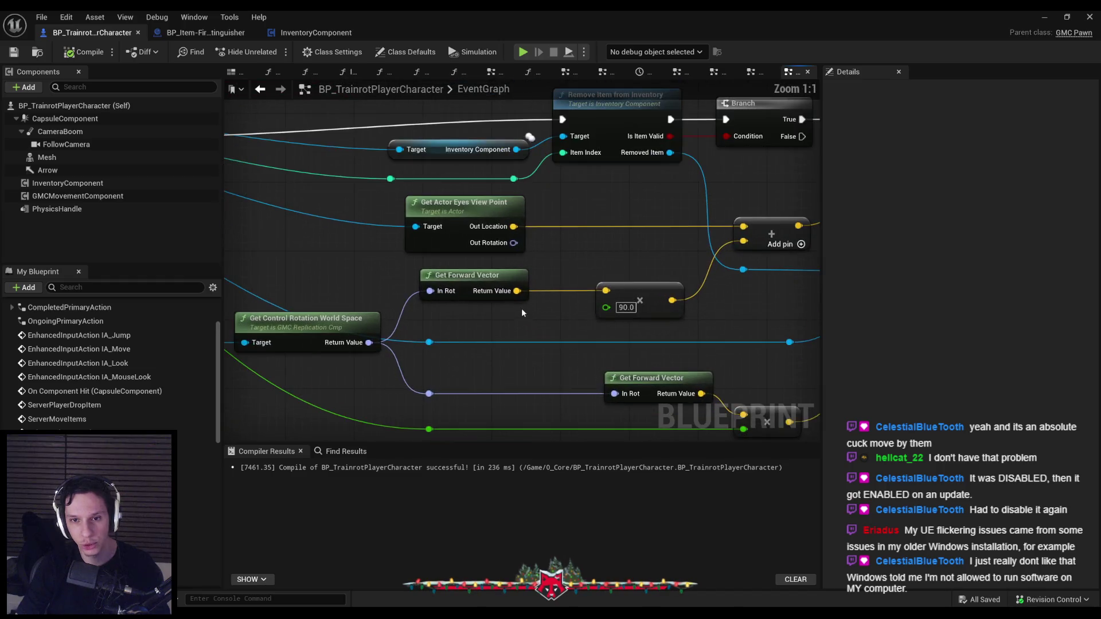
mouse_move(565, 310)
left_mouse_down()
mouse_move(459, 240)
mouse_move(503, 293)
left_mouse_up()
scroll(501, 292, "down", 2)
scroll(501, 293, "up", 1)
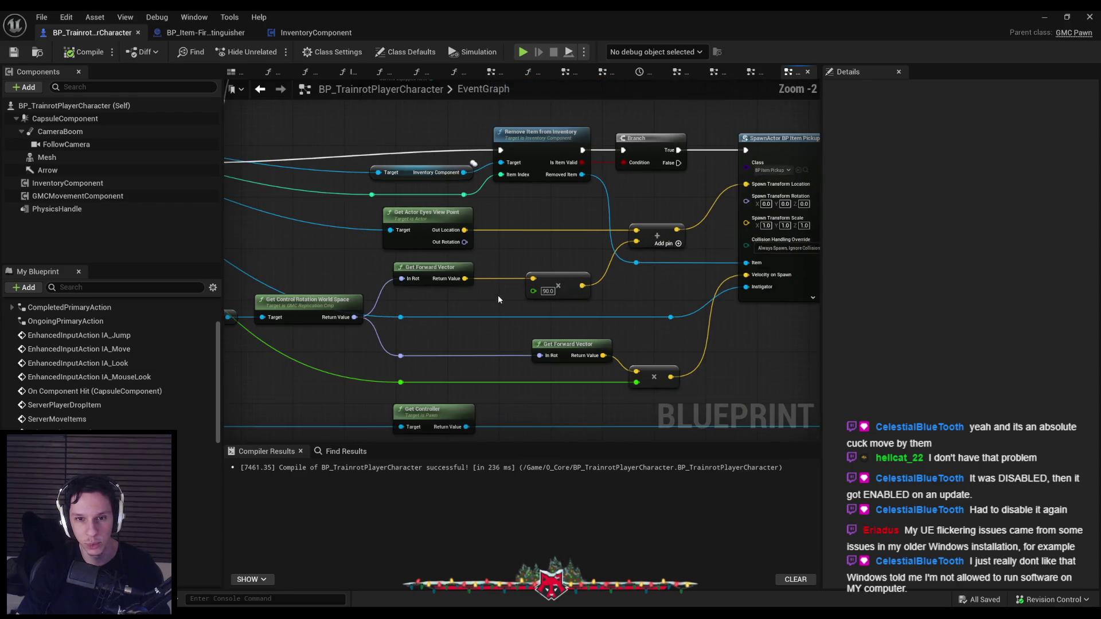
scroll(525, 243, "up", 1)
left_click_drag(526, 242, 459, 204)
scroll(459, 204, "down", 3)
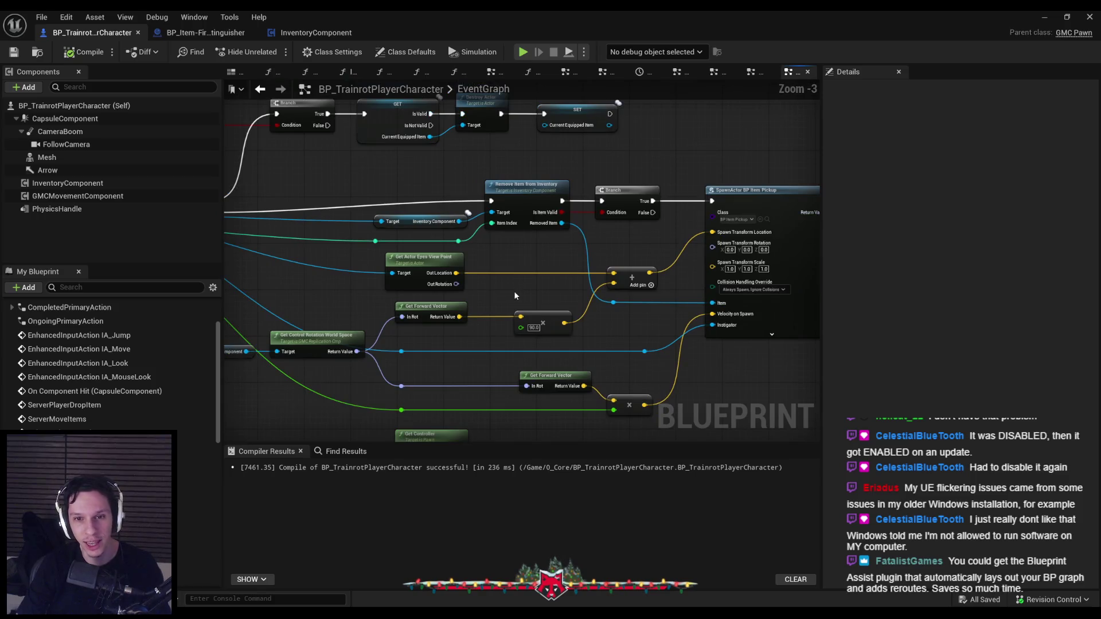
left_click_drag(514, 290, 373, 276)
scroll(505, 273, "up", 2)
mouse_move(505, 273)
left_mouse_down()
mouse_move(558, 281)
mouse_move(622, 263)
mouse_move(463, 304)
left_mouse_up()
scroll(562, 271, "down", 1)
scroll(562, 270, "up", 1)
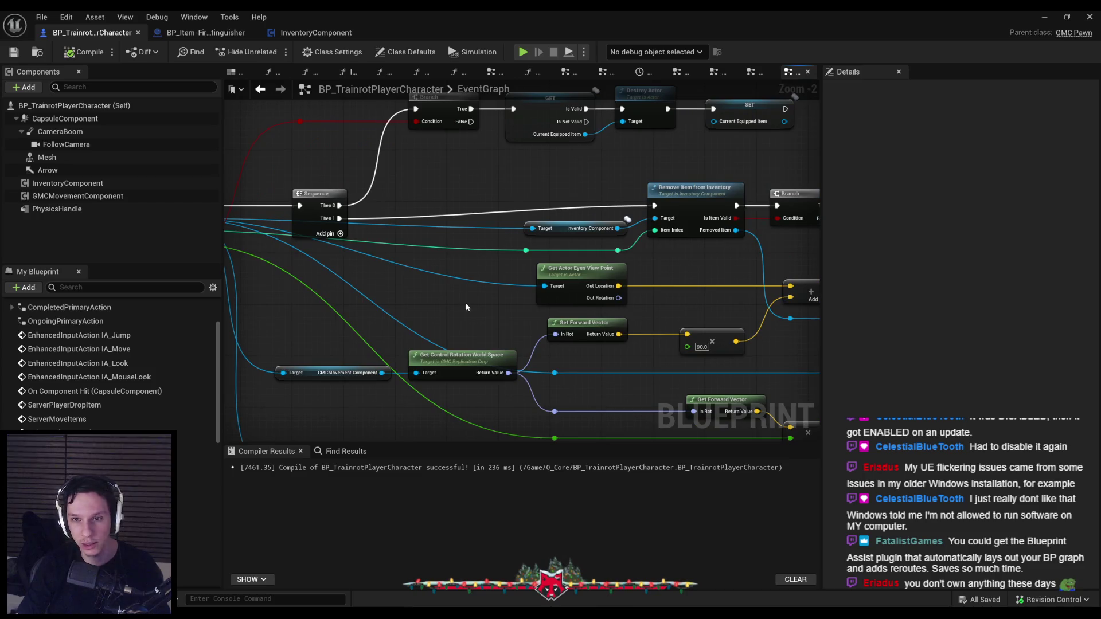
left_click_drag(668, 295, 483, 262)
scroll(483, 262, "down", 2)
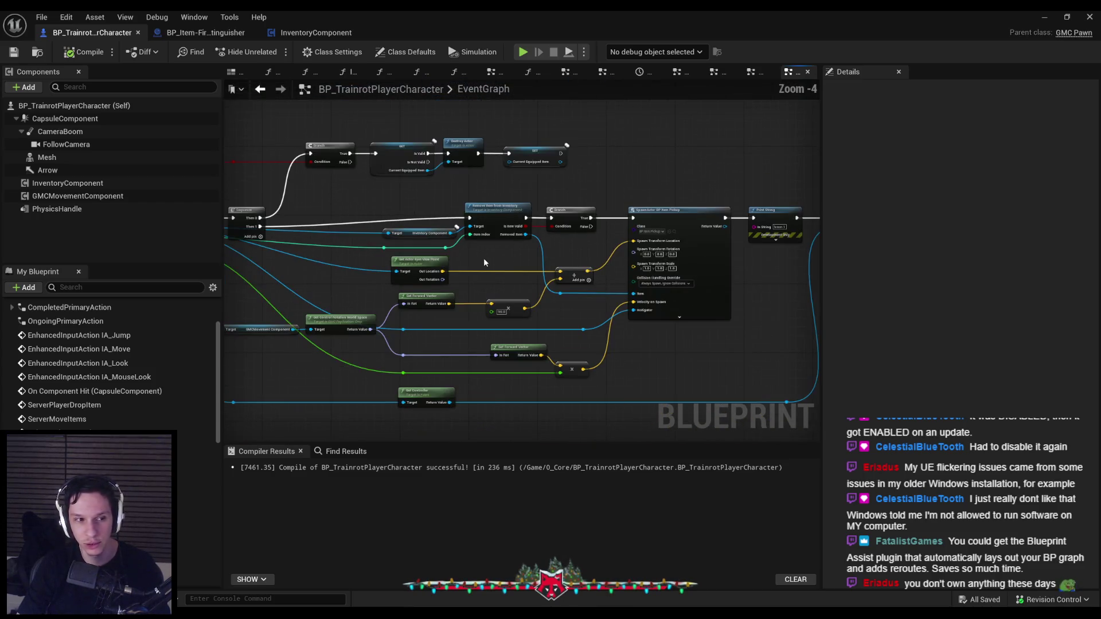
scroll(484, 262, "up", 2)
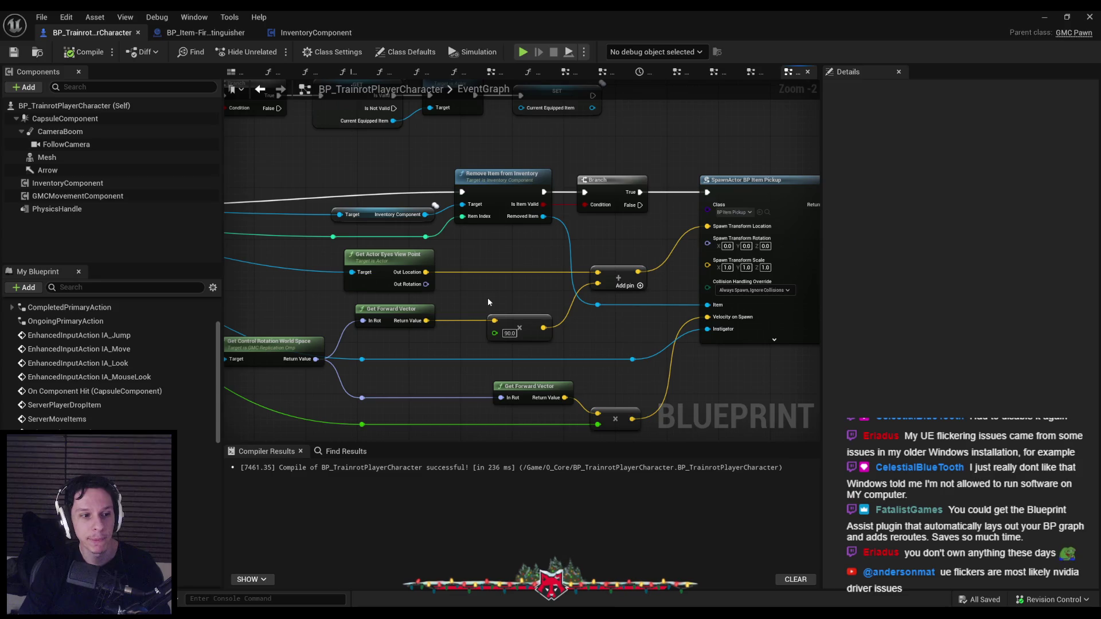
left_click_drag(488, 298, 474, 300)
Move the ServerPlayerDropItem event and its Sequence node slightly upward.
scroll(442, 283, "up", 2)
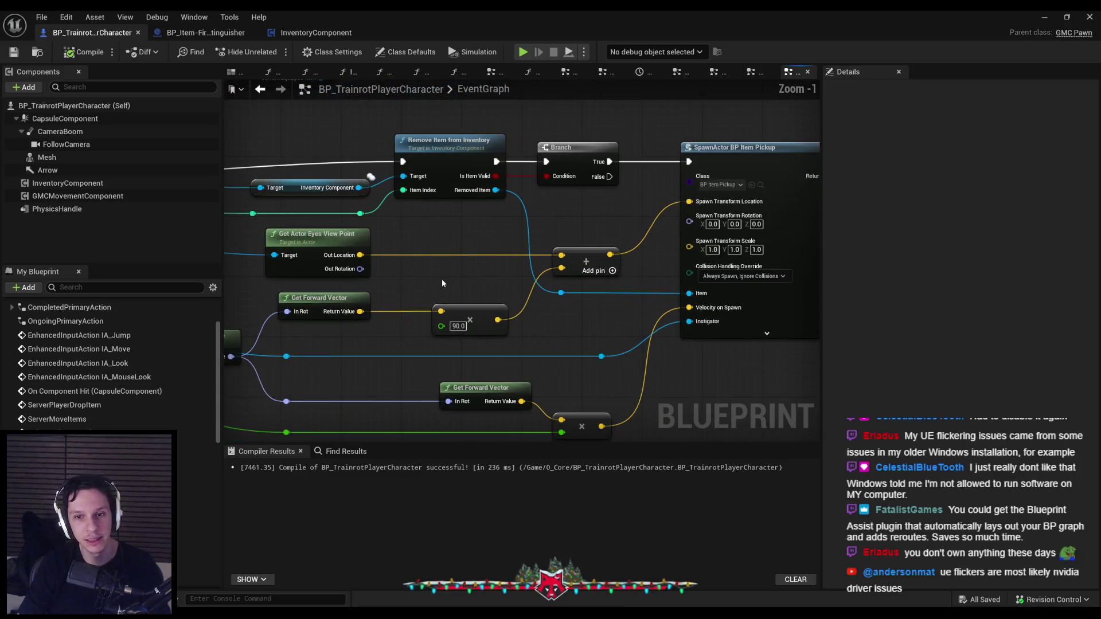
scroll(442, 283, "down", 1)
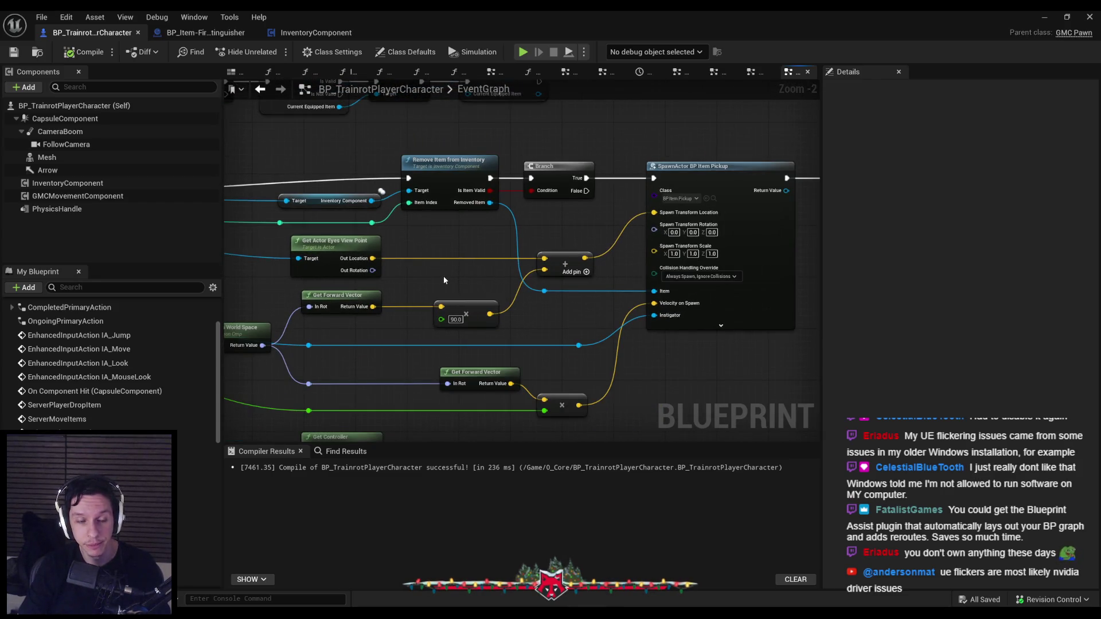
scroll(443, 277, "down", 1)
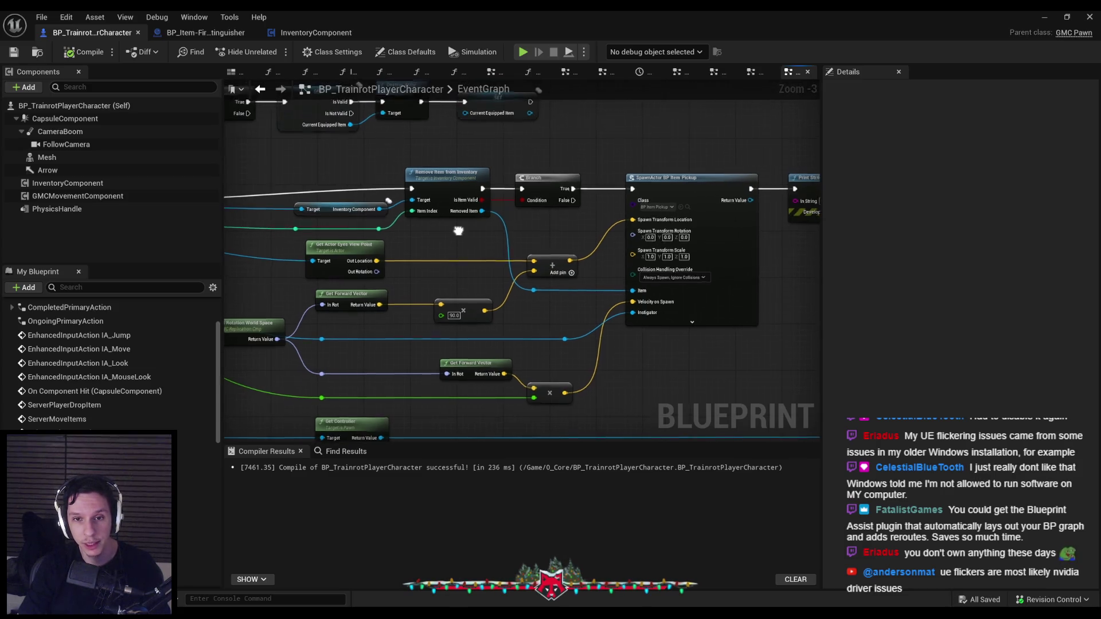
scroll(459, 228, "down", 2)
scroll(556, 258, "up", 3)
scroll(551, 266, "down", 1)
mouse_move(522, 312)
left_mouse_down()
mouse_move(445, 272)
mouse_move(304, 258)
left_mouse_up()
left_click_drag(447, 252, 447, 241)
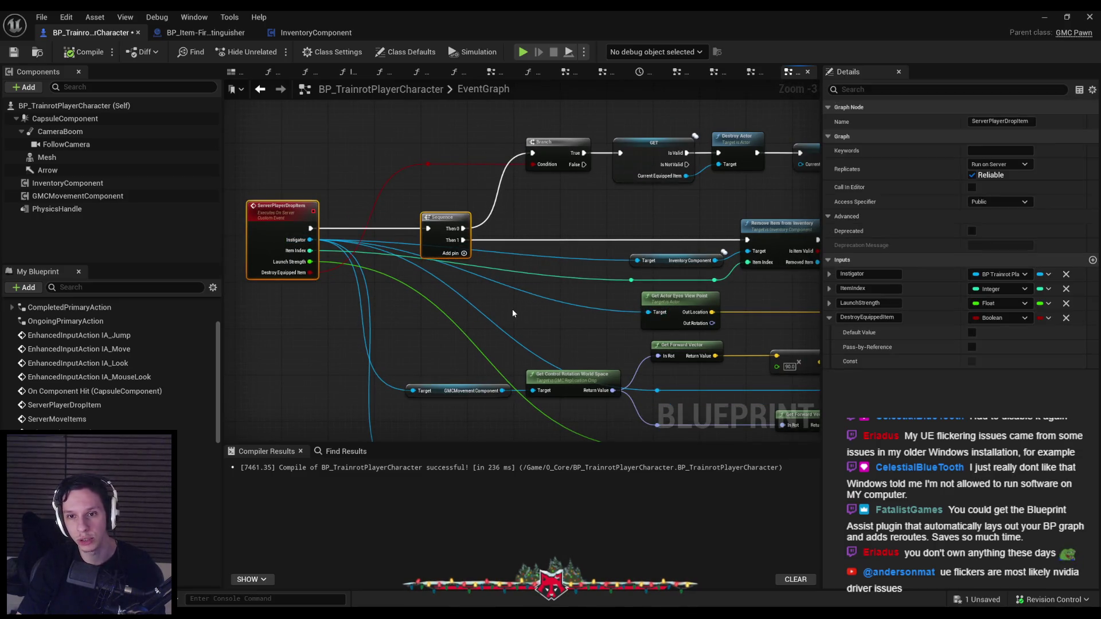
Compile and save the player character Blueprint.
left_click(513, 313)
left_click(14, 51)
left_click(86, 52)
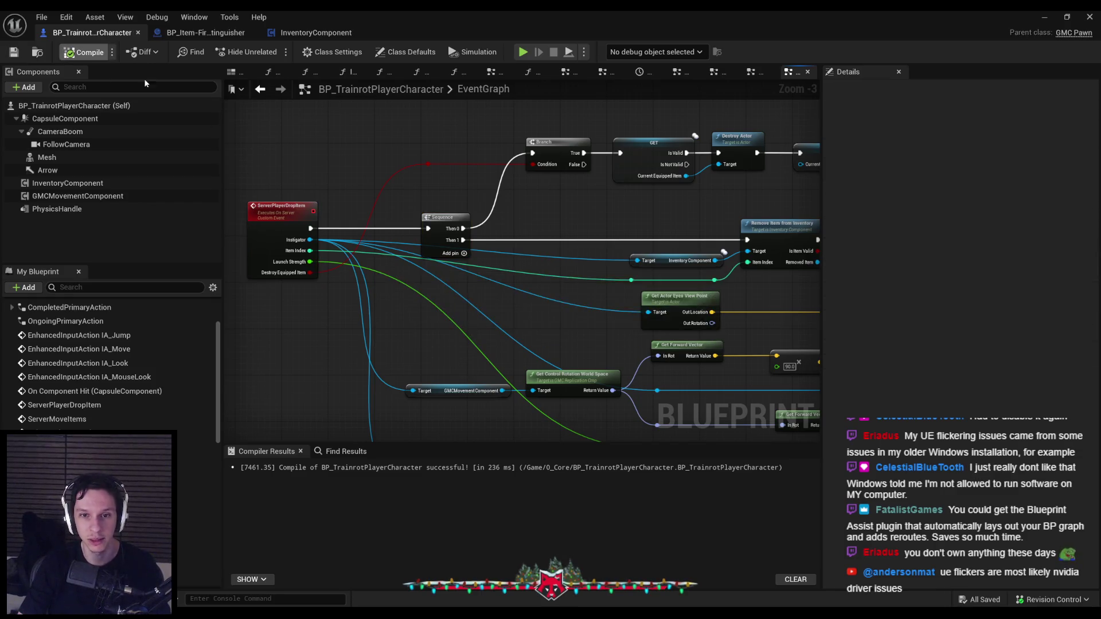
Move the ServerMoveItems node group further down, then save and compile.
scroll(407, 250, "down", 1)
scroll(406, 250, "down", 3)
scroll(547, 187, "up", 2)
mouse_move(311, 251)
left_mouse_down()
mouse_move(383, 291)
mouse_move(596, 350)
left_mouse_up()
scroll(324, 288, "down", 1)
scroll(350, 280, "up", 3)
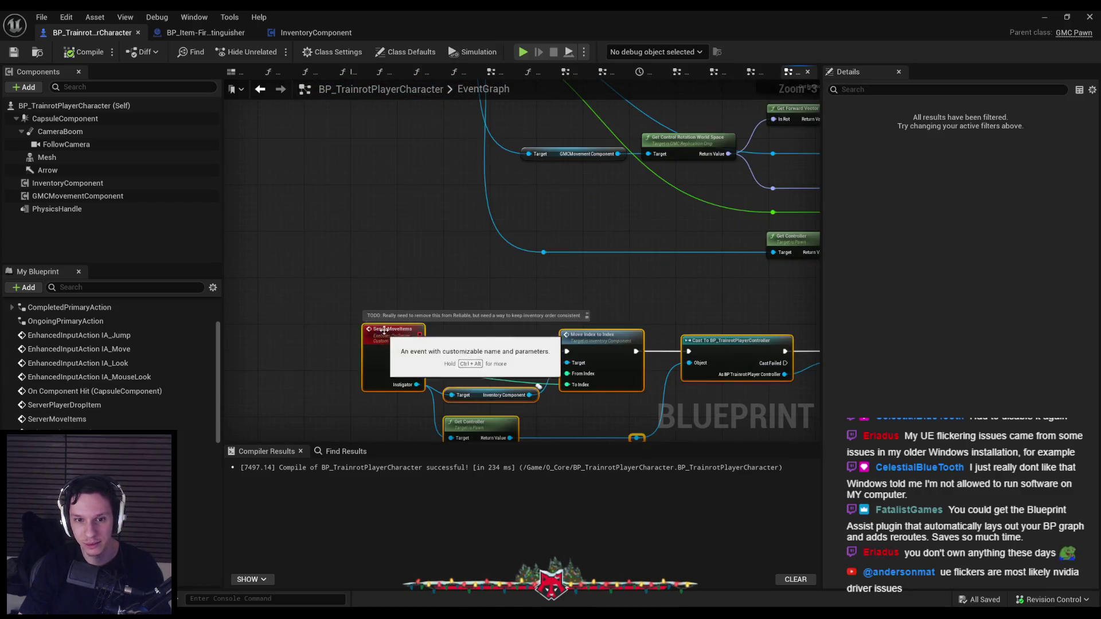
left_click_drag(379, 300, 380, 358)
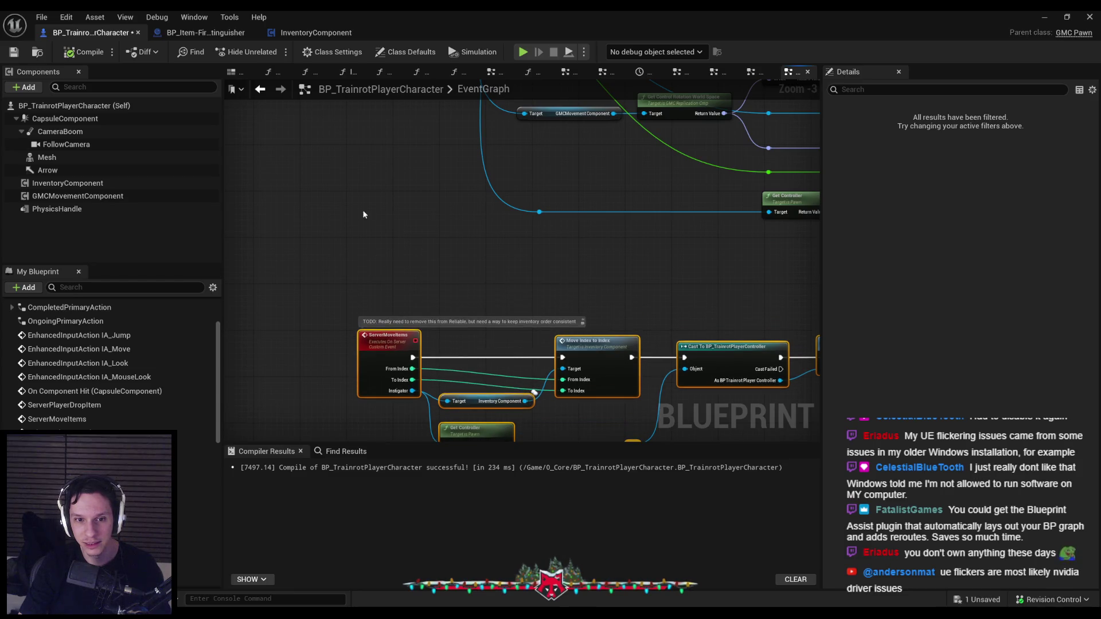
left_click(392, 339)
left_click(14, 52)
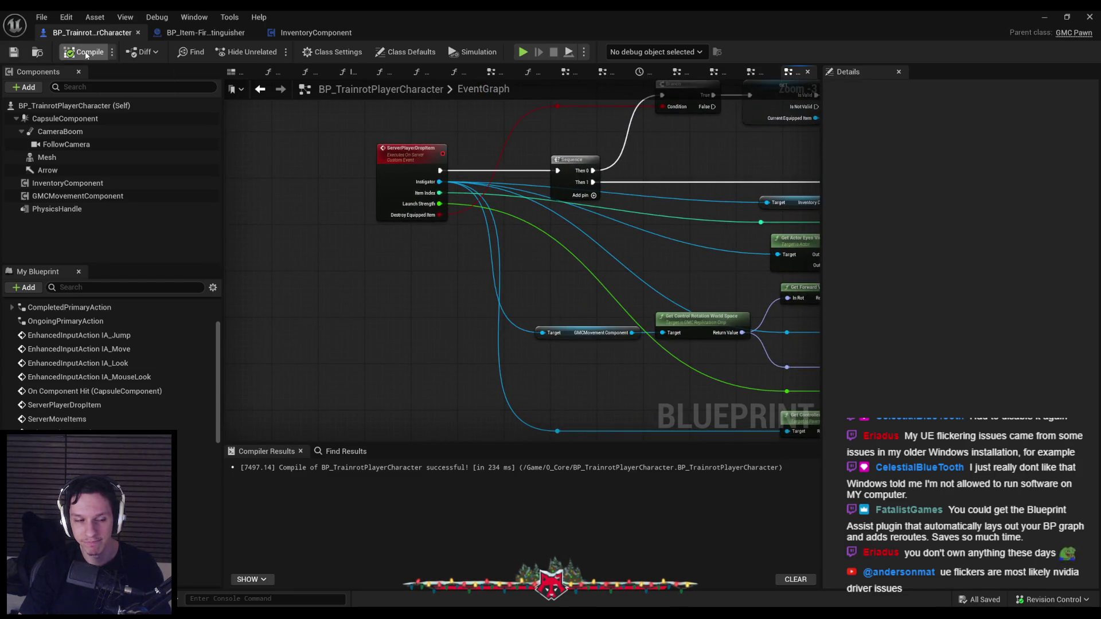
key("F7")
Look over the Get Forward Vector and event nodes, then switch to BP_Item-FireExtinguisher.
mouse_move(540, 291)
left_mouse_down()
mouse_move(476, 272)
mouse_move(457, 288)
mouse_move(386, 239)
mouse_move(612, 246)
mouse_move(401, 300)
mouse_move(421, 334)
mouse_move(369, 264)
mouse_move(276, 307)
left_mouse_up()
scroll(445, 276, "down", 1)
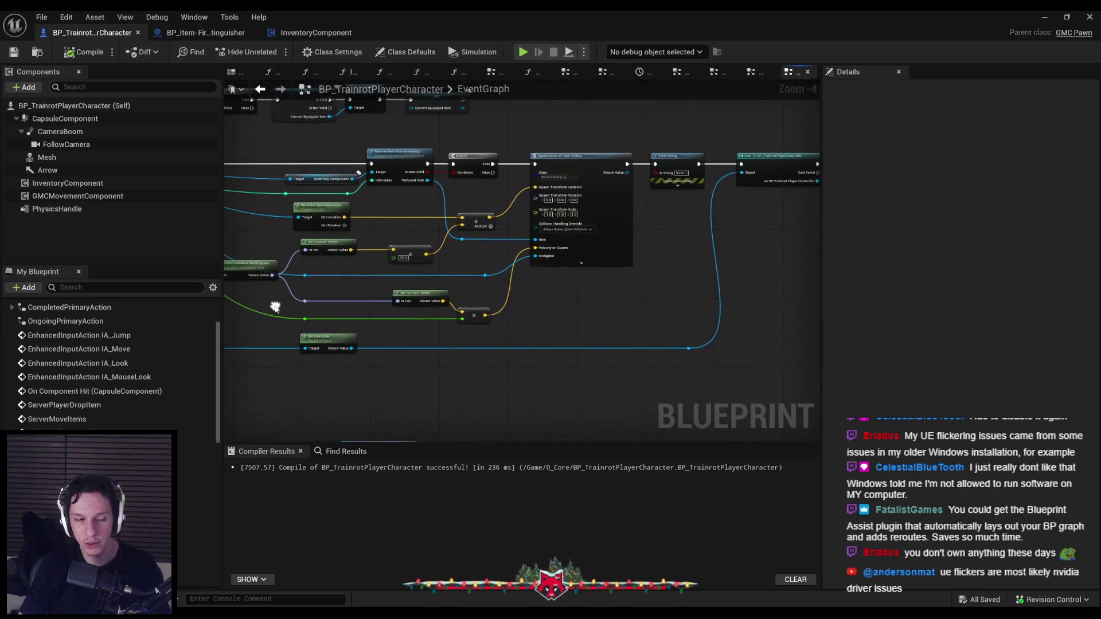
left_click_drag(478, 273, 477, 303)
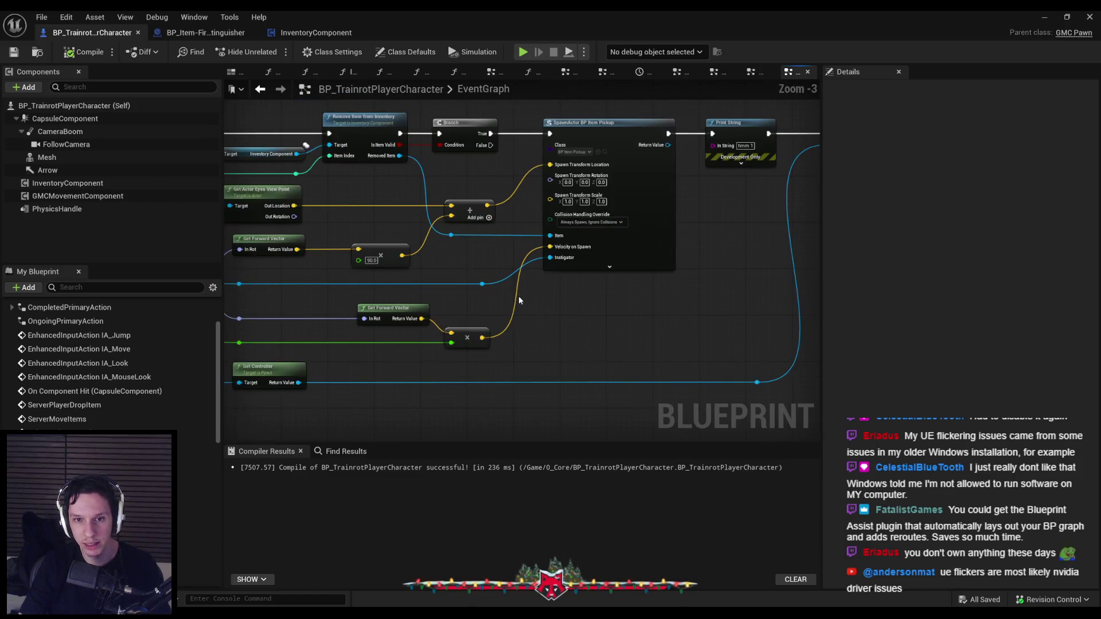
scroll(421, 304, "down", 1)
left_click_drag(420, 305, 700, 308)
scroll(550, 284, "up", 2)
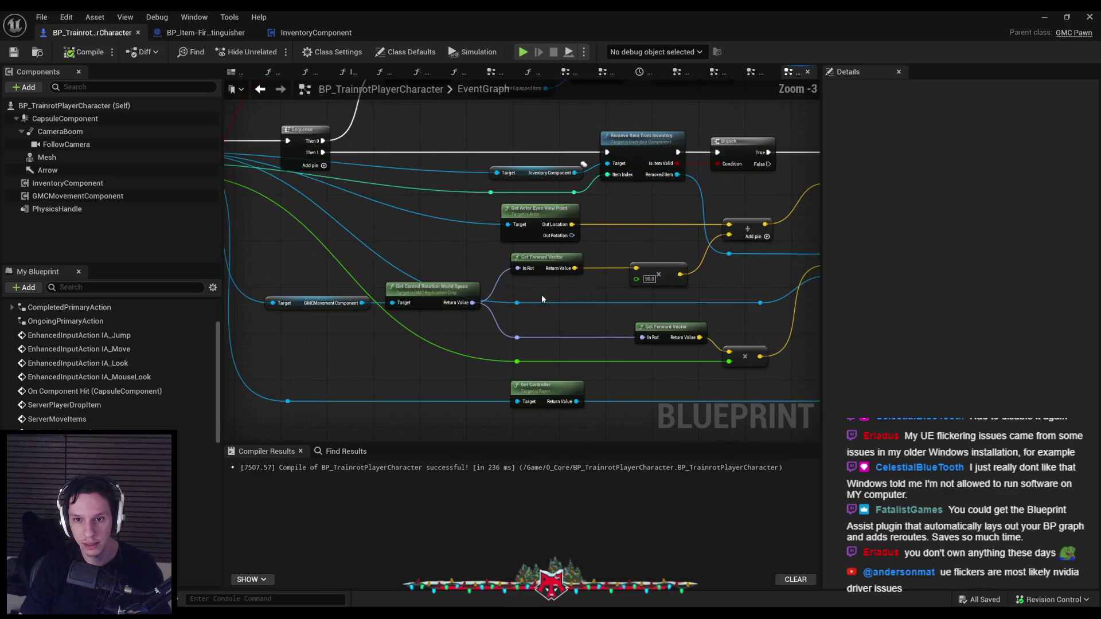
scroll(532, 316, "down", 2)
scroll(480, 319, "up", 3)
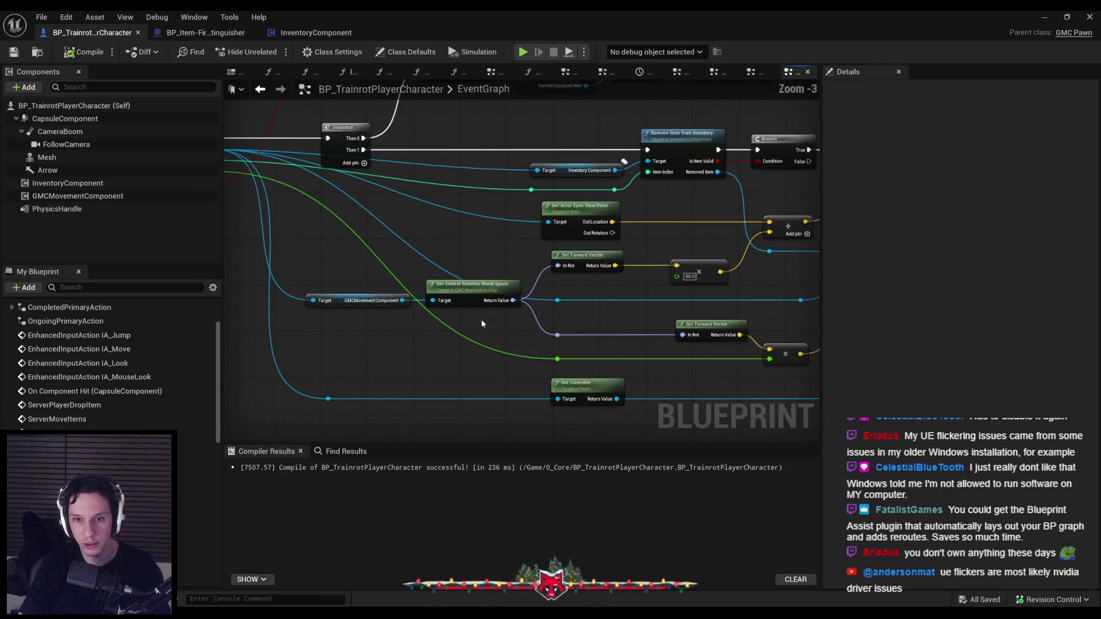
scroll(487, 332, "down", 2)
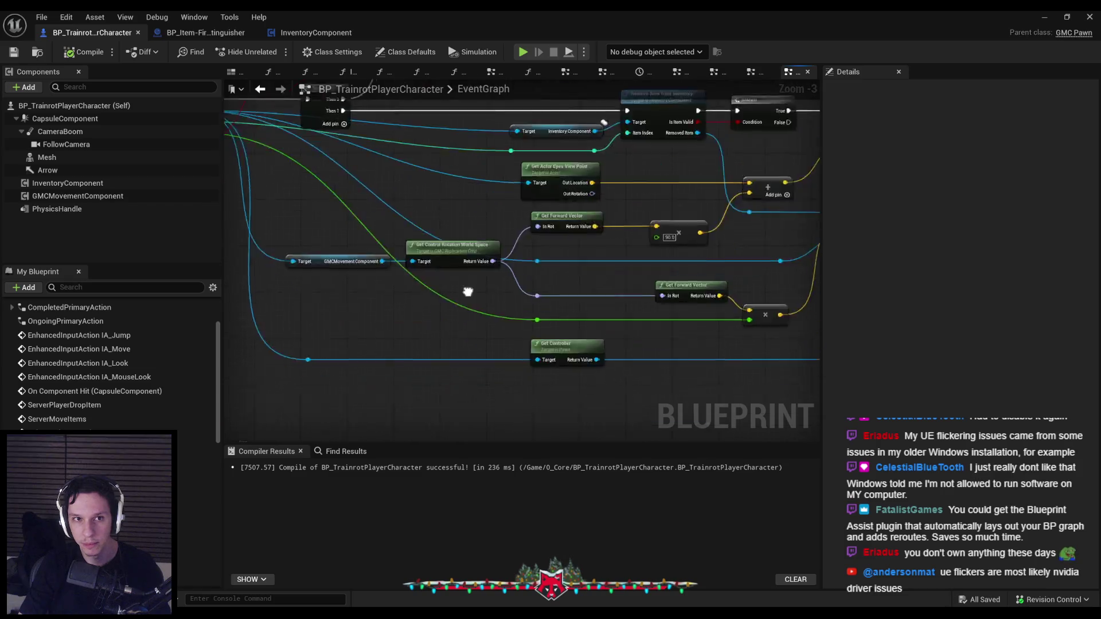
scroll(466, 311, "down", 1)
scroll(446, 322, "down", 1)
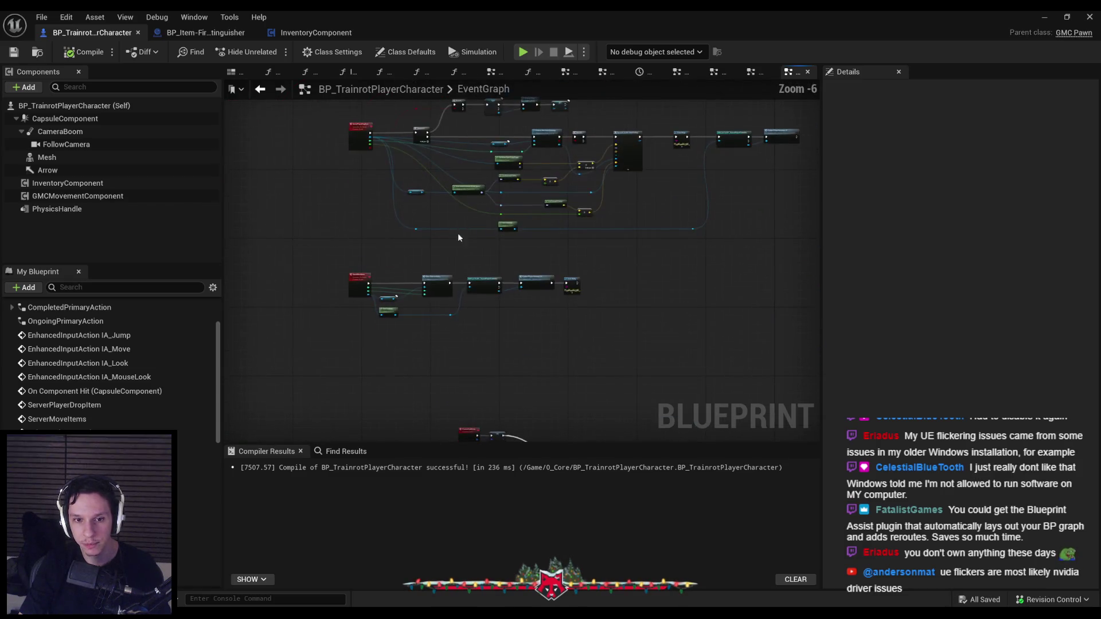
scroll(505, 267, "up", 2)
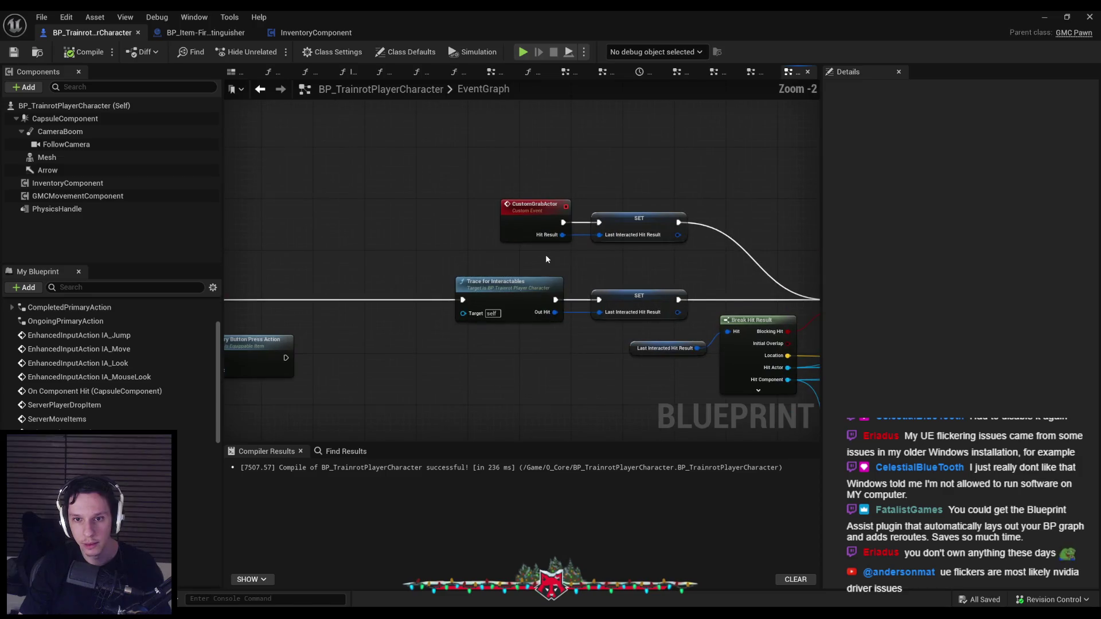
scroll(555, 345, "down", 1)
left_click(205, 32)
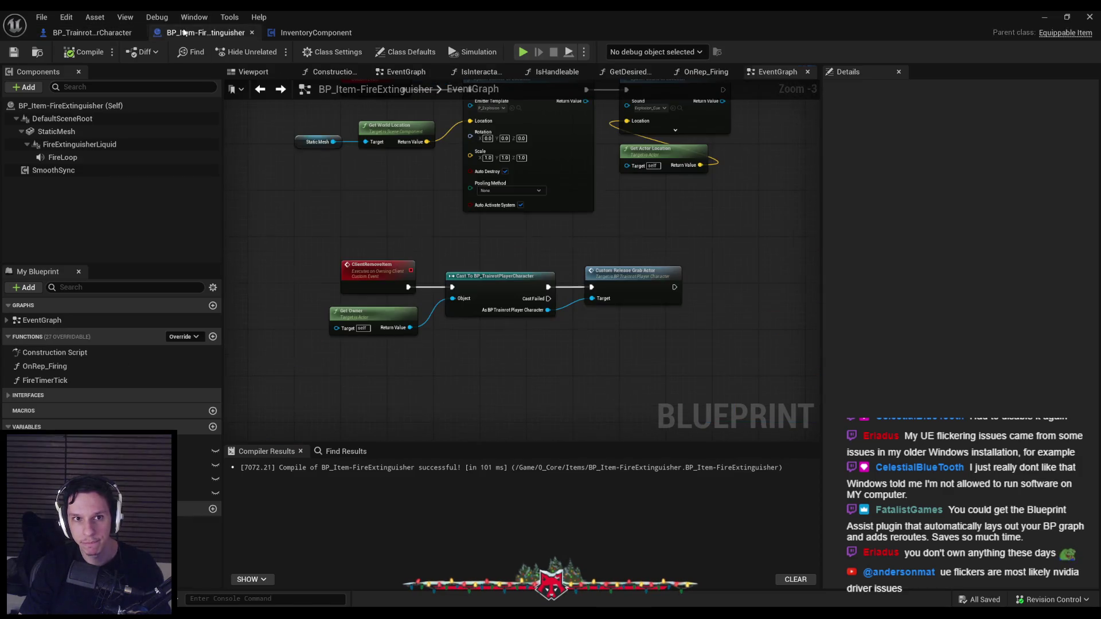
Inspect the fire extinguisher's Destroy Actor, Damage Actor, Multicast Explode Item and Client Remove Item nodes.
left_click(111, 32)
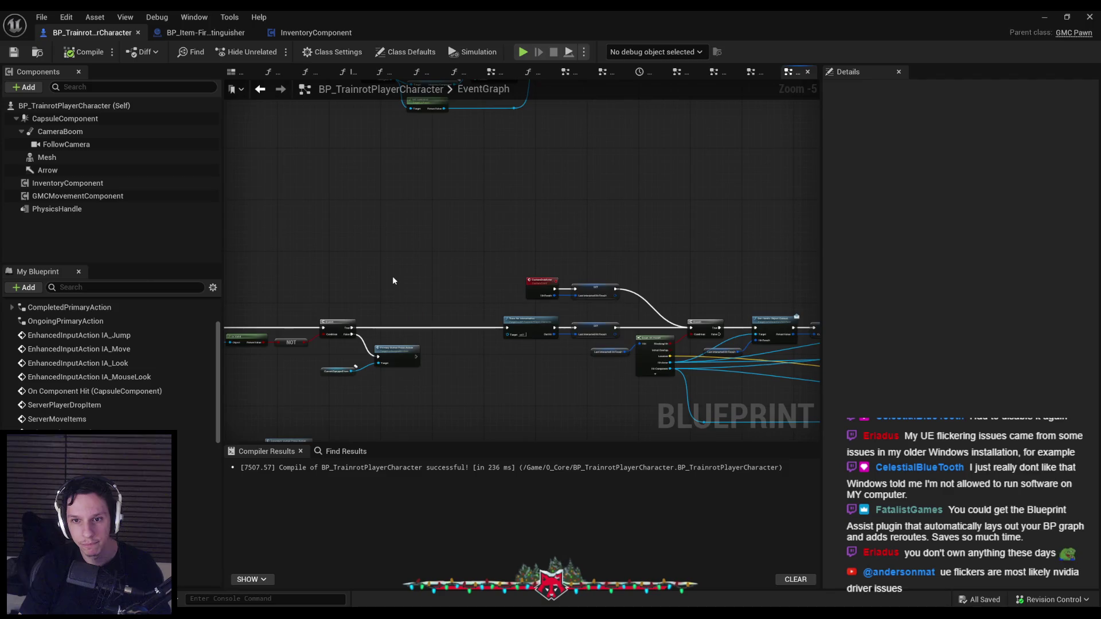
left_click(199, 33)
scroll(343, 249, "down", 1)
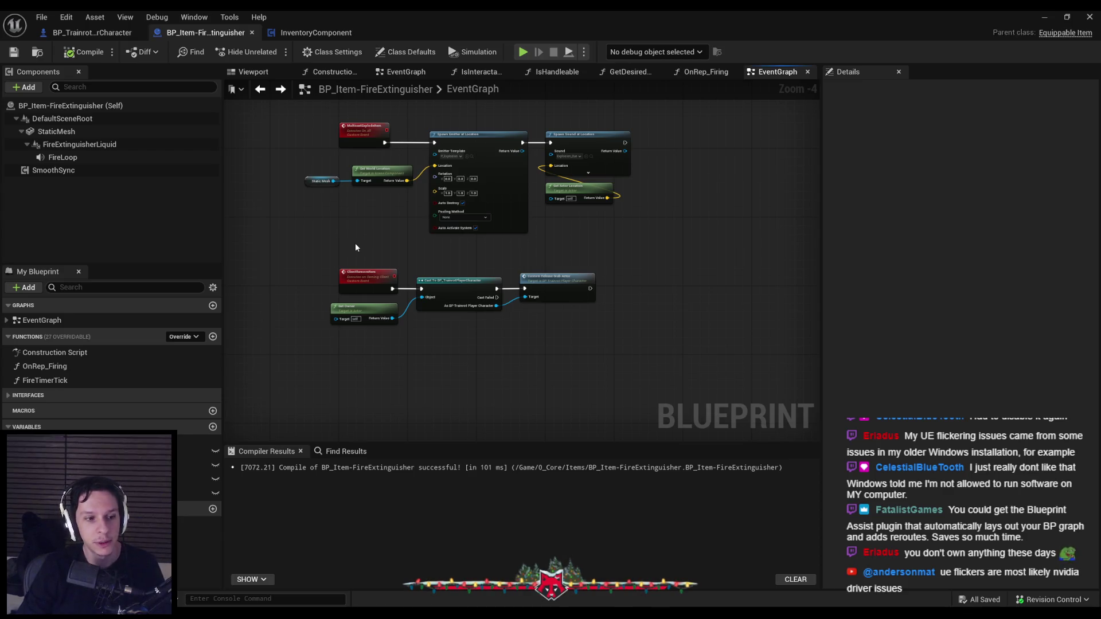
scroll(356, 245, "up", 1)
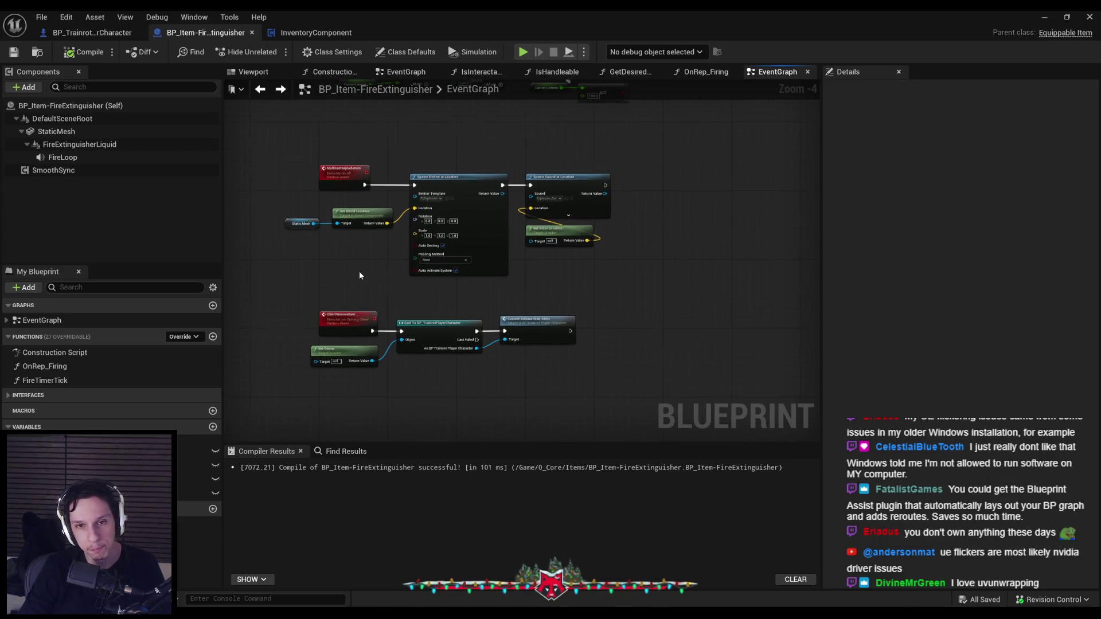
scroll(360, 276, "down", 1)
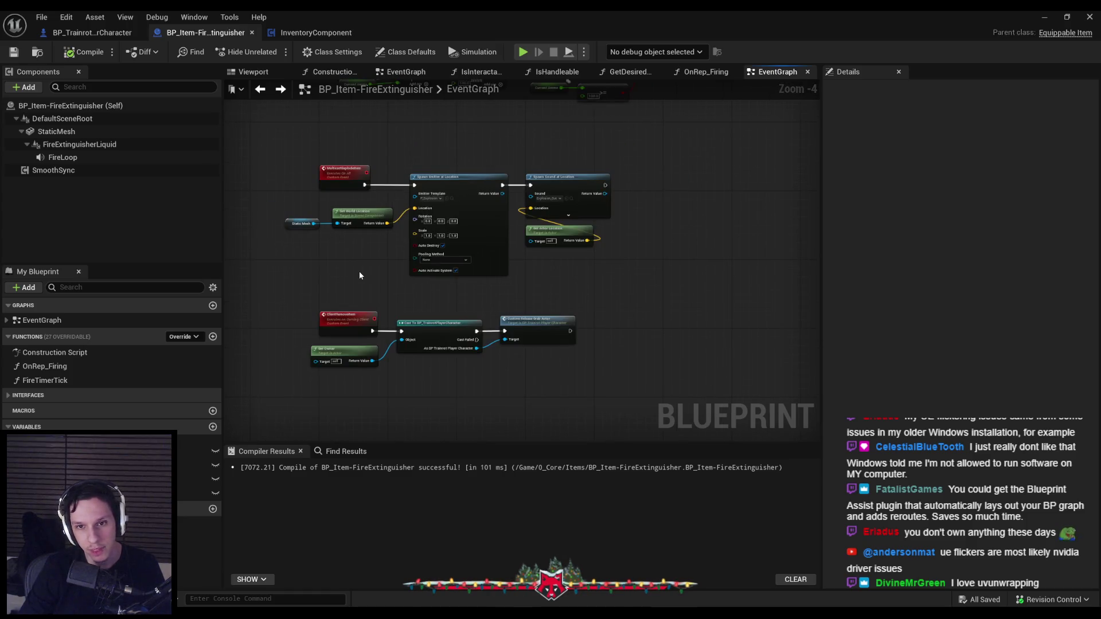
scroll(360, 276, "down", 2)
scroll(432, 324, "up", 2)
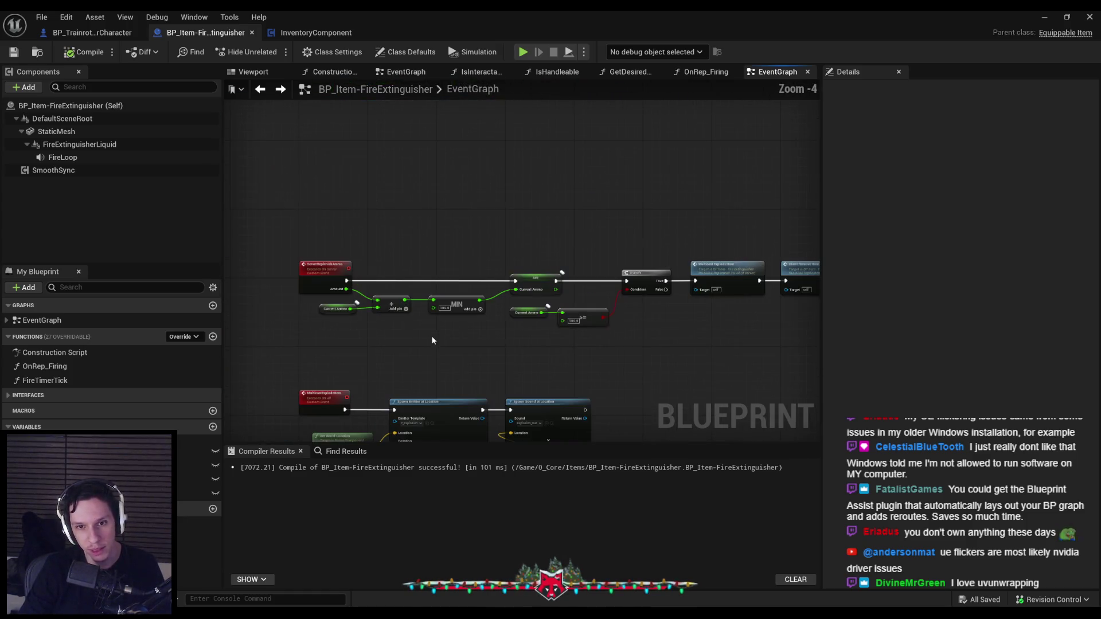
scroll(428, 339, "up", 1)
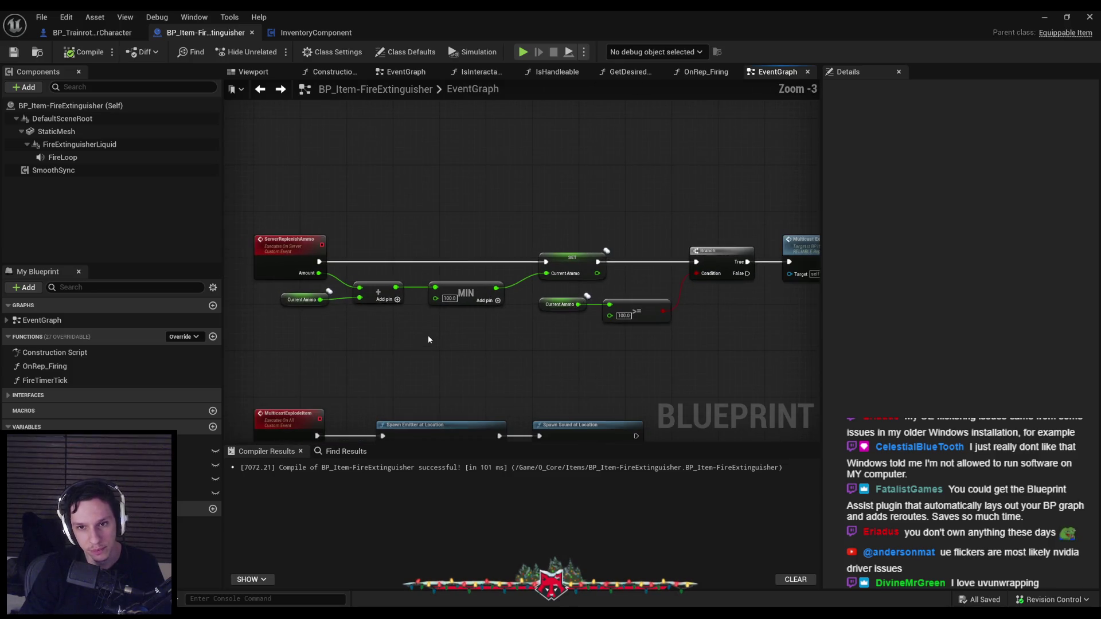
scroll(368, 302, "down", 2)
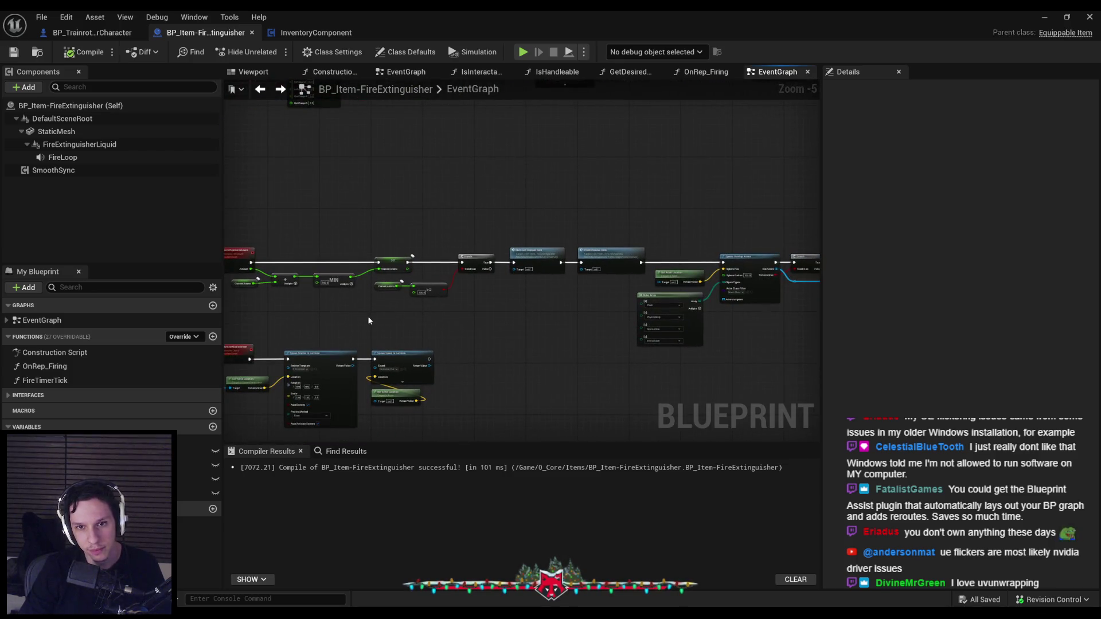
scroll(424, 304, "up", 1)
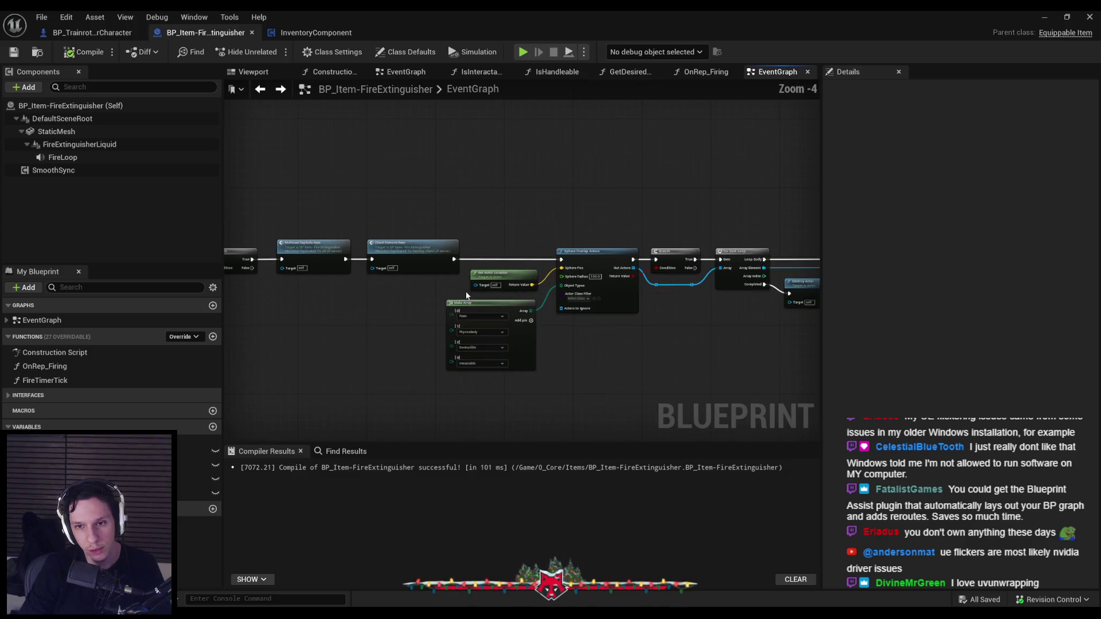
scroll(466, 295, "up", 1)
mouse_move(695, 344)
left_mouse_down()
mouse_move(519, 335)
mouse_move(566, 292)
left_mouse_up()
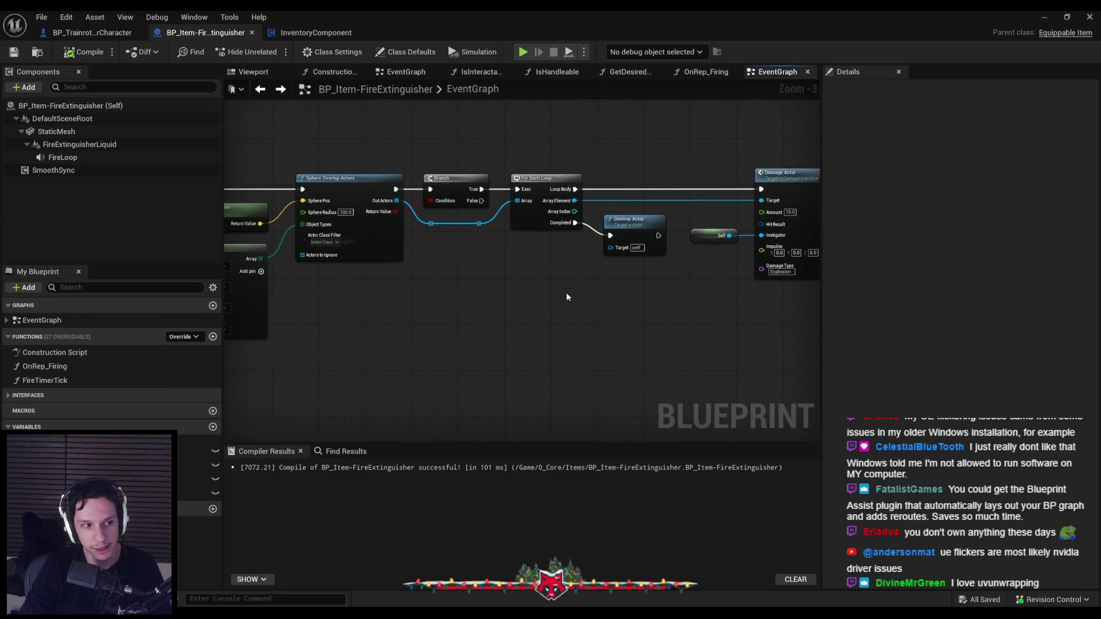
left_click_drag(456, 282, 686, 291)
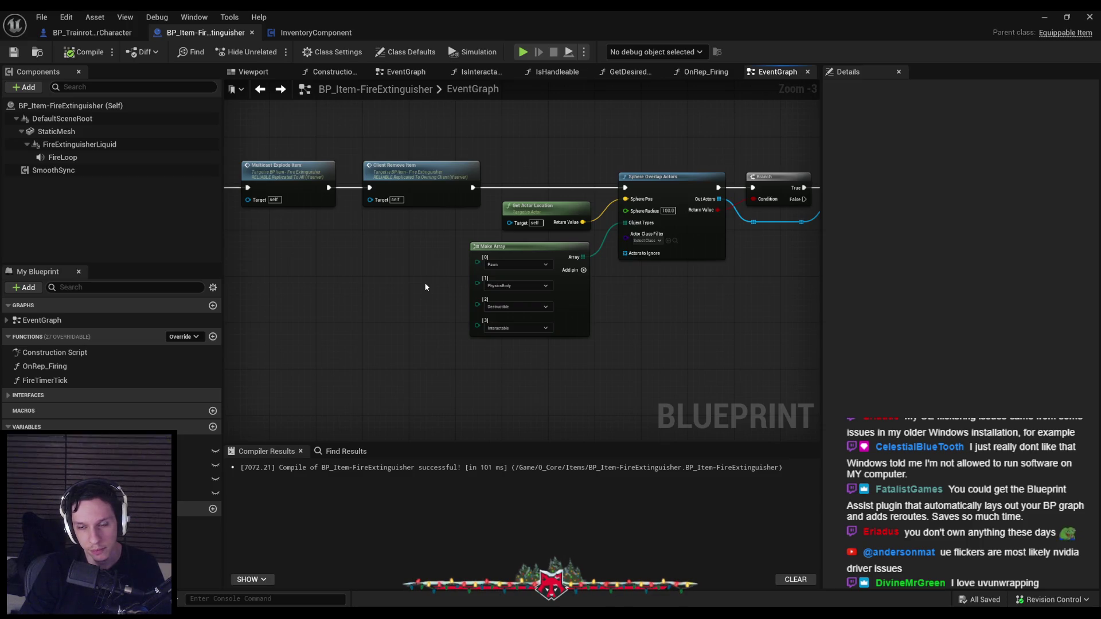
Review the Spawn Emitter, BeginPlay, ServerSetFiring and explosion logic, then return to BP_TrainrotPlayerCharacter.
scroll(387, 290, "down", 2)
mouse_move(387, 290)
left_mouse_down()
mouse_move(701, 327)
mouse_move(515, 294)
left_mouse_up()
scroll(512, 281, "down", 2)
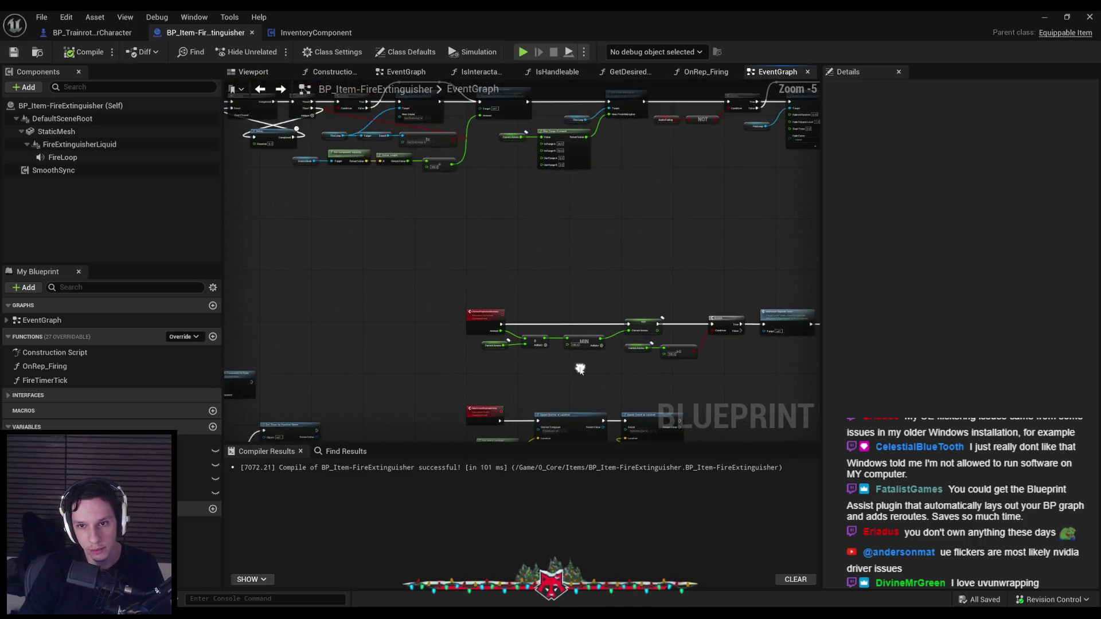
scroll(487, 308, "down", 2)
mouse_move(447, 305)
left_mouse_down()
mouse_move(423, 253)
mouse_move(366, 232)
left_mouse_up()
mouse_move(368, 285)
left_mouse_down()
mouse_move(410, 339)
mouse_move(396, 285)
left_mouse_up()
scroll(543, 287, "up", 2)
scroll(540, 312, "up", 2)
mouse_move(539, 312)
left_mouse_down()
mouse_move(532, 249)
mouse_move(503, 238)
left_mouse_up()
scroll(532, 249, "down", 3)
scroll(527, 249, "up", 2)
scroll(396, 263, "down", 2)
scroll(507, 277, "up", 3)
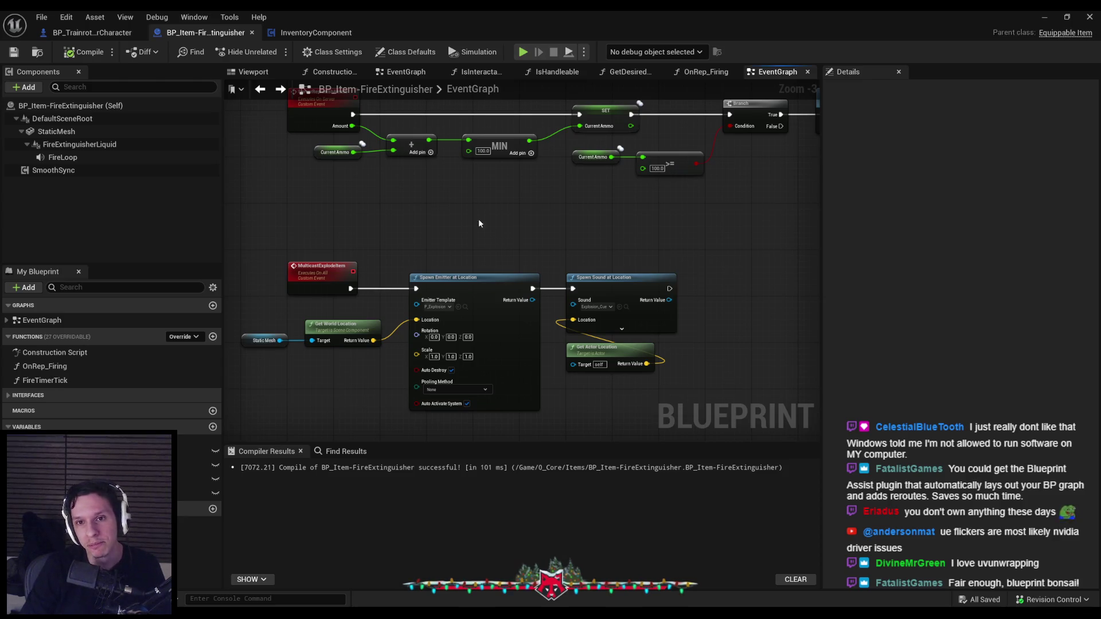
scroll(480, 223, "down", 1)
left_click_drag(479, 224, 480, 267)
left_click(92, 32)
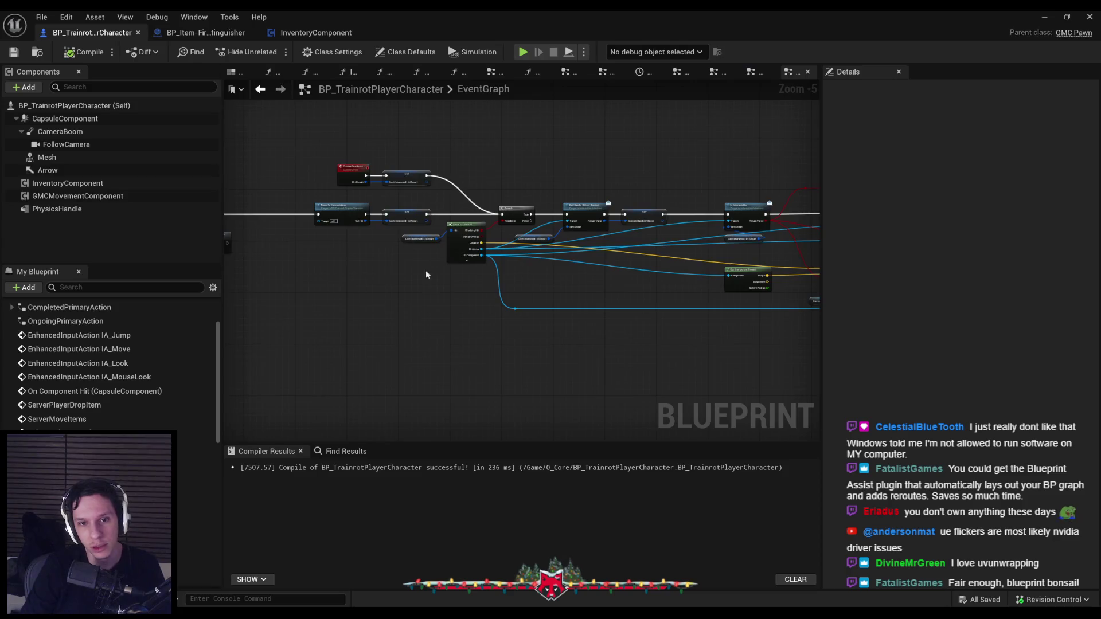
scroll(466, 201, "up", 5)
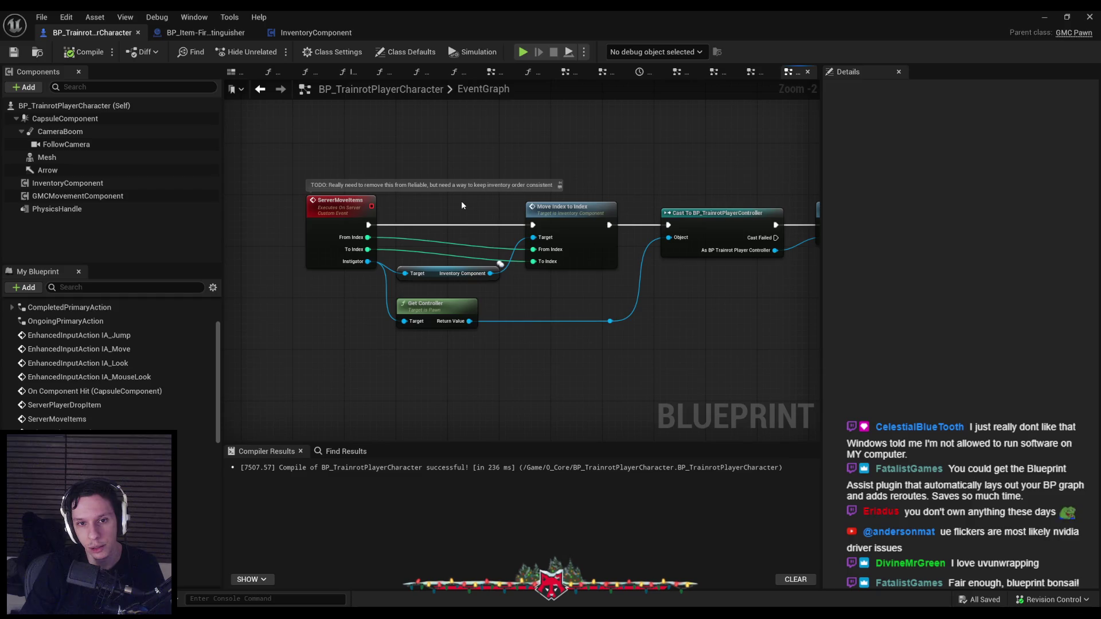
scroll(459, 173, "down", 2)
mouse_move(457, 153)
left_mouse_down()
mouse_move(422, 260)
mouse_move(350, 326)
mouse_move(356, 266)
left_mouse_up()
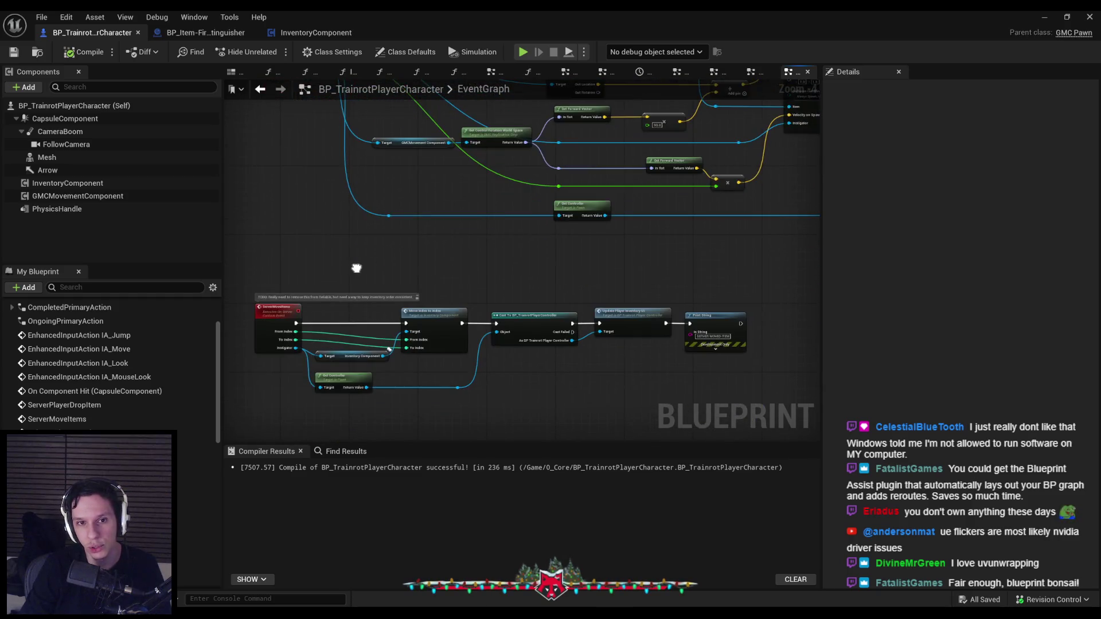
left_click(276, 320)
left_click(319, 245)
left_click(281, 310)
left_click(301, 270)
scroll(301, 270, "up", 3)
left_click(319, 270)
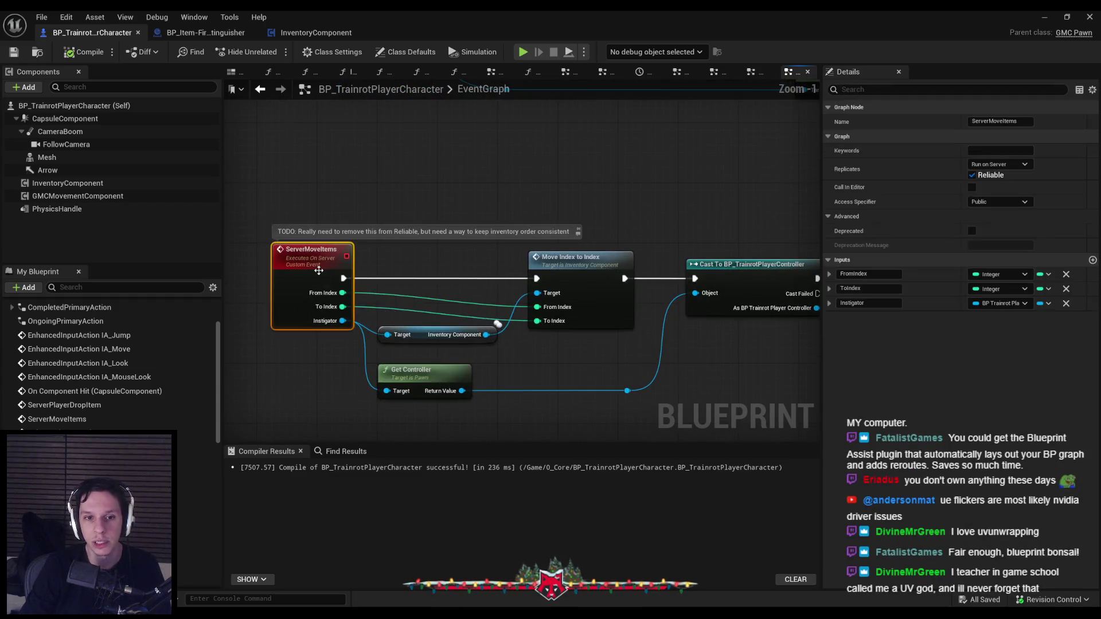
scroll(319, 270, "down", 2)
scroll(344, 287, "up", 2)
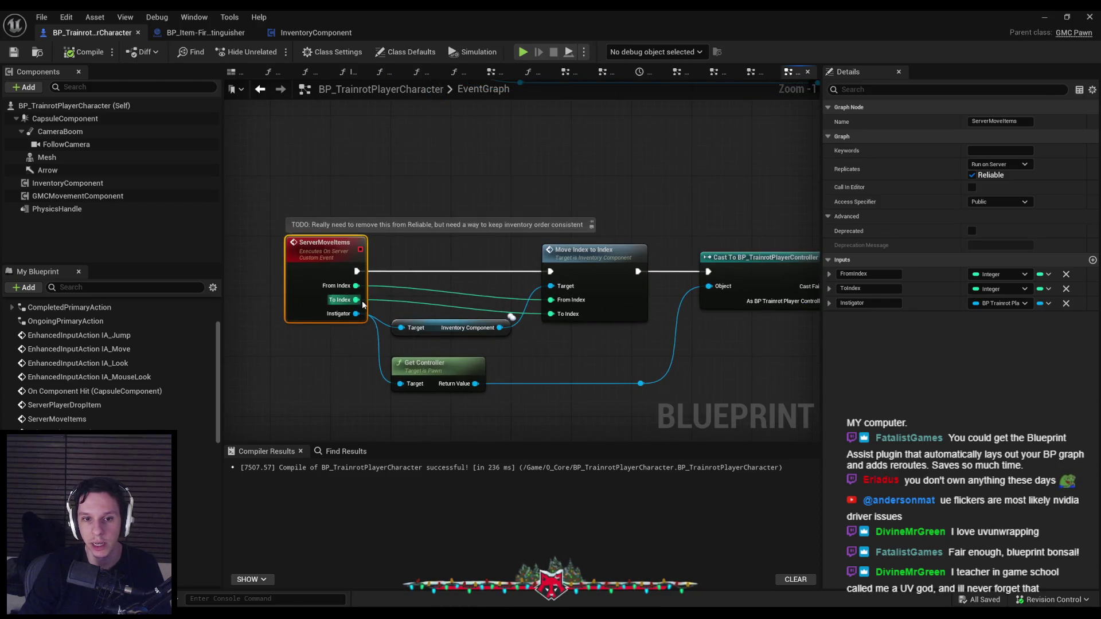
scroll(359, 300, "down", 3)
scroll(411, 241, "up", 2)
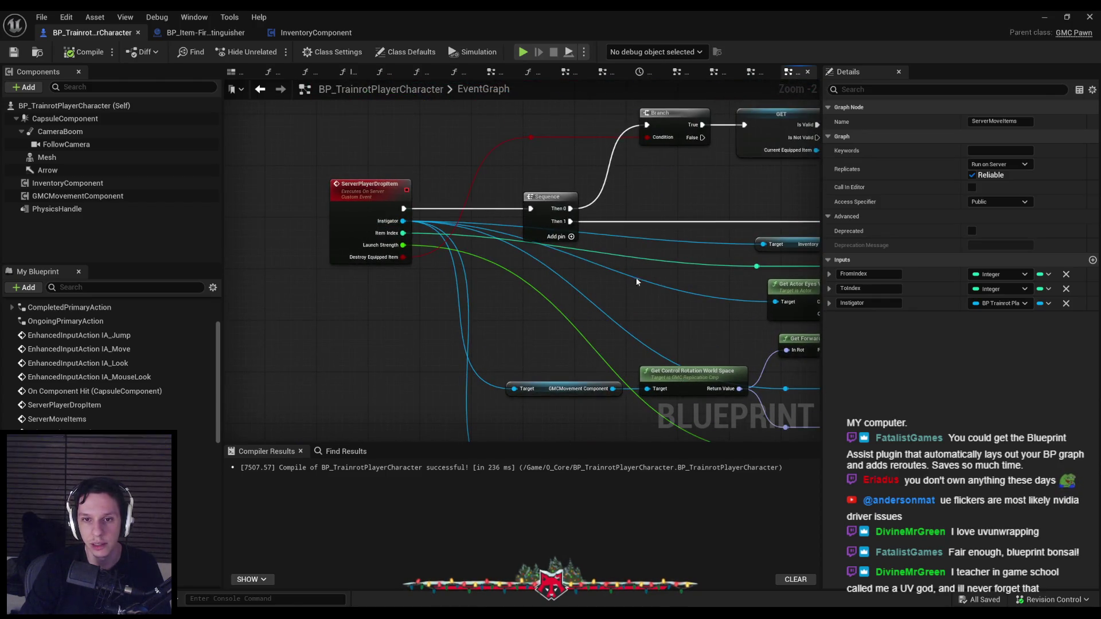
scroll(383, 260, "down", 1)
left_click_drag(326, 252, 370, 258)
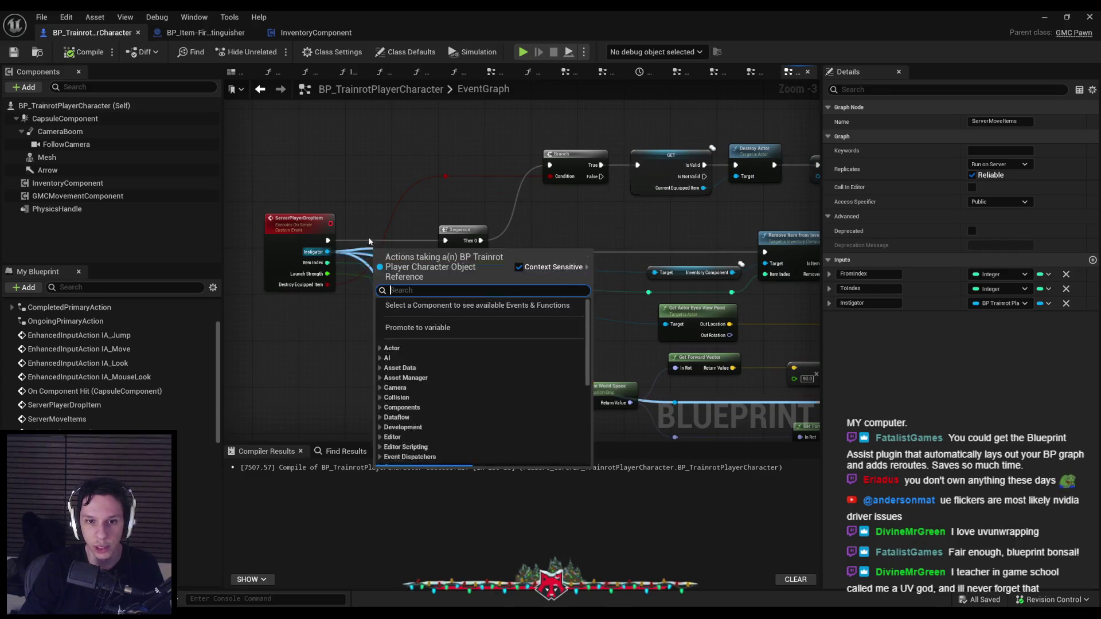
key("Escape")
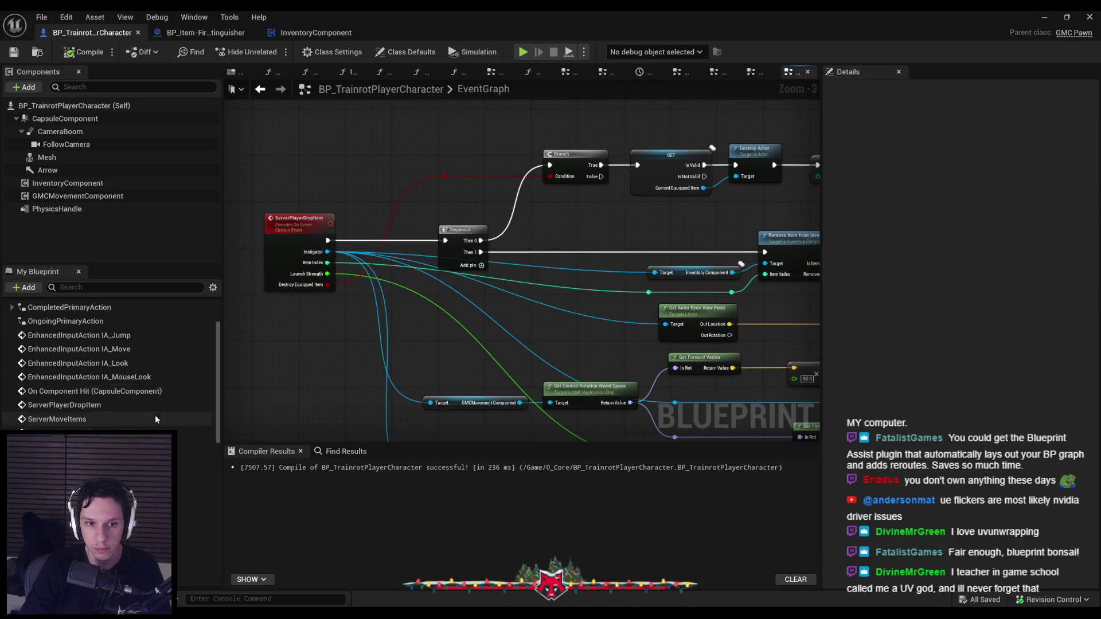
scroll(154, 415, "down", 10)
scroll(160, 411, "down", 8)
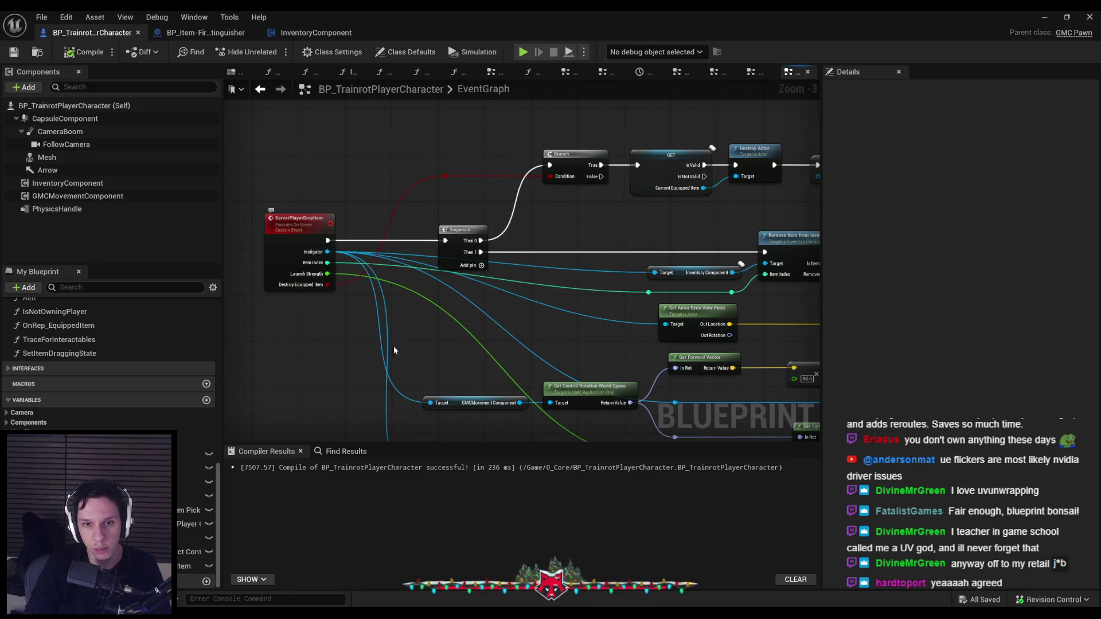
left_click_drag(528, 341, 408, 303)
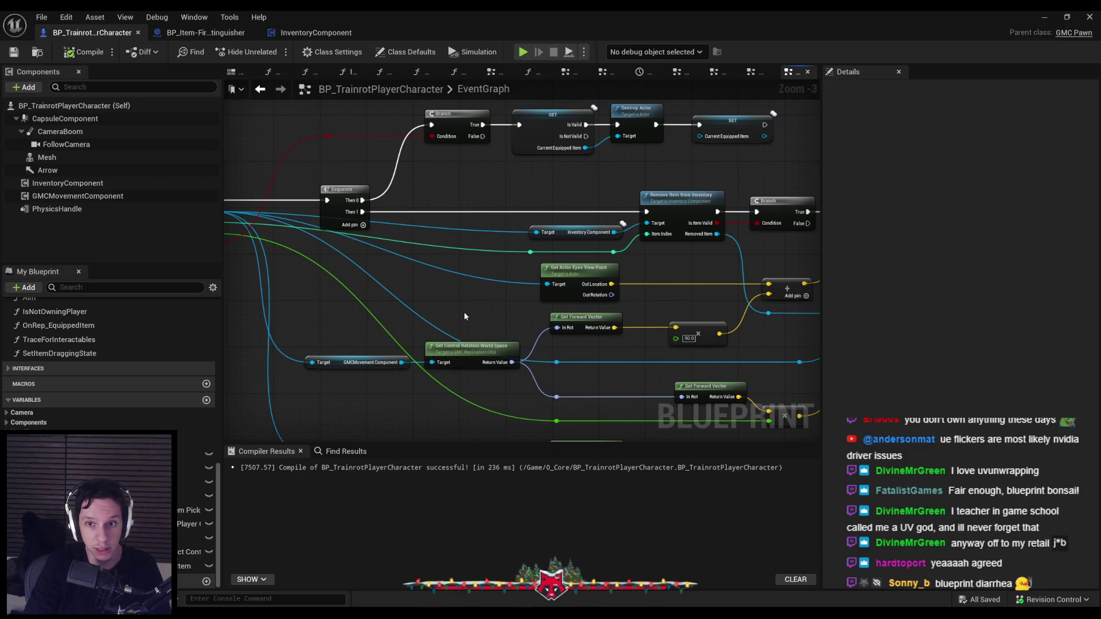
Look over the ServerPlayerDropItem graph, then switch to DamageInterface.h in Rider.
left_click_drag(465, 316, 585, 320)
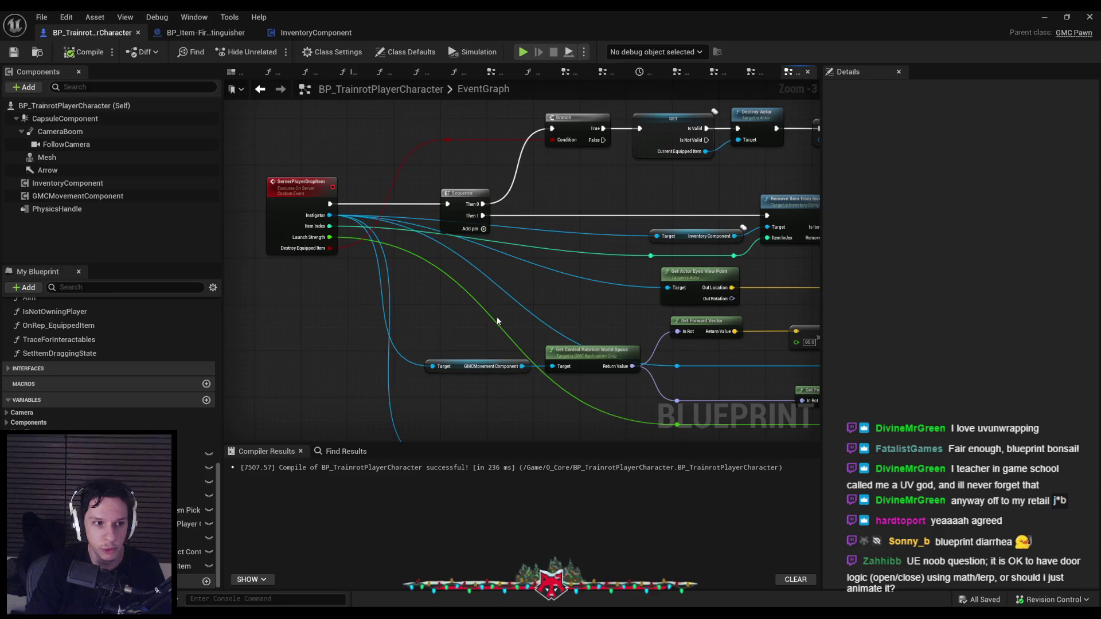
scroll(454, 288, "up", 2)
scroll(455, 287, "down", 1)
scroll(457, 296, "down", 2)
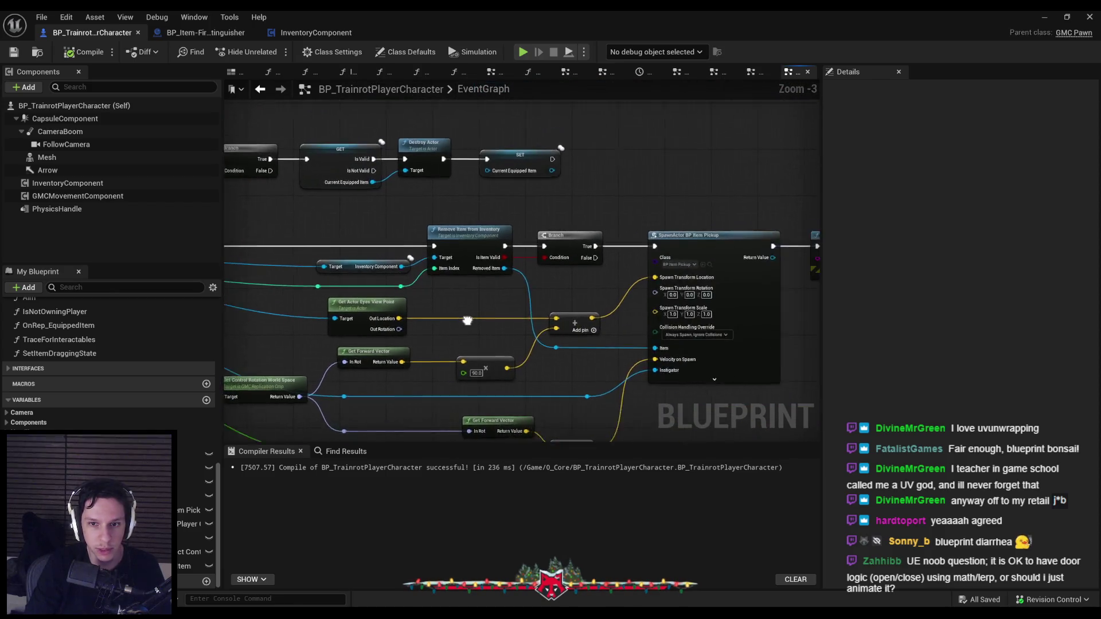
scroll(446, 317, "up", 1)
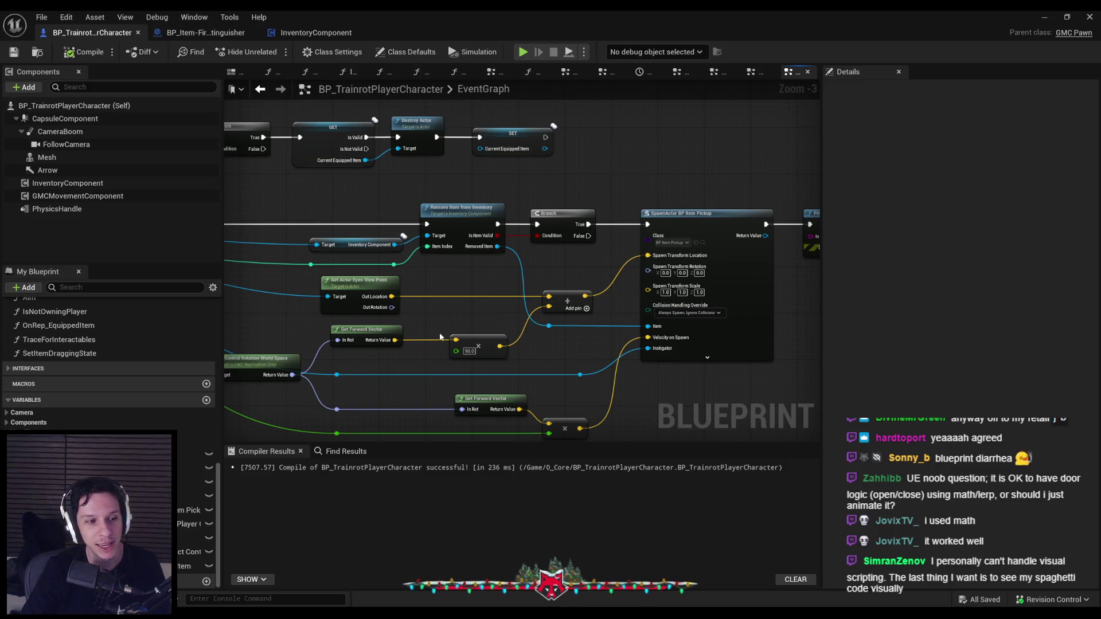
scroll(384, 310, "down", 3)
scroll(376, 284, "up", 3)
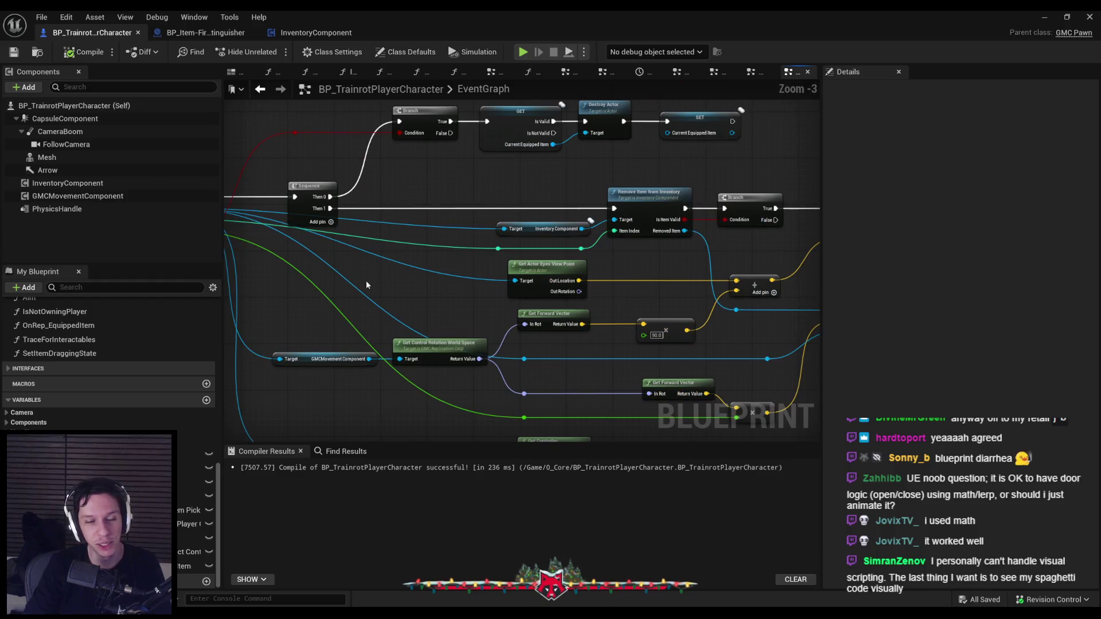
scroll(405, 280, "down", 1)
scroll(438, 281, "up", 1)
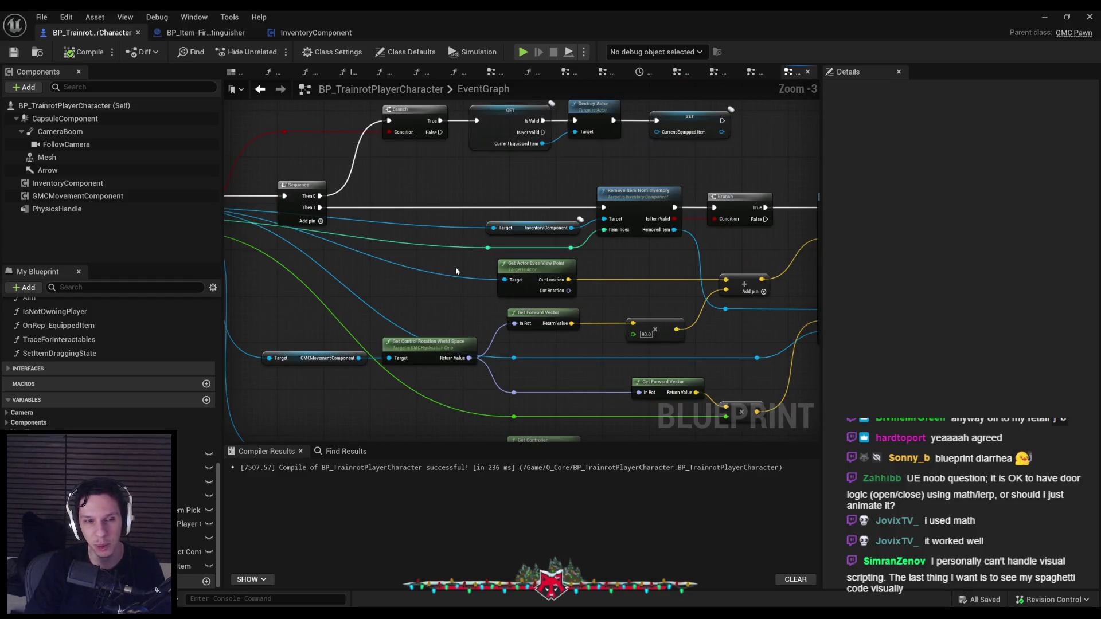
scroll(632, 277, "down", 3)
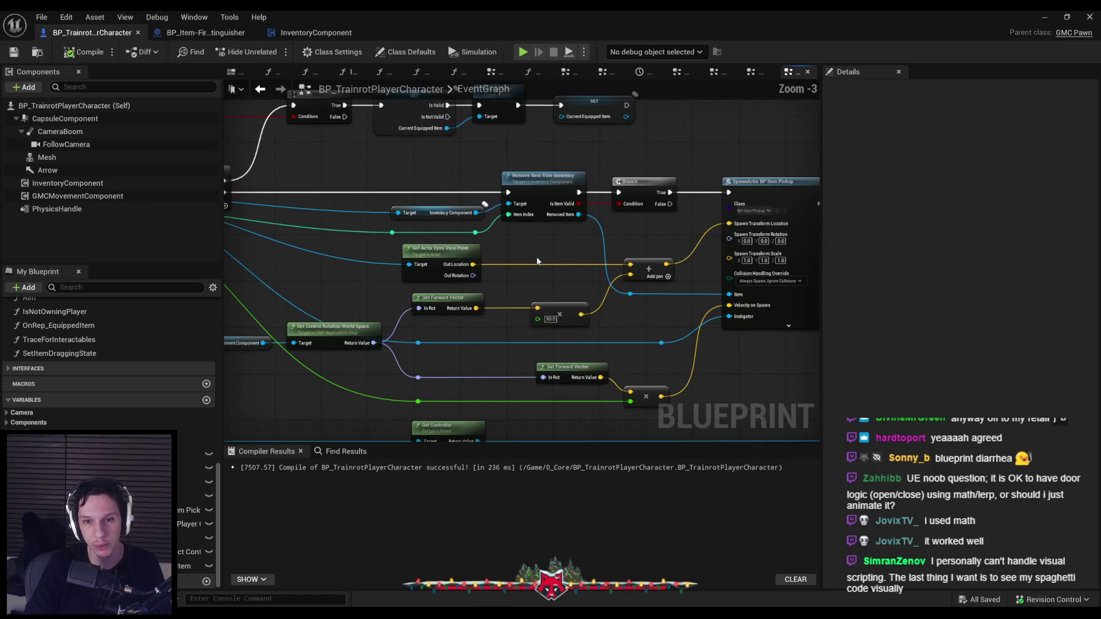
scroll(537, 262, "up", 2)
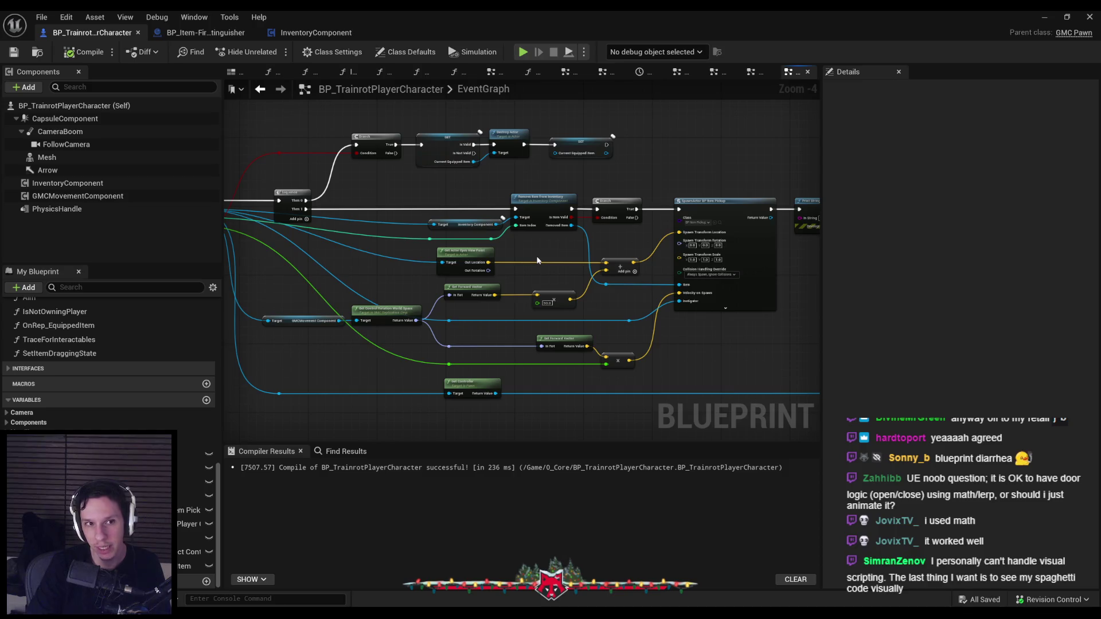
scroll(537, 261, "down", 1)
key("alt+Tab")
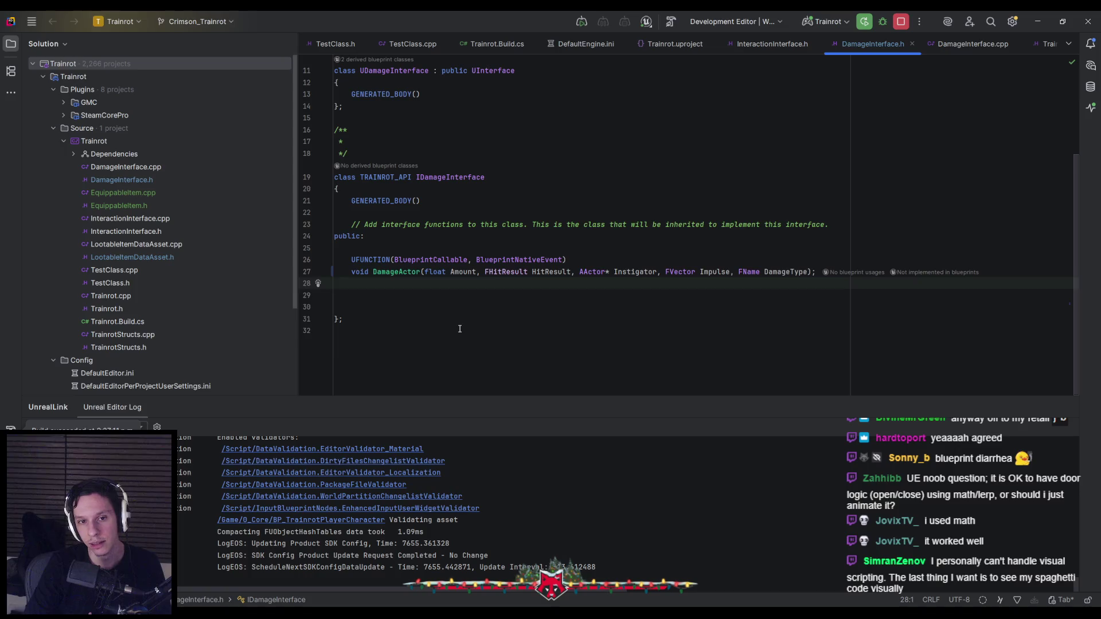
Check EquippableItem.cpp and EquippableItem.h in Rider, then go back to the Unreal Blueprint graph.
scroll(458, 324, "up", 2)
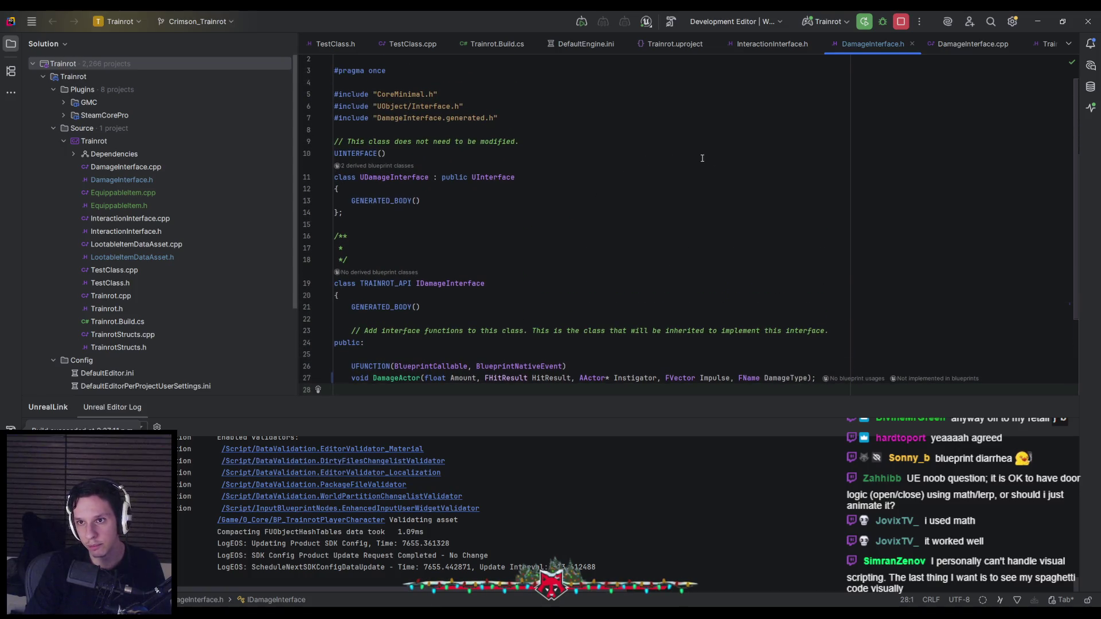
double_click(136, 195)
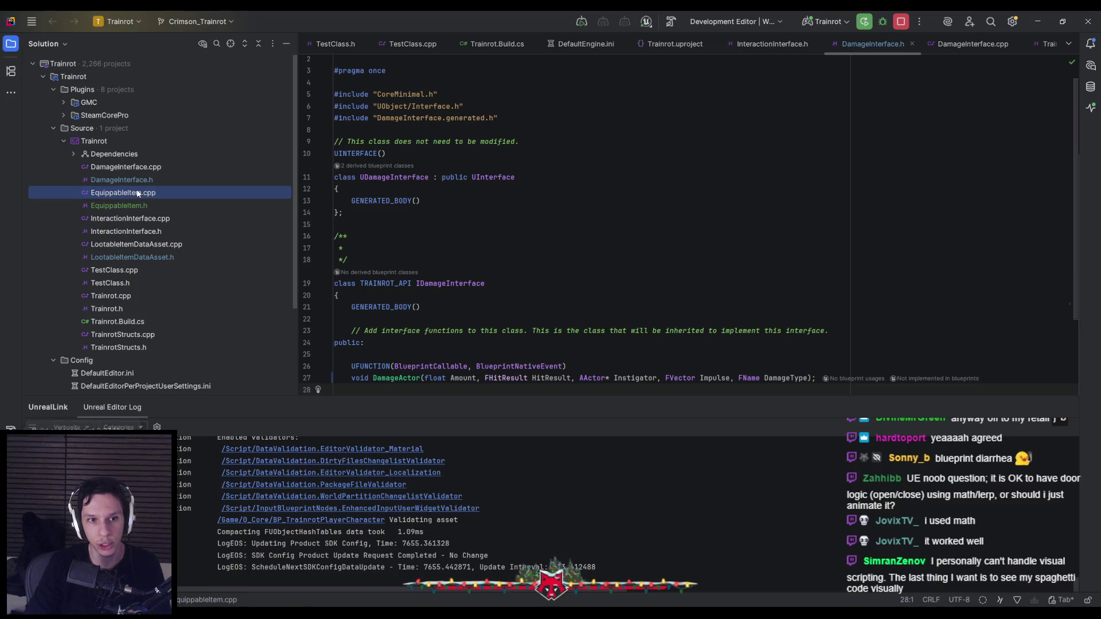
double_click(244, 207)
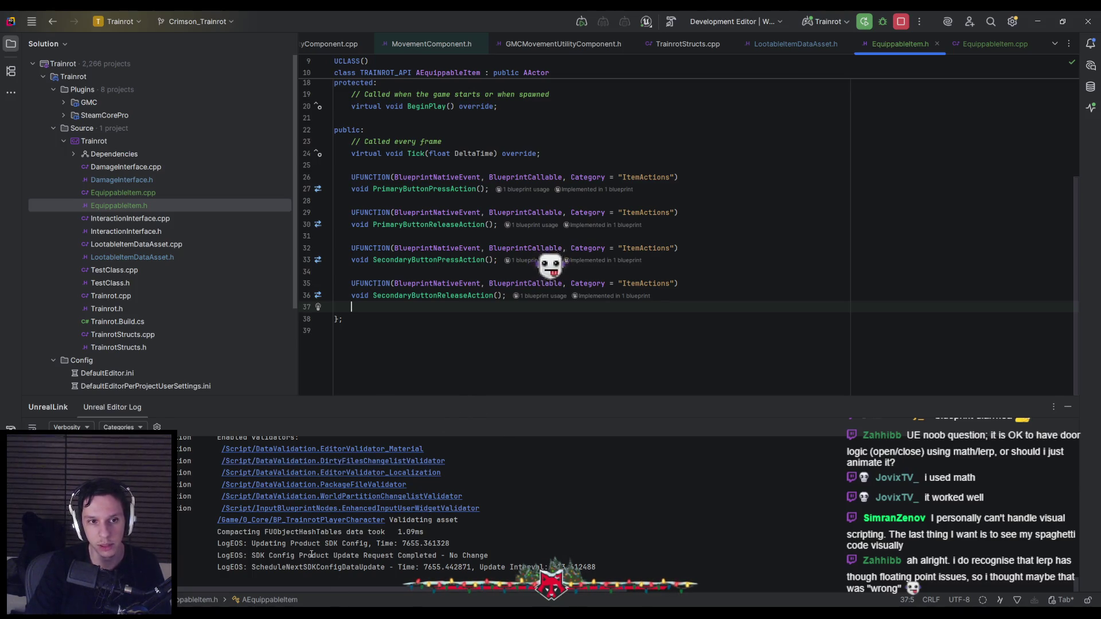
key("alt+Tab")
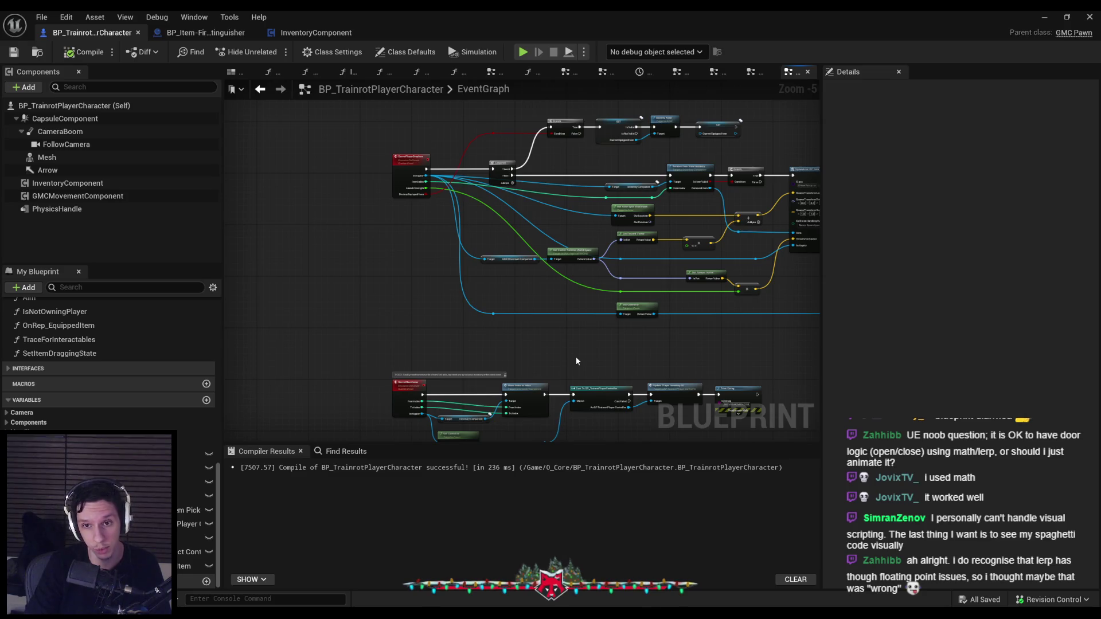
Nudge the reroute point on the blue wire slightly left and save the player character Blueprint.
scroll(576, 361, "up", 3)
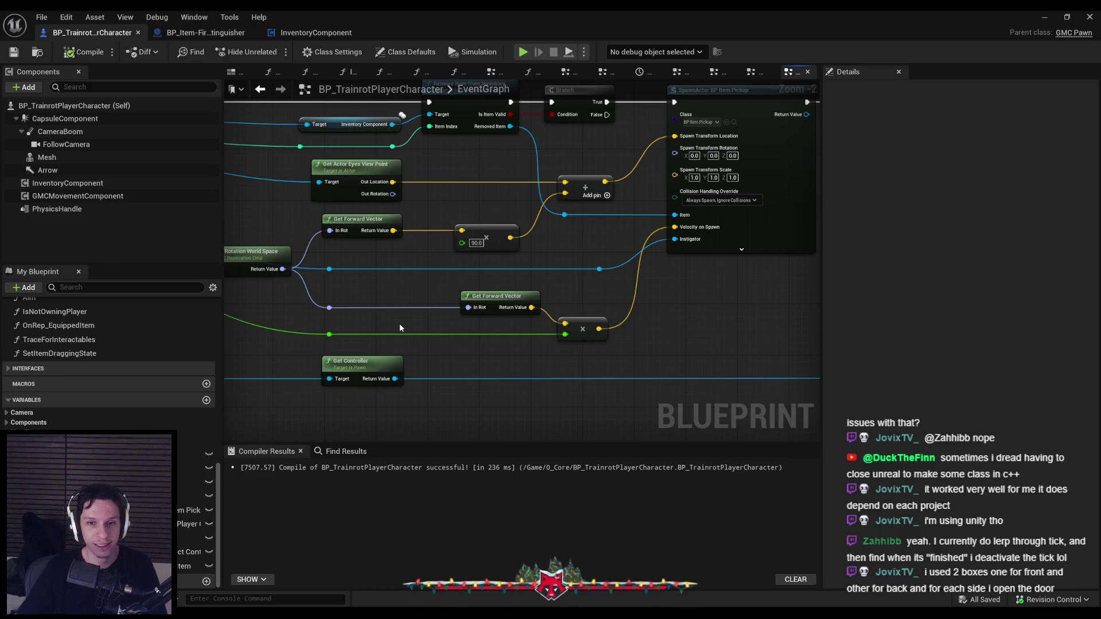
scroll(400, 328, "down", 3)
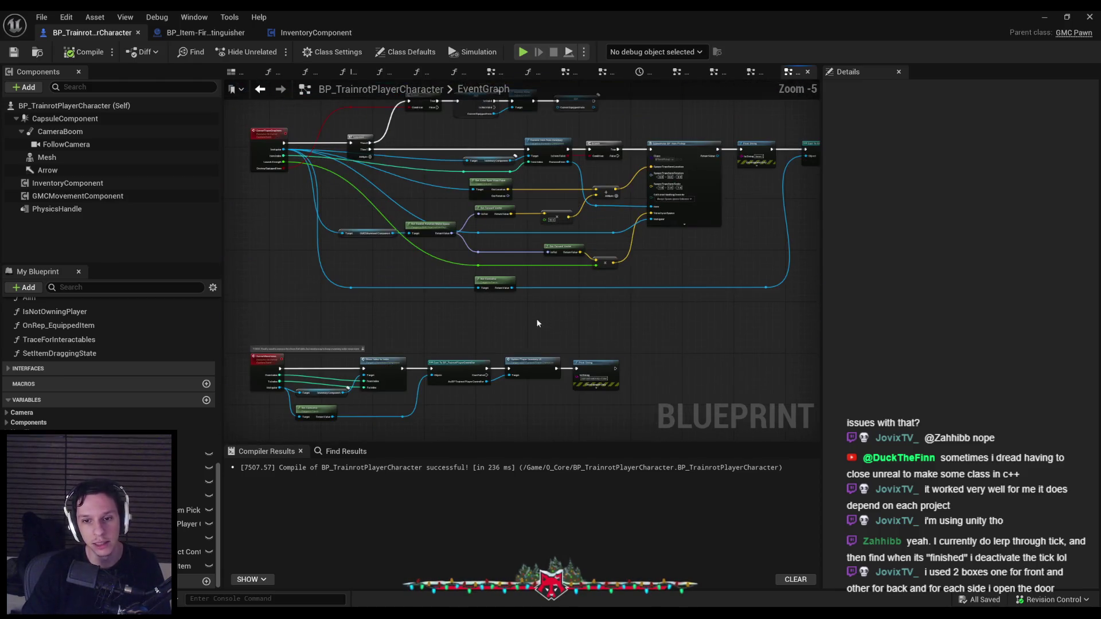
scroll(445, 298, "up", 3)
scroll(329, 345, "down", 2)
scroll(329, 345, "down", 1)
scroll(432, 315, "up", 2)
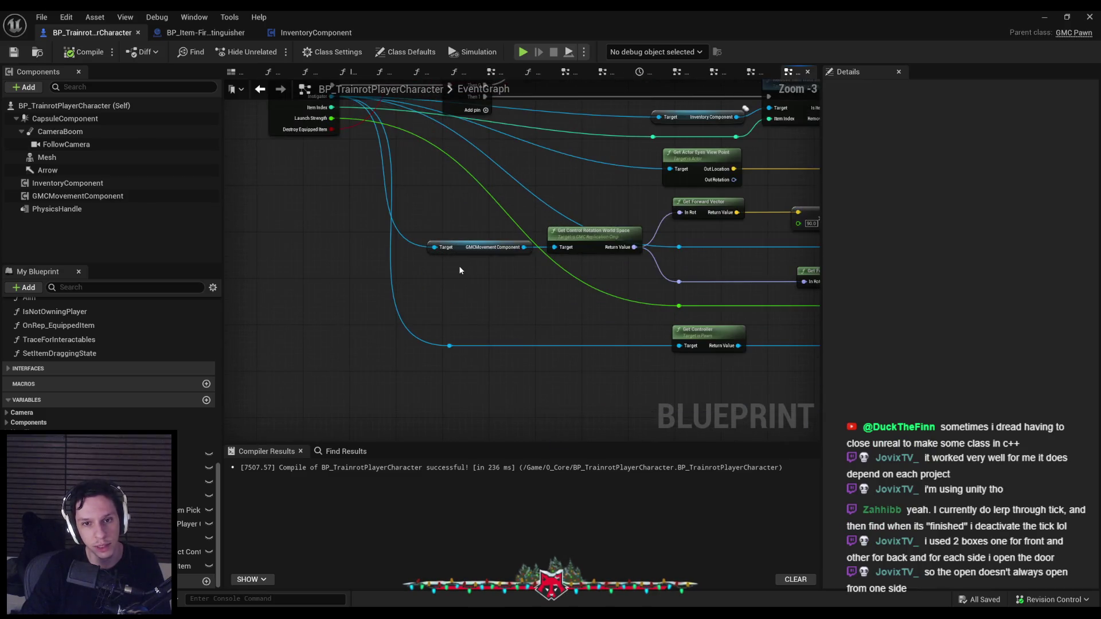
left_click_drag(450, 346, 434, 345)
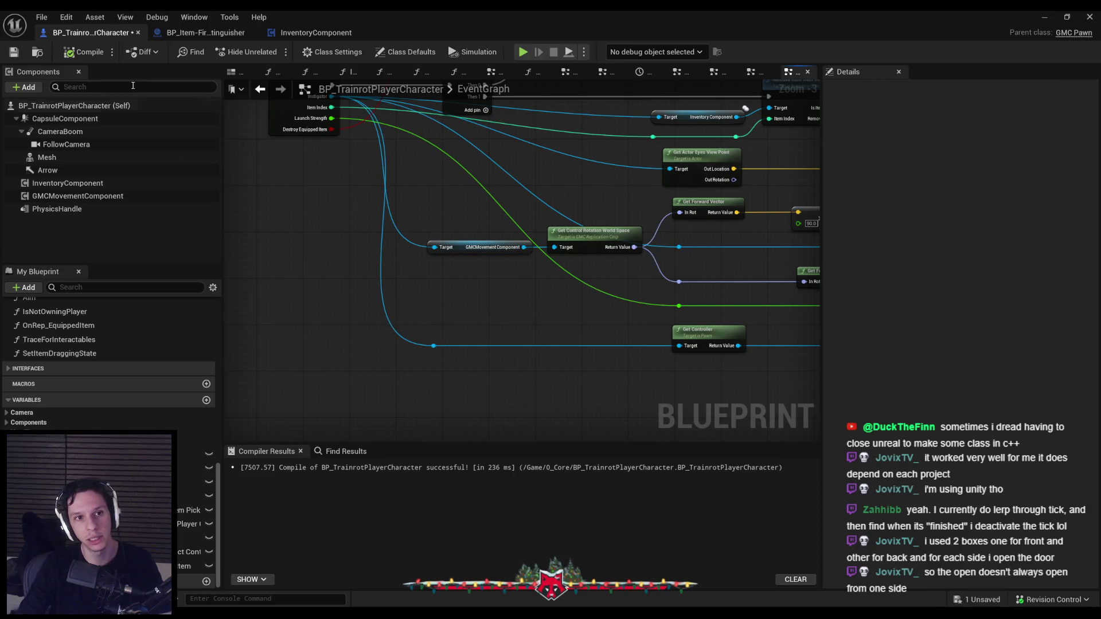
left_click(16, 53)
Pan and zoom across the drop graph to inspect the SpawnActor logic and lower node groups.
scroll(573, 310, "down", 1)
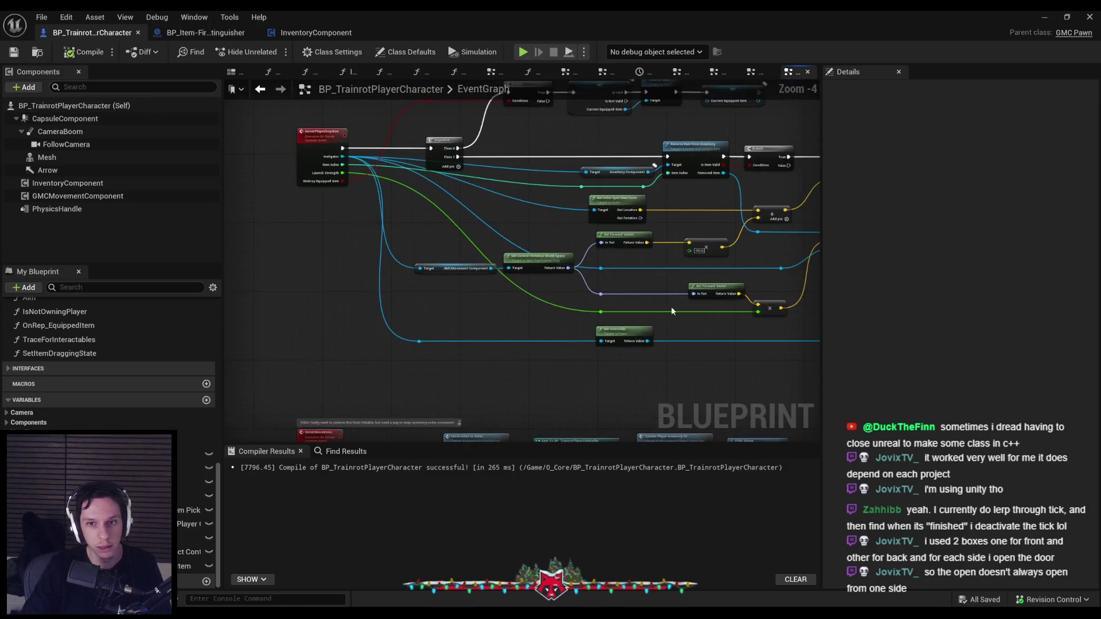
scroll(505, 287, "up", 1)
left_click_drag(497, 288, 596, 321)
scroll(732, 308, "down", 1)
left_click_drag(732, 308, 577, 290)
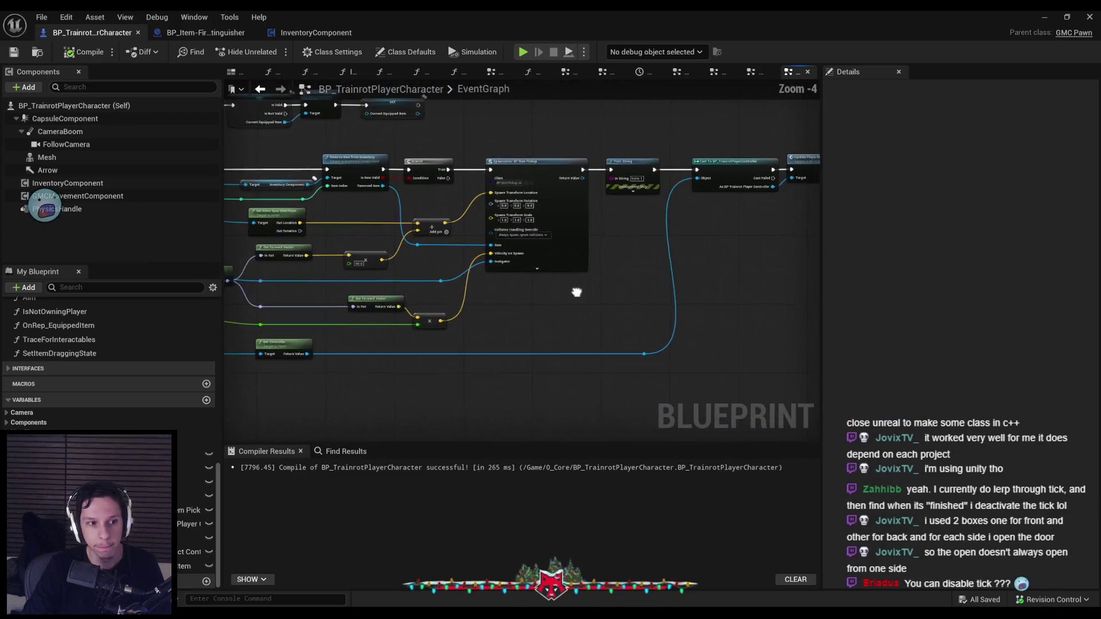
scroll(562, 310, "up", 2)
scroll(562, 315, "down", 4)
scroll(556, 306, "up", 2)
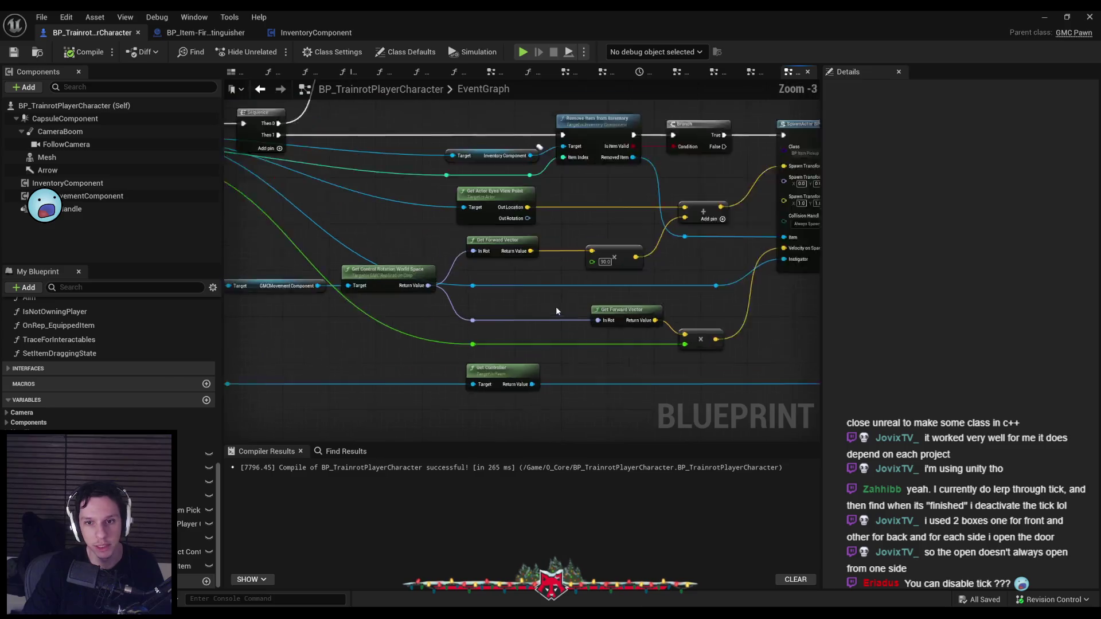
scroll(554, 305, "up", 1)
scroll(548, 304, "down", 2)
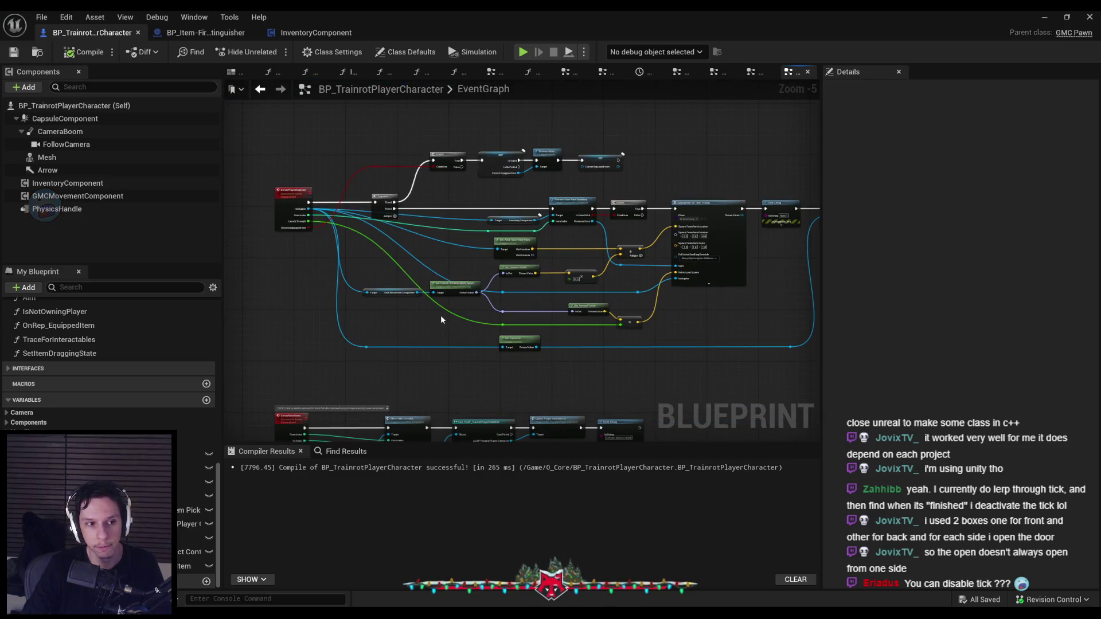
right_click(562, 368)
mouse_move(512, 373)
left_mouse_down()
mouse_move(606, 372)
mouse_move(441, 337)
mouse_move(705, 379)
left_mouse_up()
key("Home")
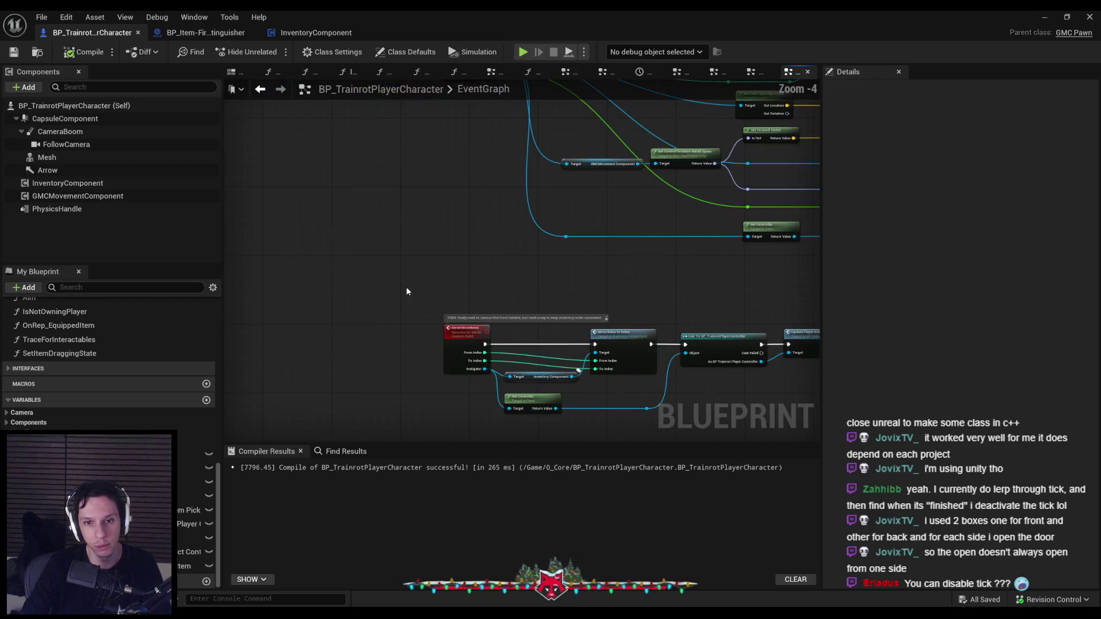
scroll(538, 331, "up", 3)
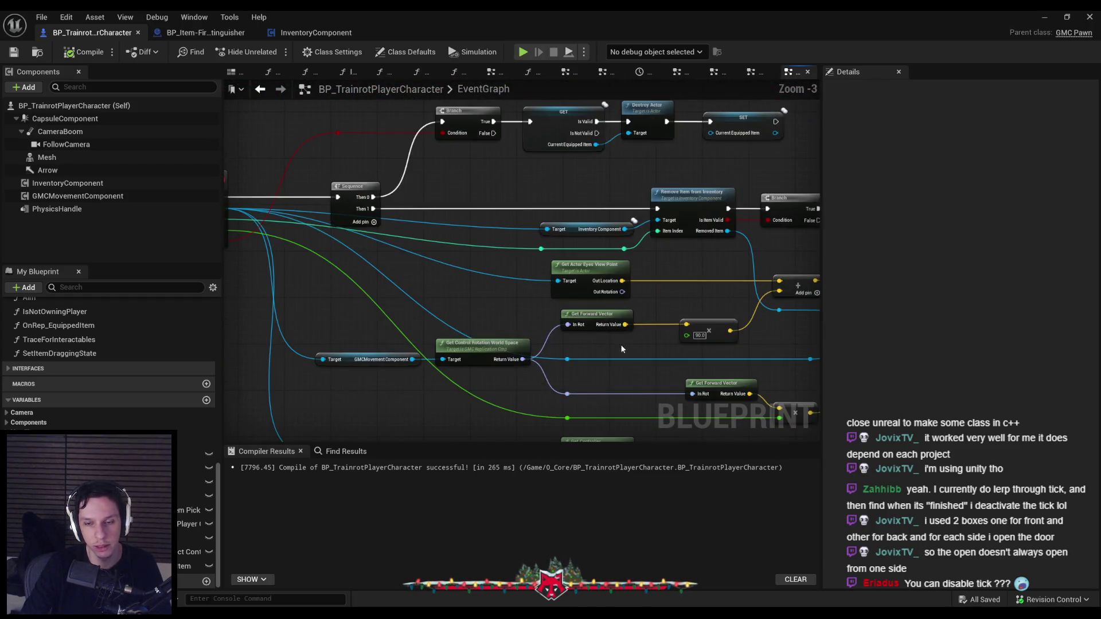
scroll(442, 337, "down", 2)
scroll(440, 338, "up", 3)
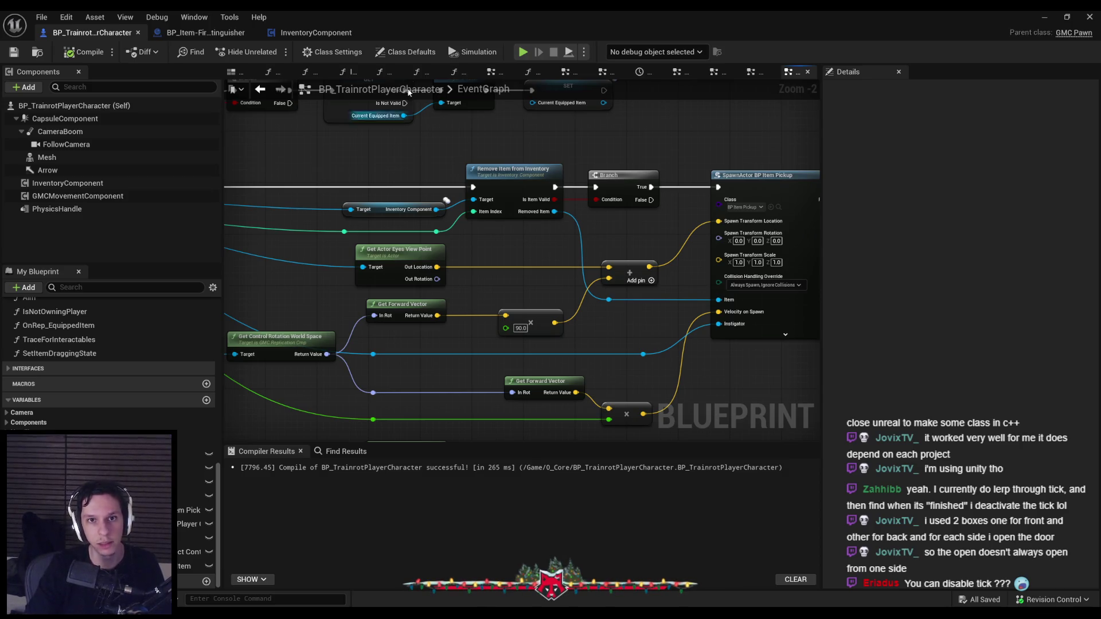
Show the player character's Class Defaults in the Details panel, then switch to the level viewport.
left_click(411, 55)
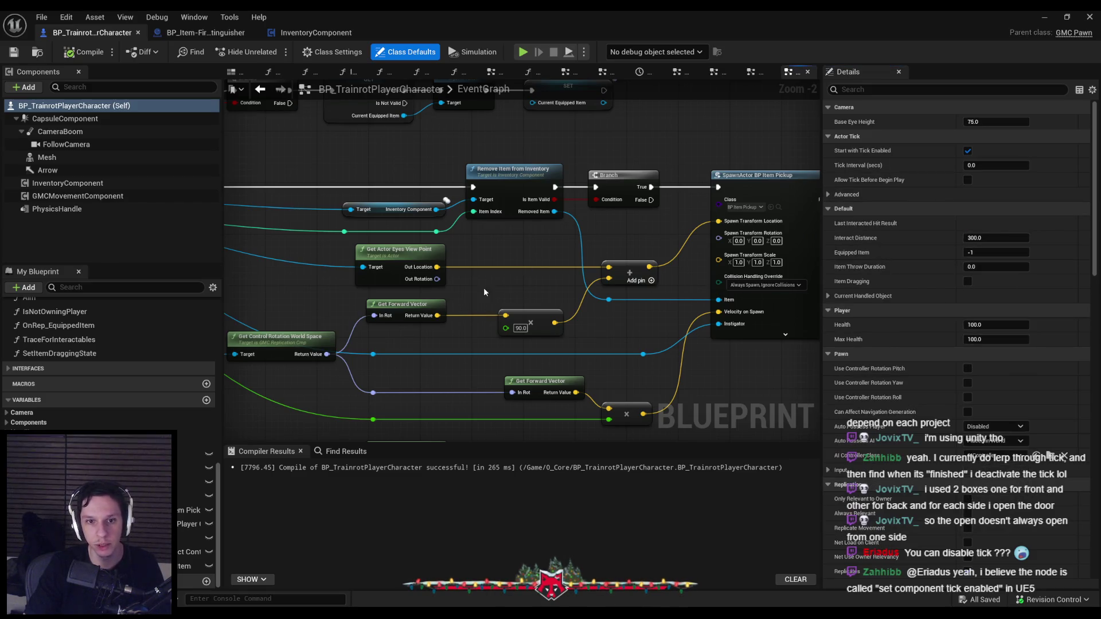
scroll(484, 292, "down", 1)
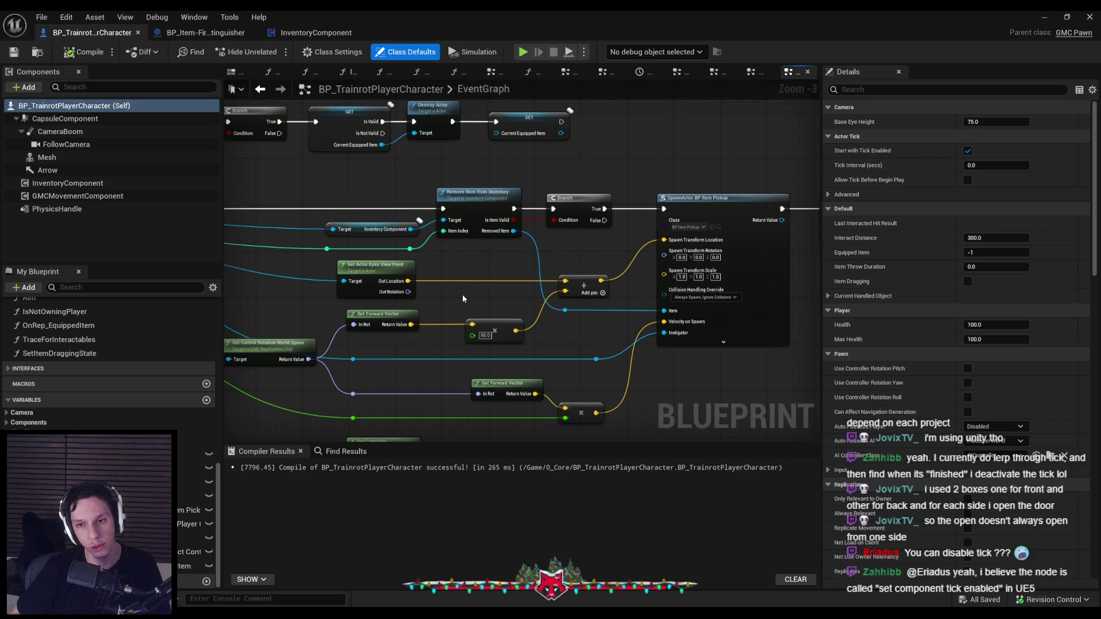
key("alt+Tab")
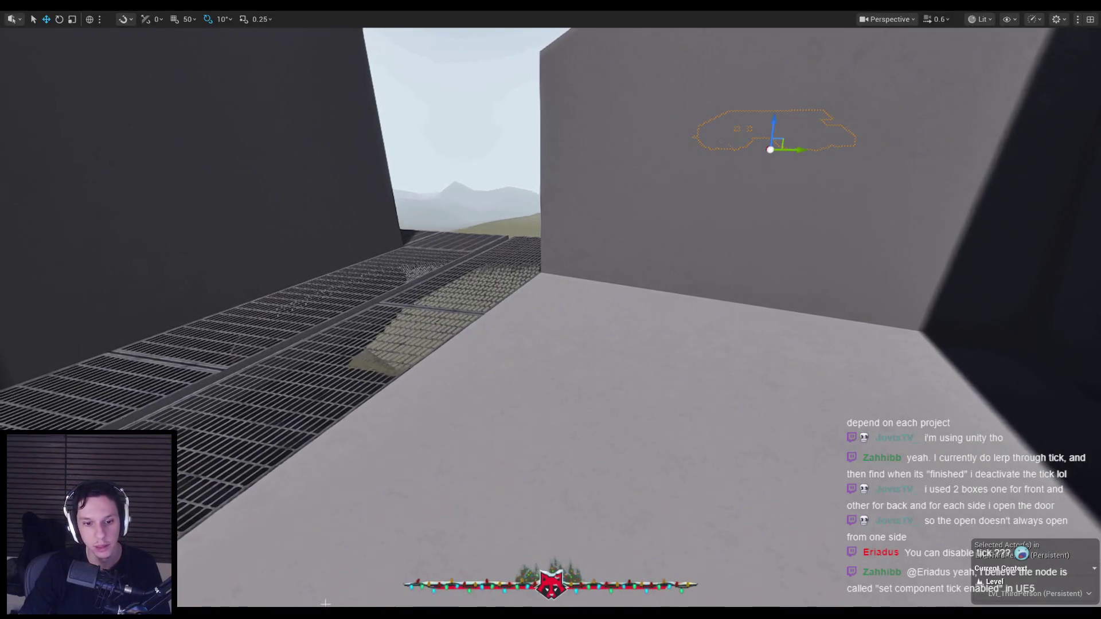
Return to the Unreal level viewport and restore the full editor layout with the content browser.
key("alt+Tab")
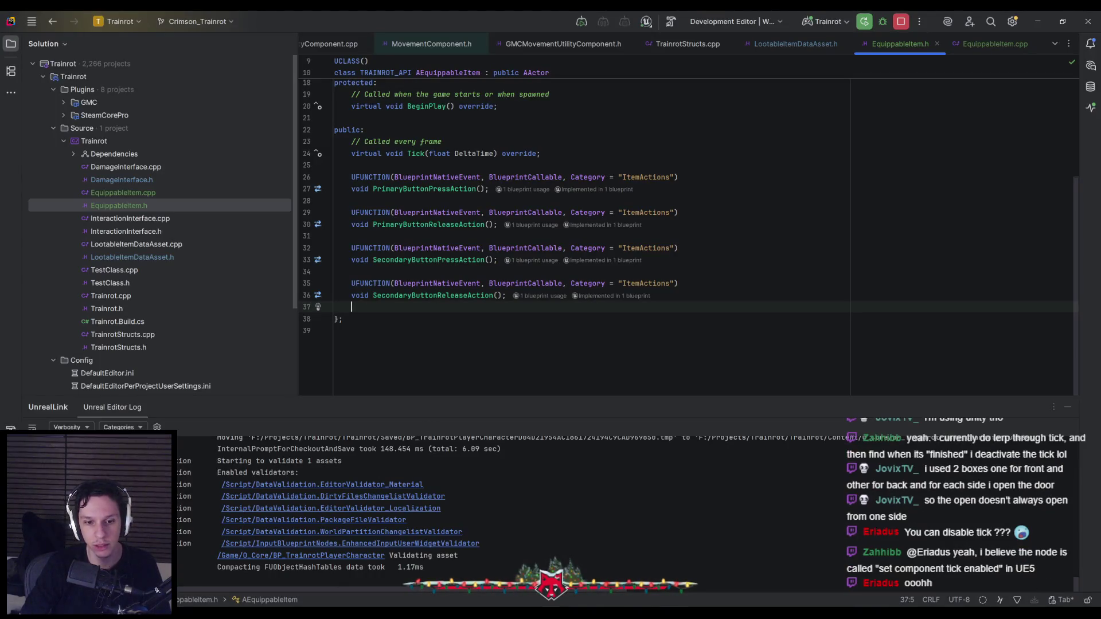
key("alt+Tab")
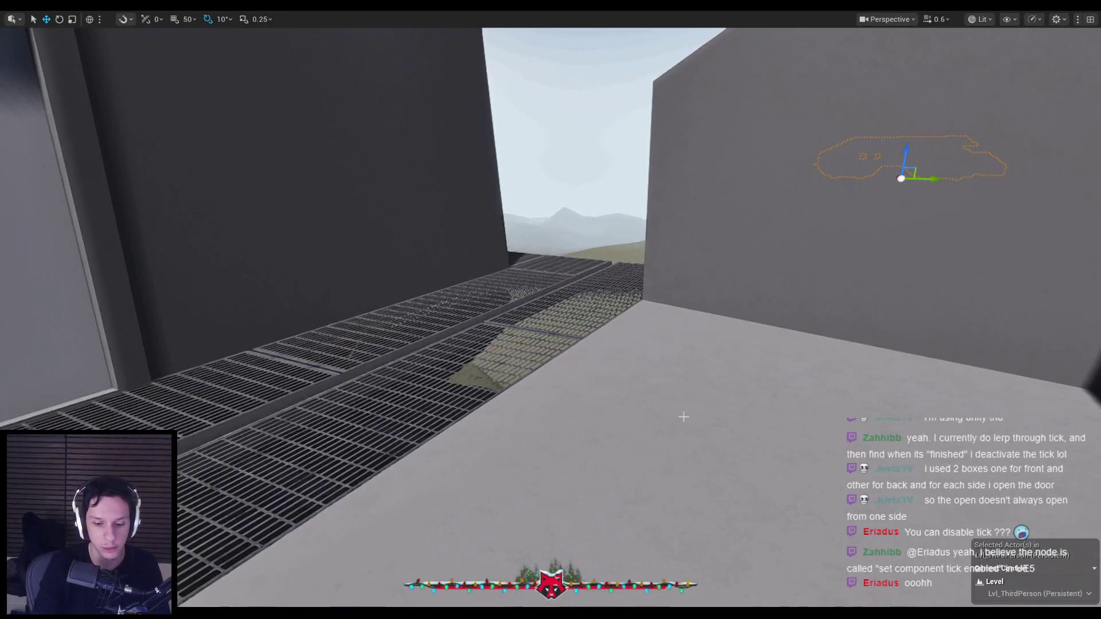
key("F11")
key("ctrl+space")
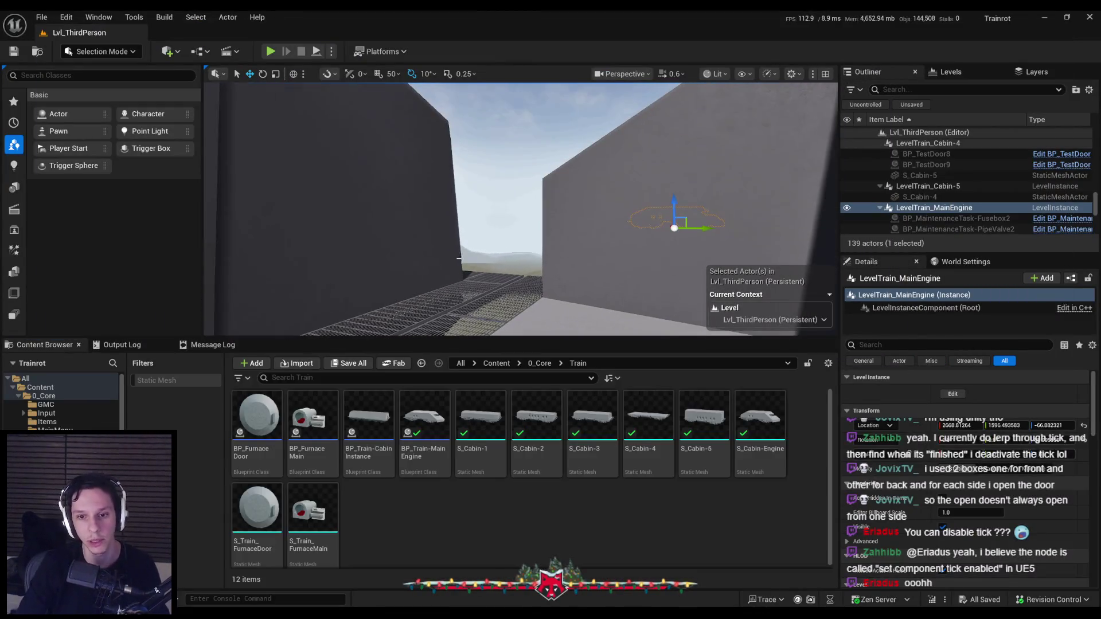
Play-test: walk in, equip the fire extinguisher, and stop the session after it explodes.
left_click(317, 51)
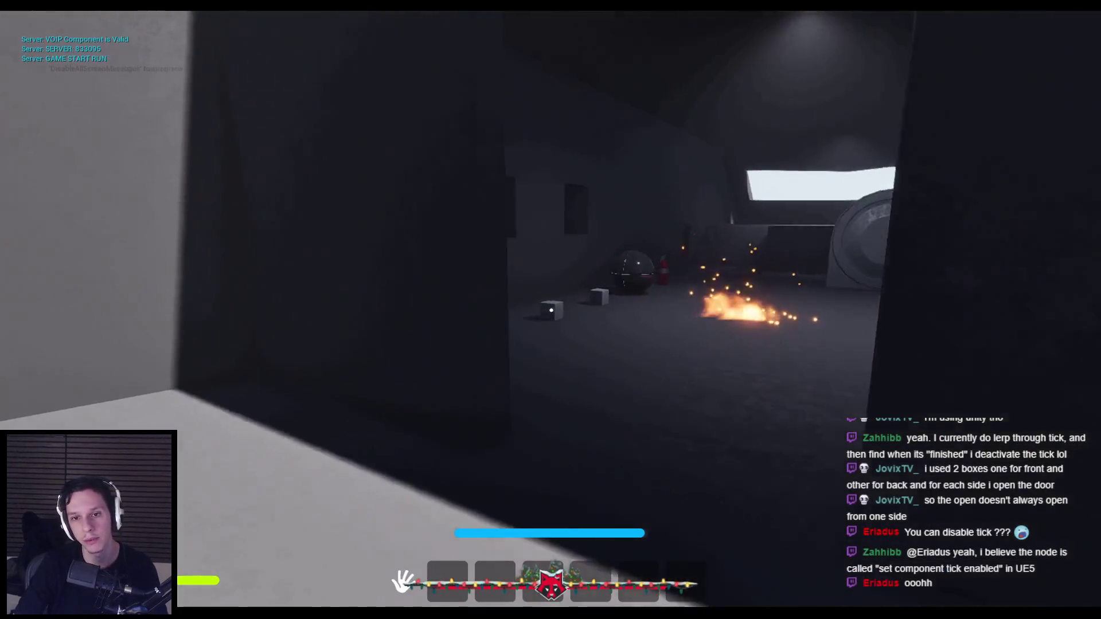
key("w")
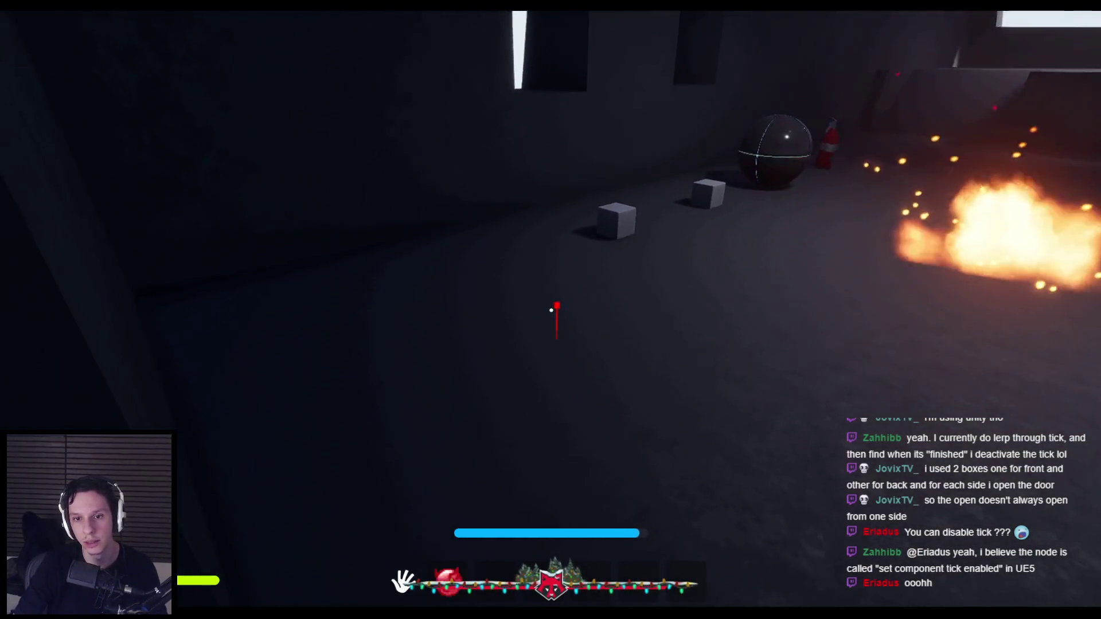
key("1")
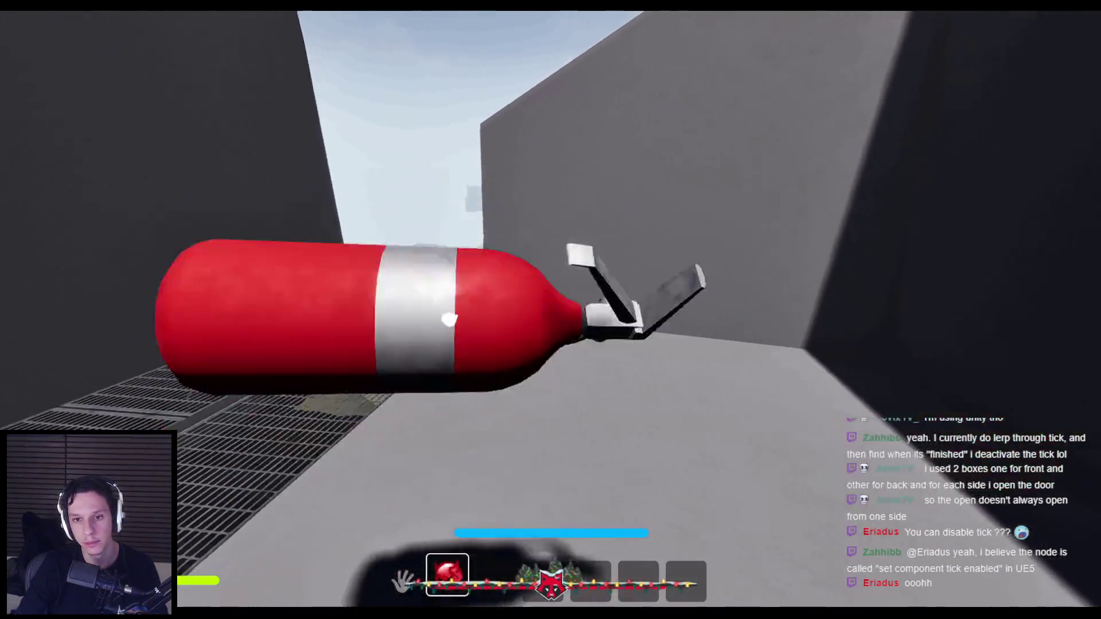
key("Escape")
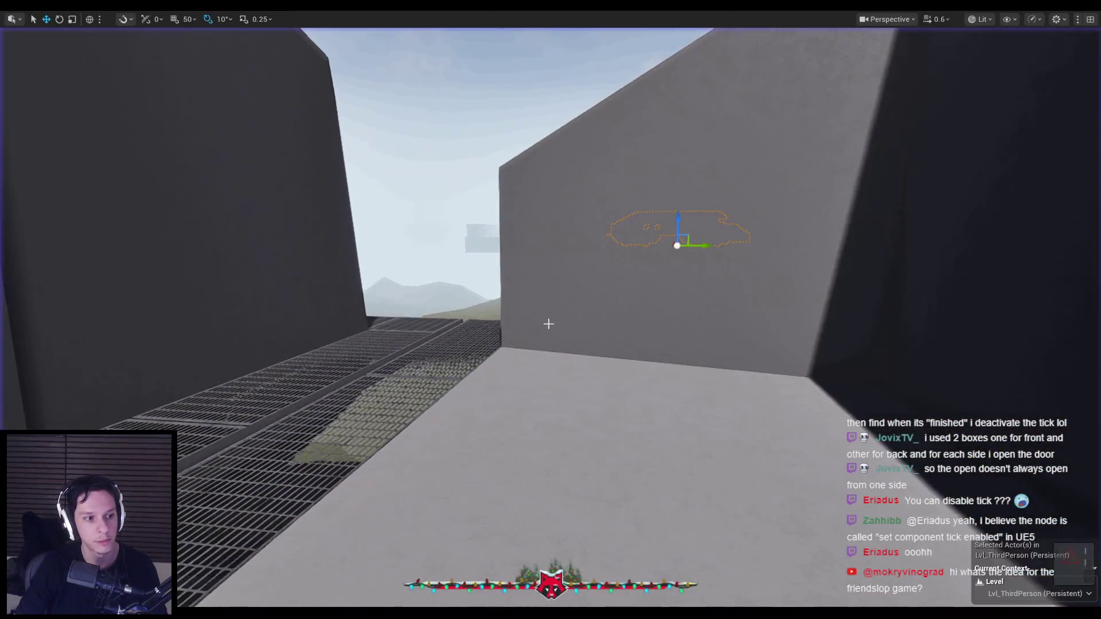
Fly the viewport camera over the walkway, then move on to the Steam store search.
left_click_drag(551, 320, 542, 347)
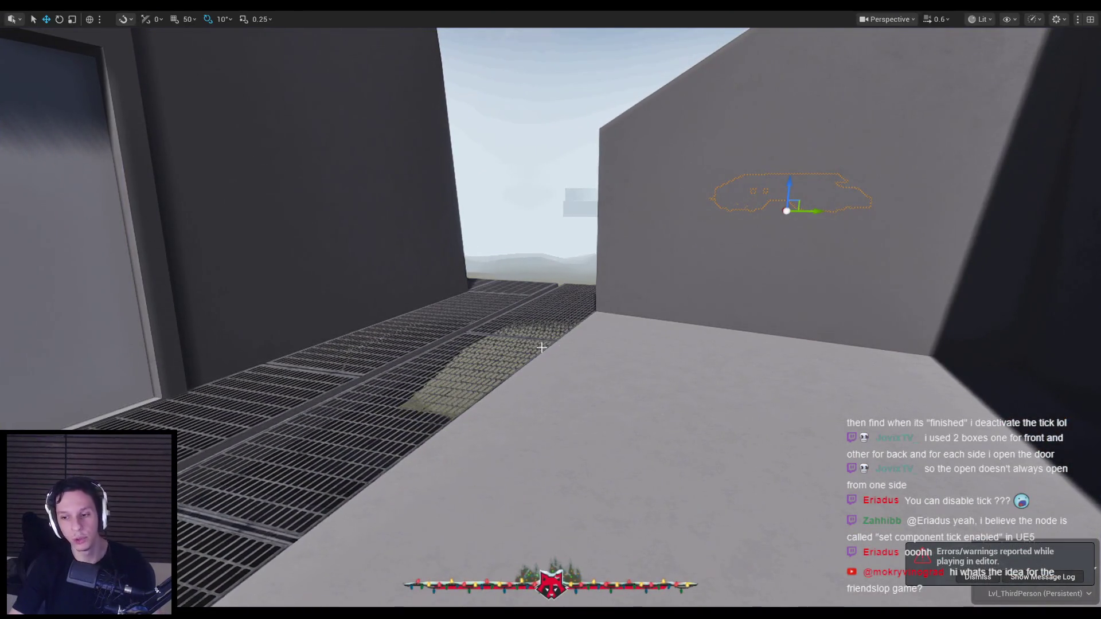
mouse_move(541, 347)
left_mouse_down()
mouse_move(542, 413)
mouse_move(541, 373)
mouse_move(631, 370)
mouse_move(551, 379)
mouse_move(545, 367)
mouse_move(542, 378)
mouse_move(550, 356)
mouse_move(548, 367)
left_mouse_up()
scroll(541, 402, "up", 3)
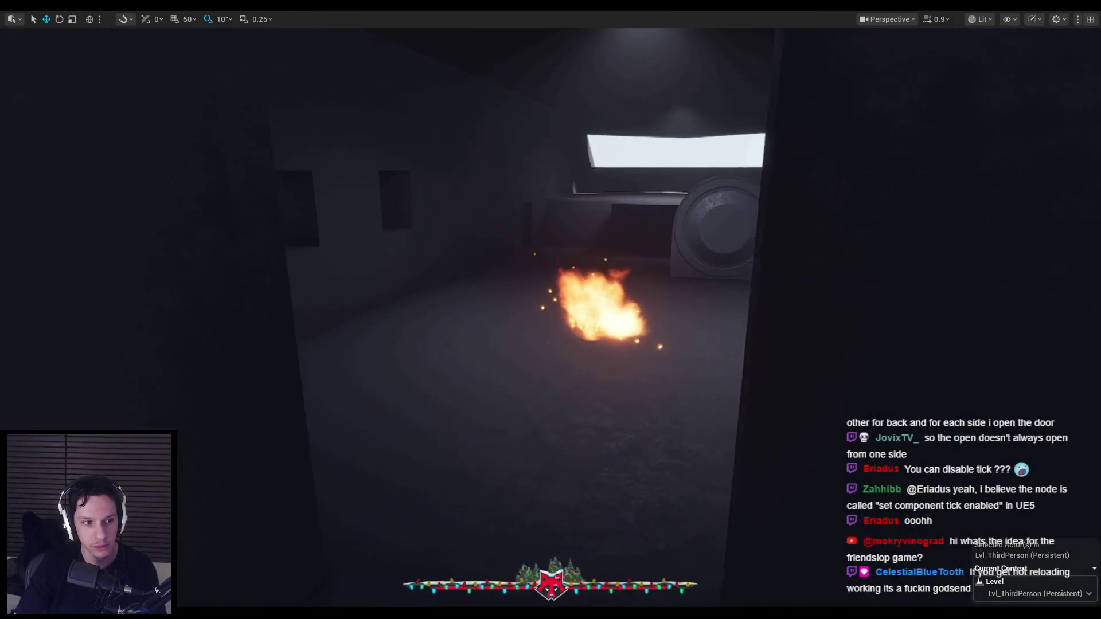
key("alt+Tab")
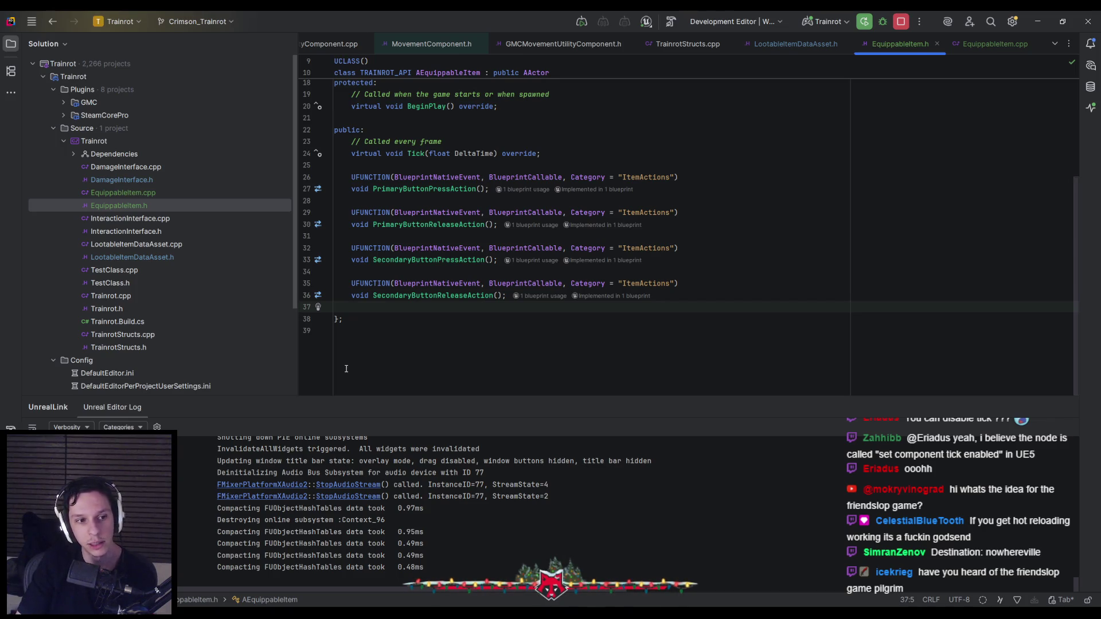
key("alt+Tab")
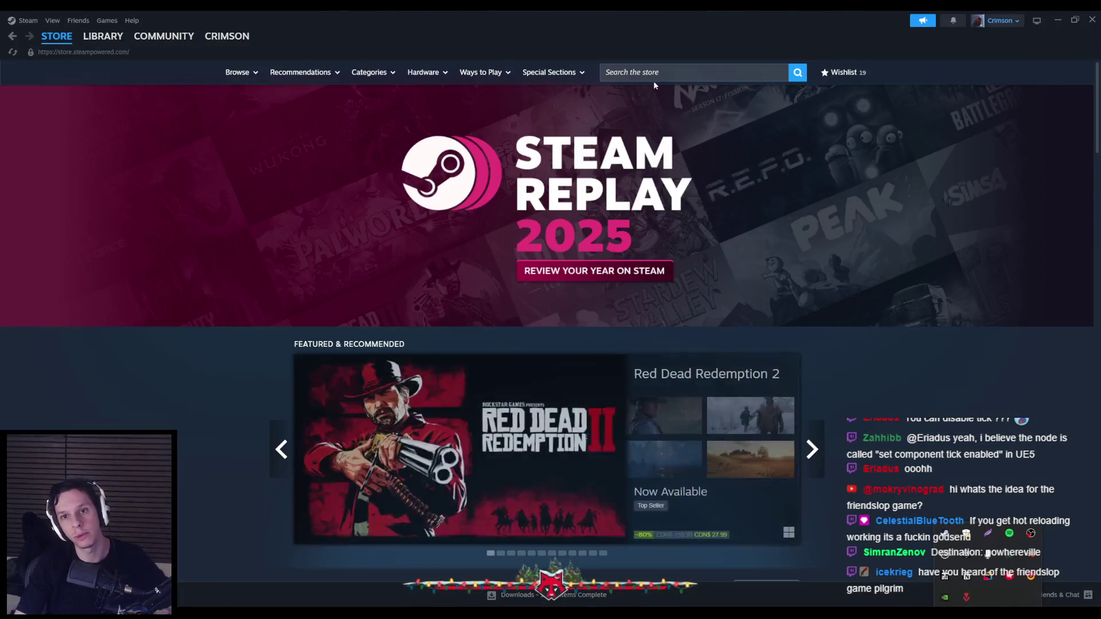
left_click(656, 74)
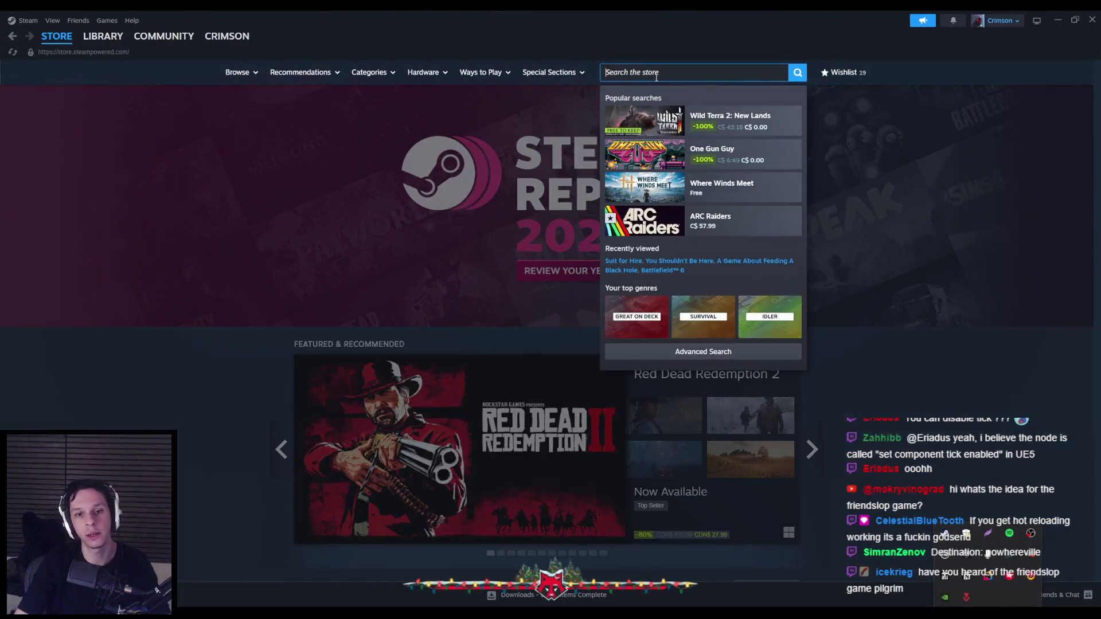
Search the store for PILGRIM, open its store page, and jump to its reviews.
type("pilgrim")
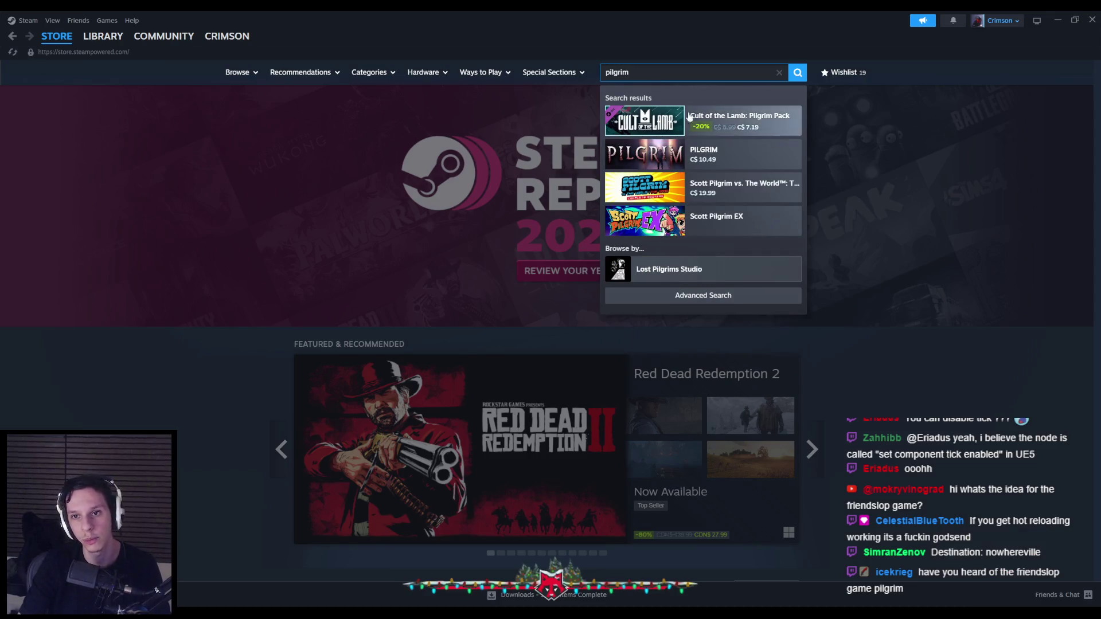
left_click(717, 154)
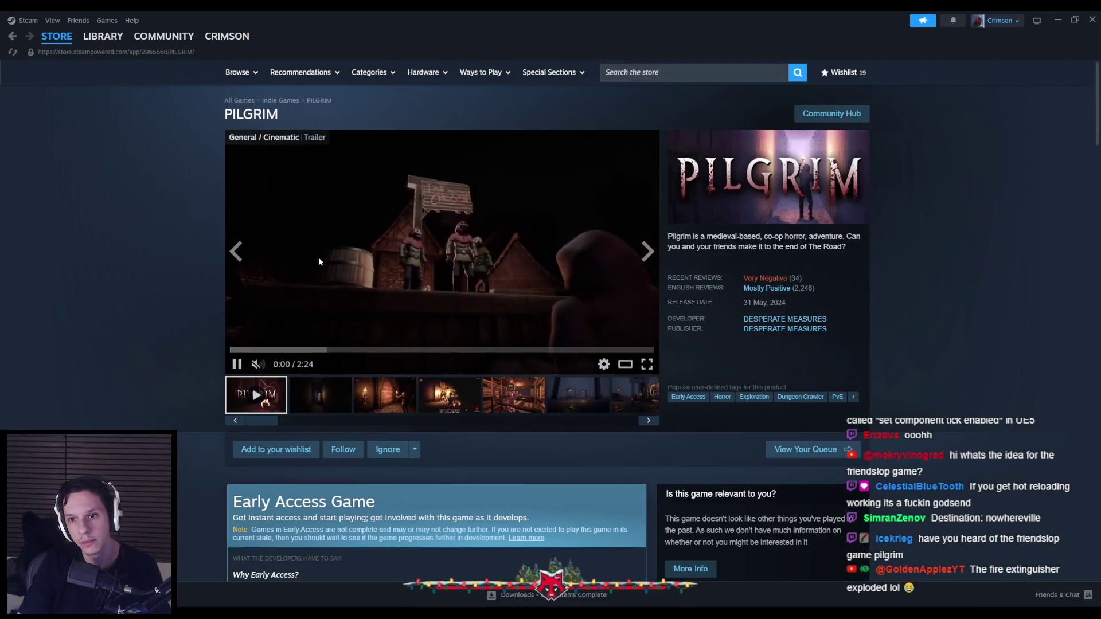
mouse_move(768, 281)
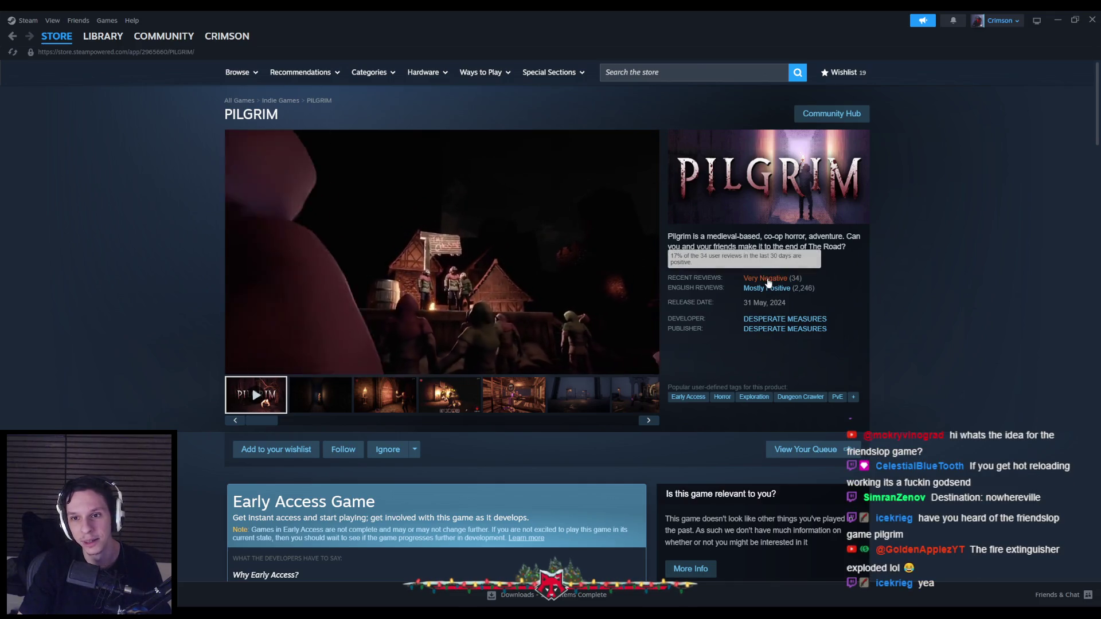
left_click(769, 281)
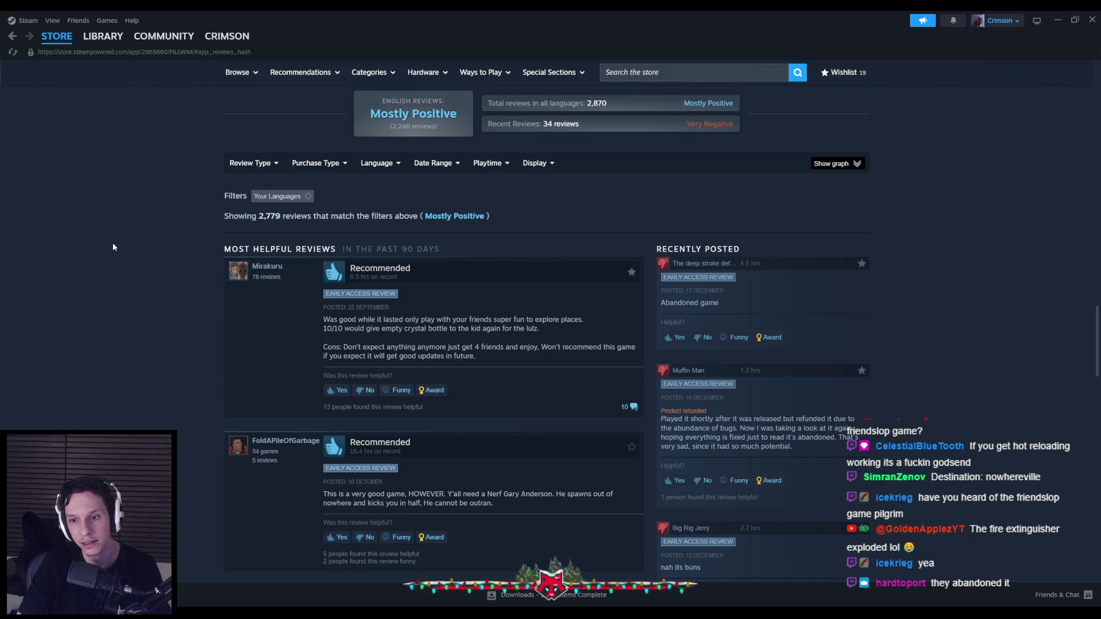
Scroll through PILGRIM's store page and reviews, then open its community hub News.
scroll(113, 244, "up", 15)
scroll(116, 244, "up", 5)
scroll(116, 244, "down", 3)
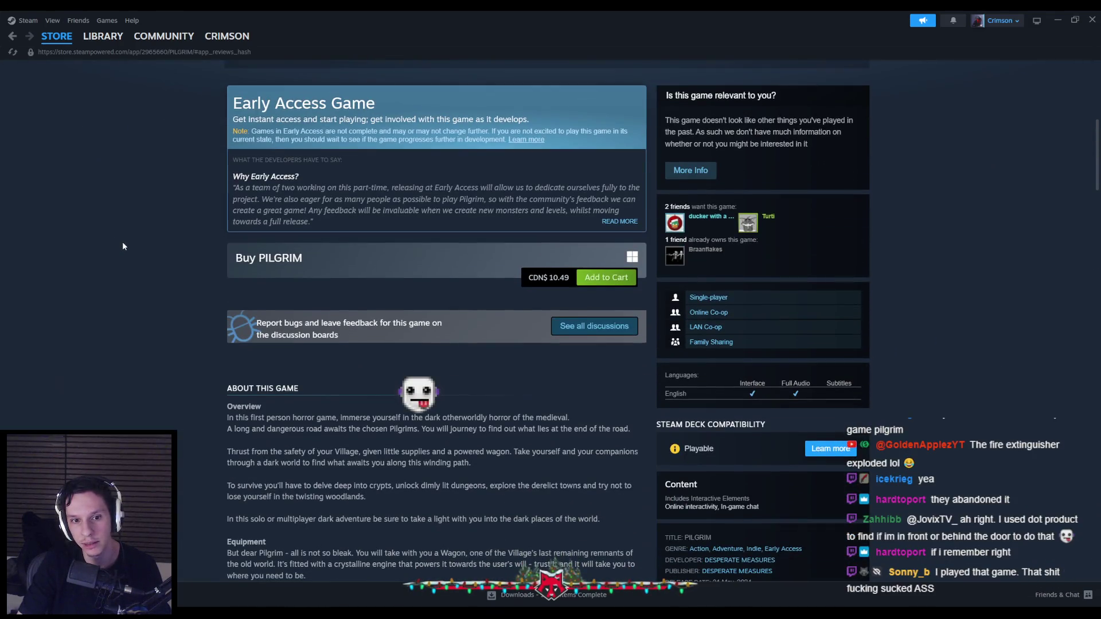
scroll(123, 246, "up", 1)
scroll(122, 246, "down", 5)
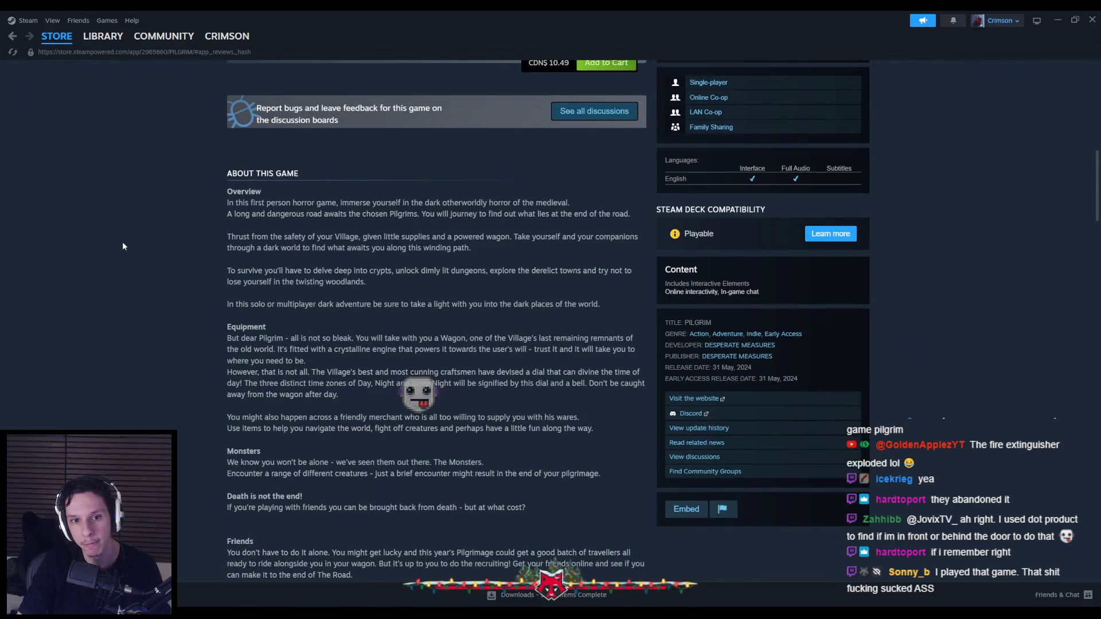
scroll(158, 355, "down", 5)
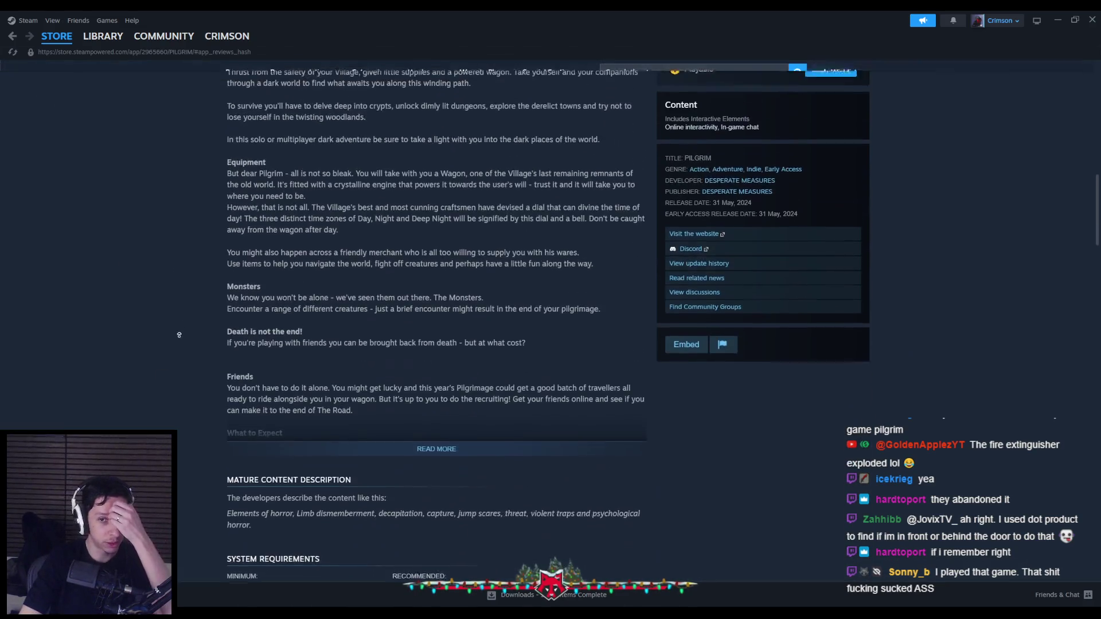
scroll(167, 351, "up", 3)
scroll(170, 344, "up", 14)
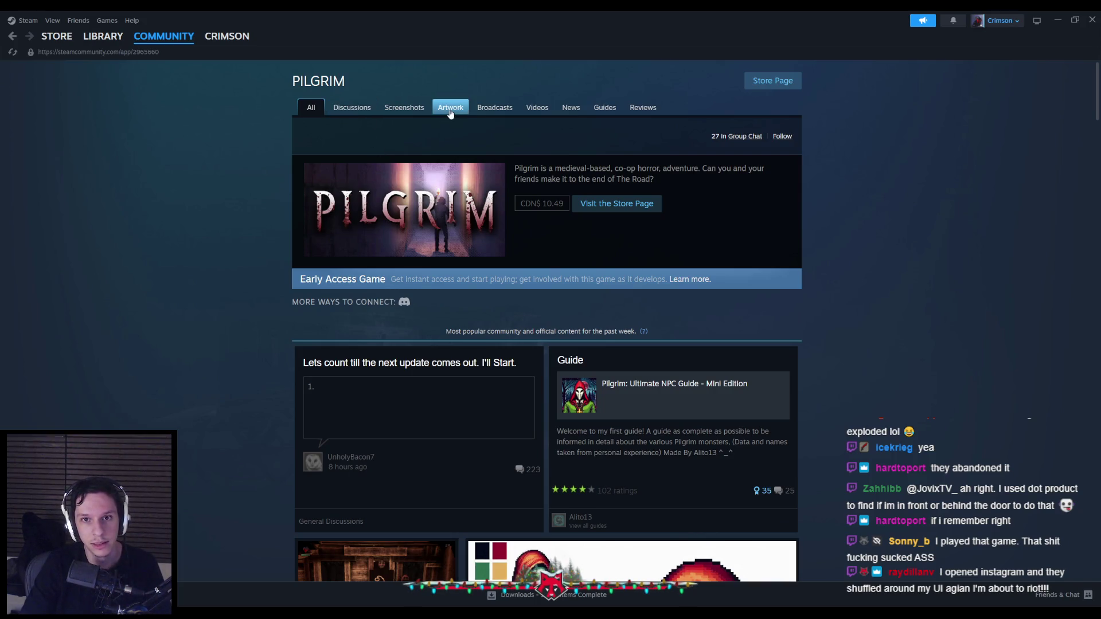
left_click(566, 109)
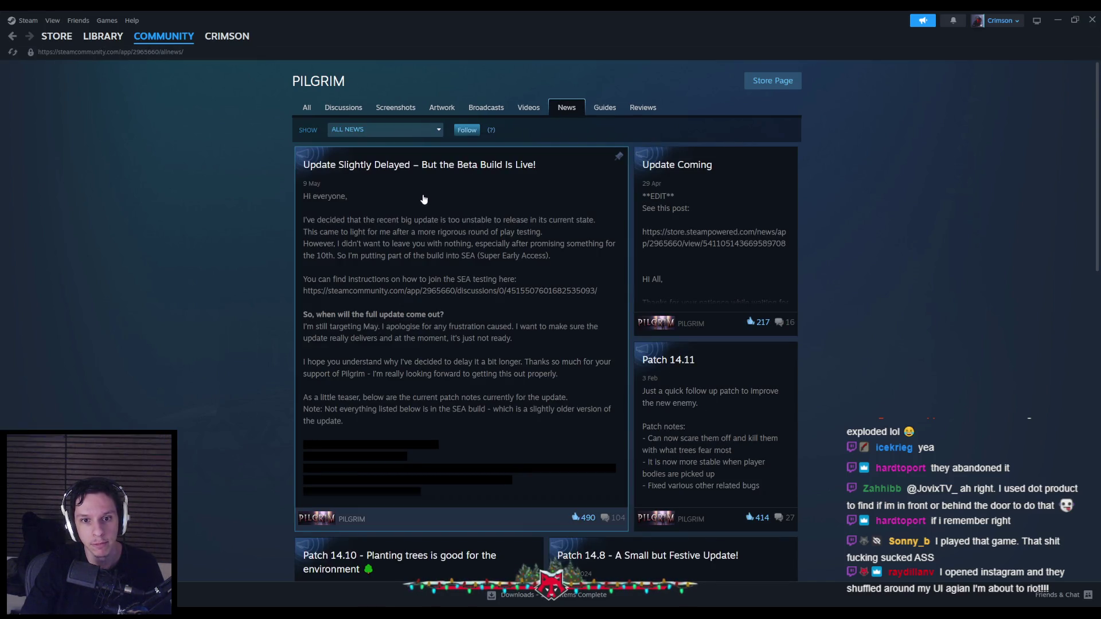
Read PILGRIM's top news post, 'Update Slightly Delayed – But the Beta Build Is Live!', then close it.
left_click(423, 199)
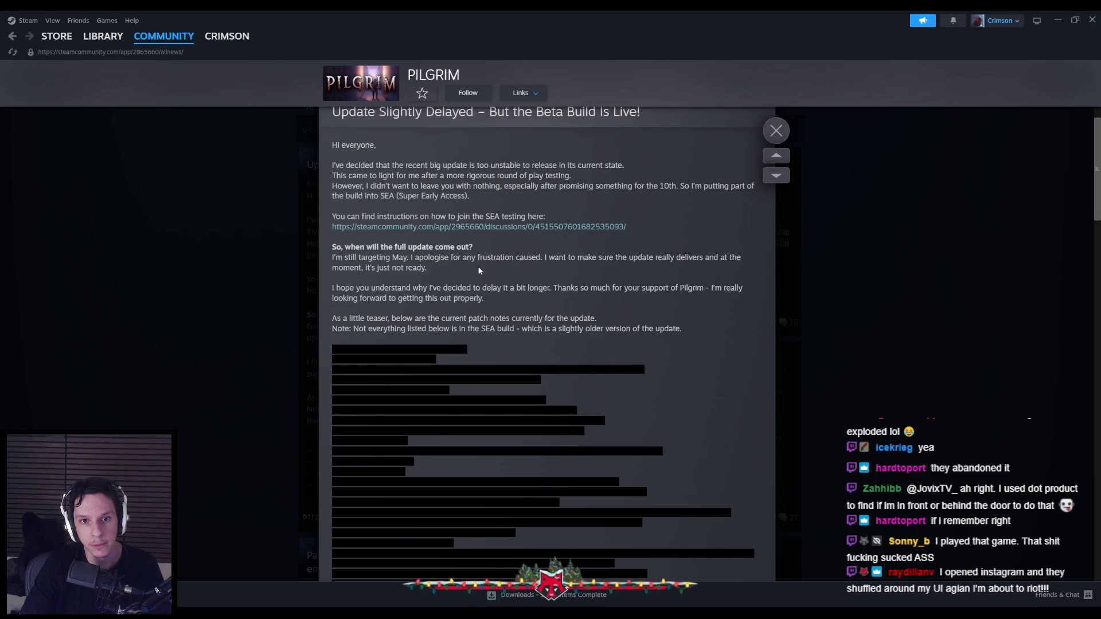
scroll(518, 308, "down", 10)
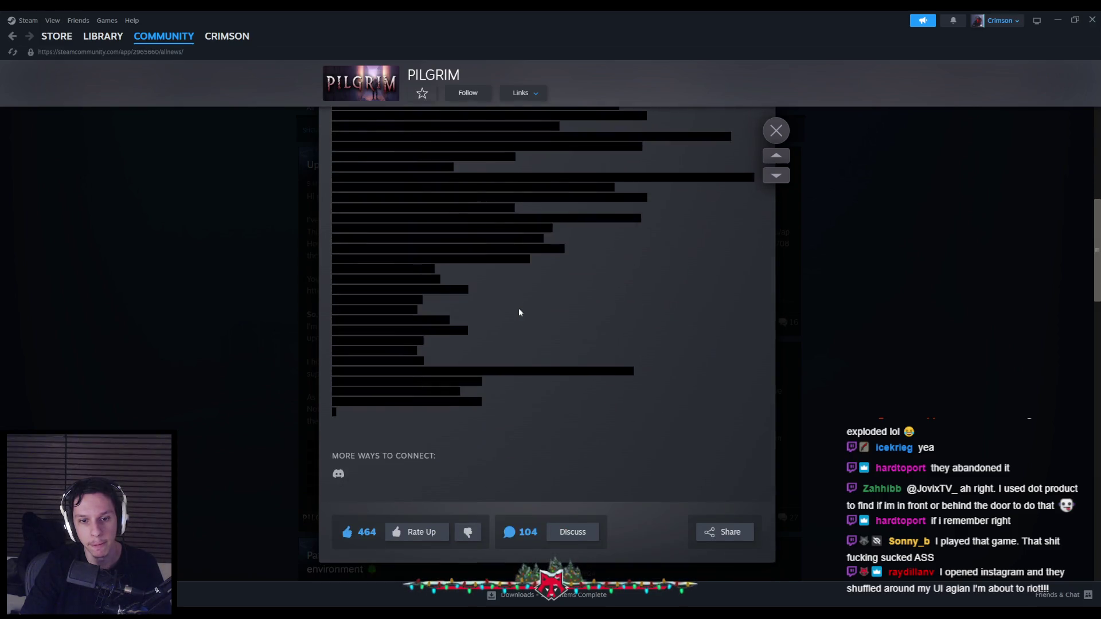
scroll(518, 308, "up", 10)
scroll(518, 308, "up", 1)
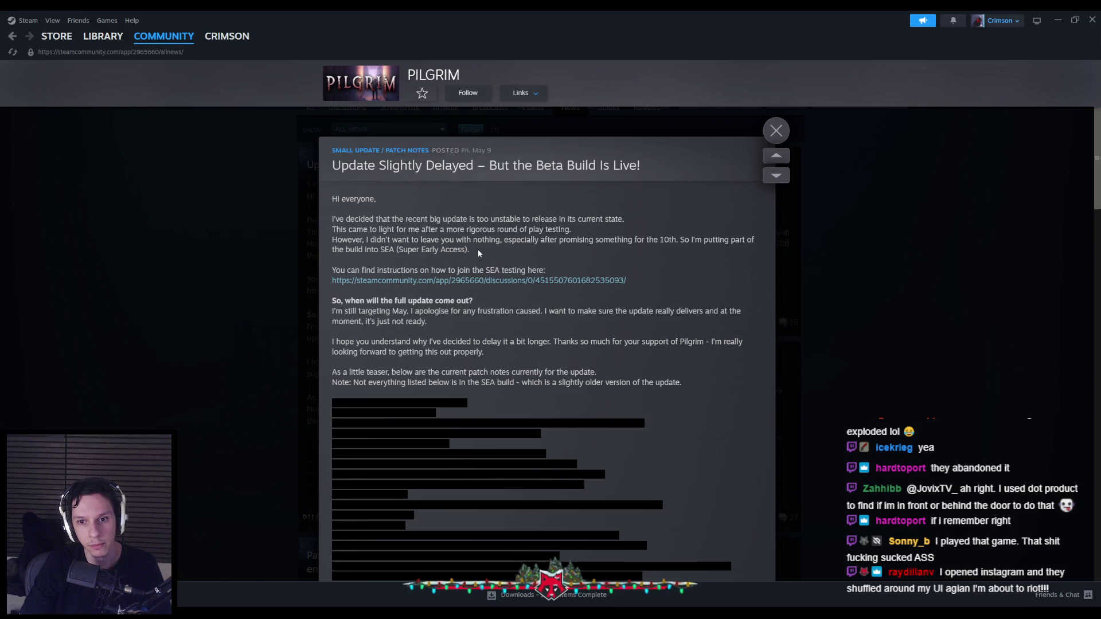
left_click(154, 245)
View PILGRIM's Discussions forum topics, then return to the store page.
scroll(176, 266, "down", 3)
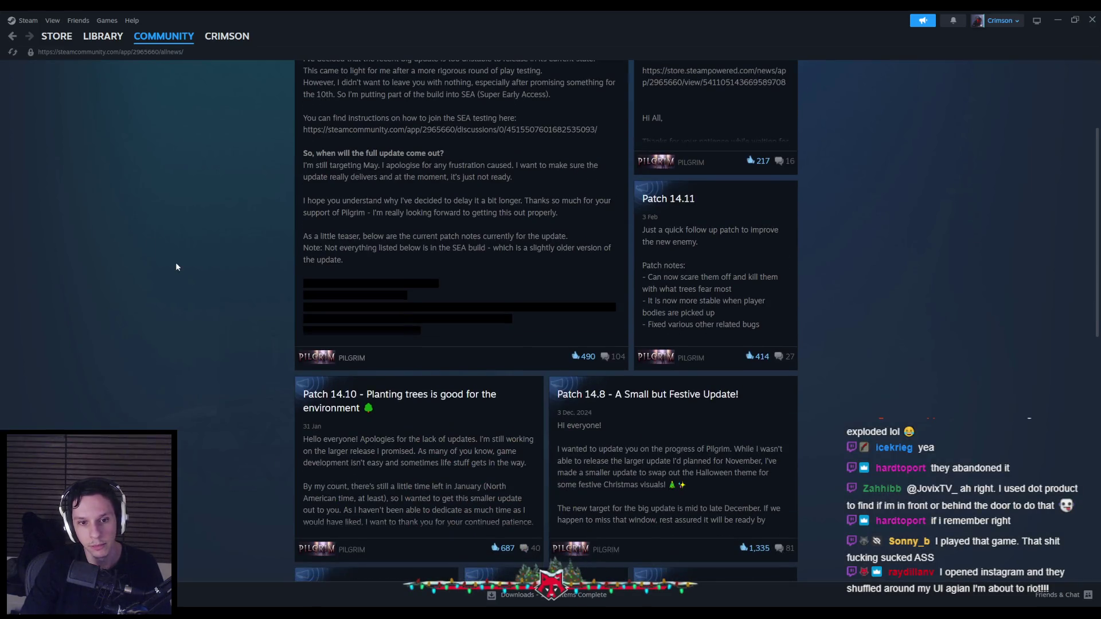
scroll(176, 267, "up", 3)
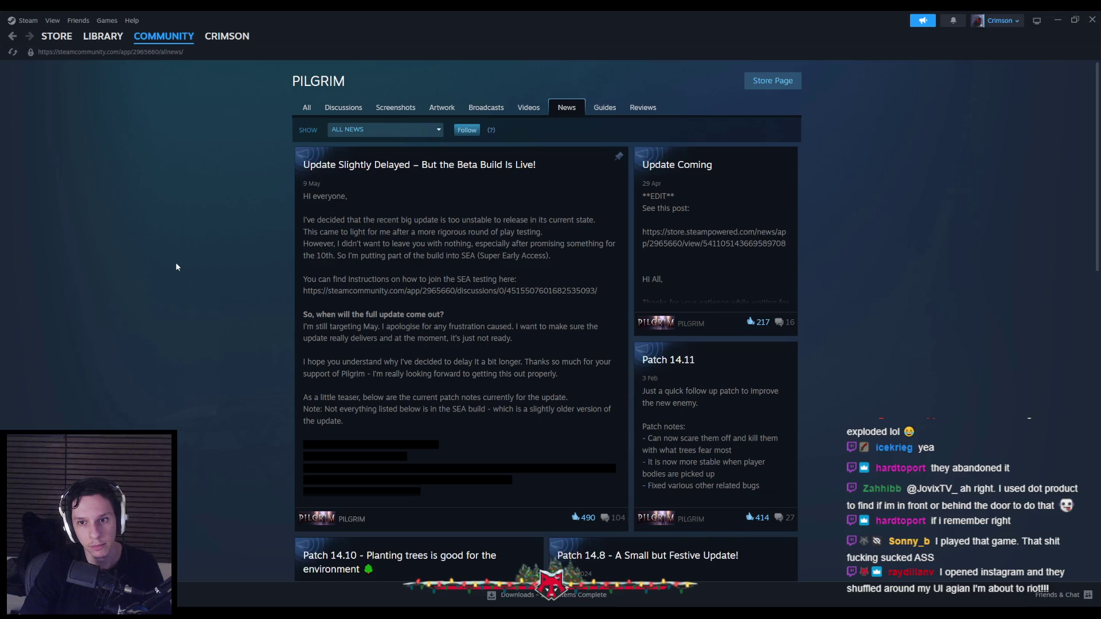
left_click(343, 107)
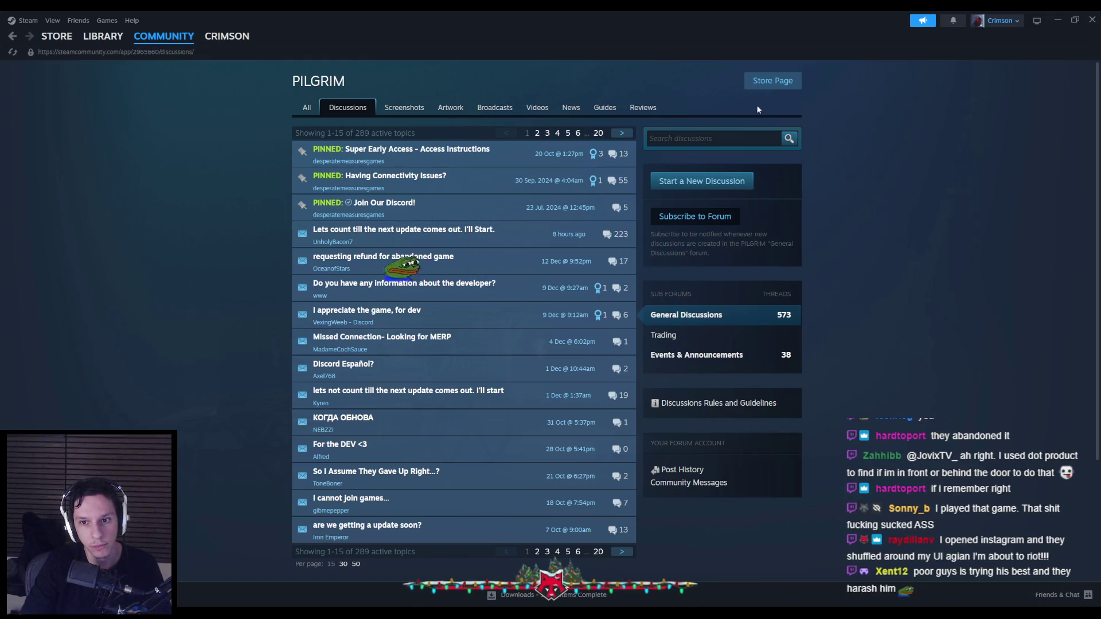
left_click(770, 81)
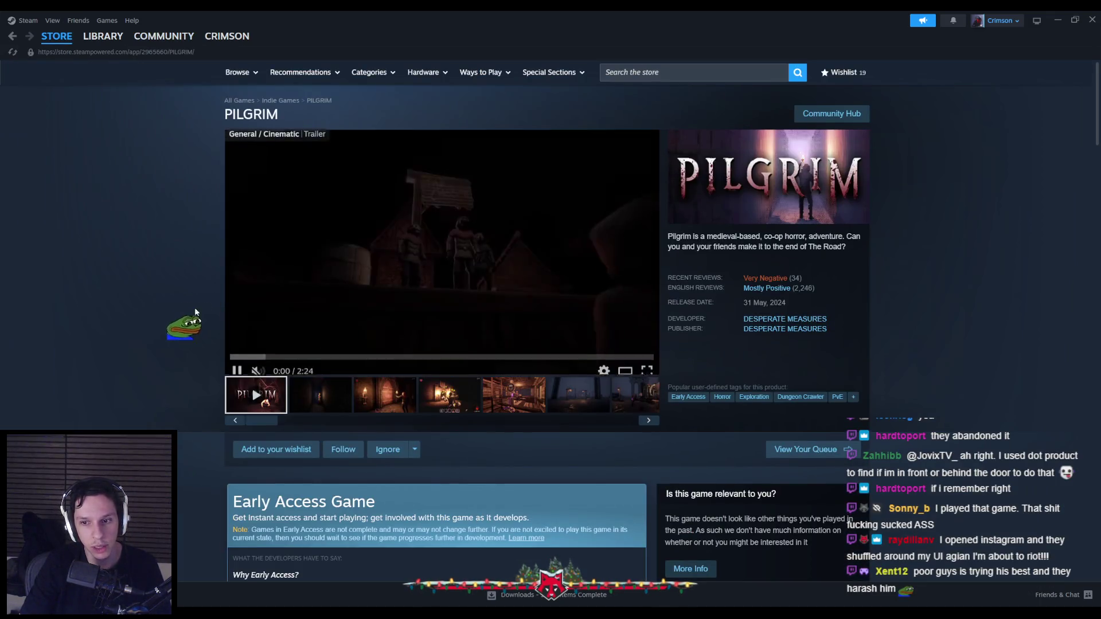
Open a PILGRIM screenshot full-size and advance through the gallery.
left_click(402, 395)
left_click(411, 360)
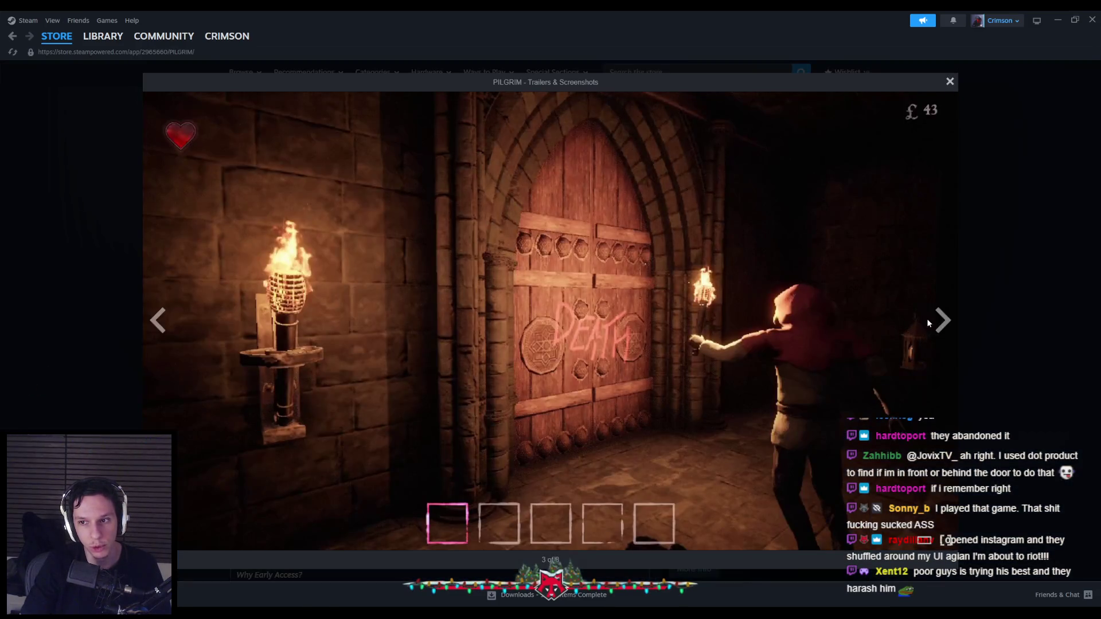
left_click(944, 320)
left_click(948, 323)
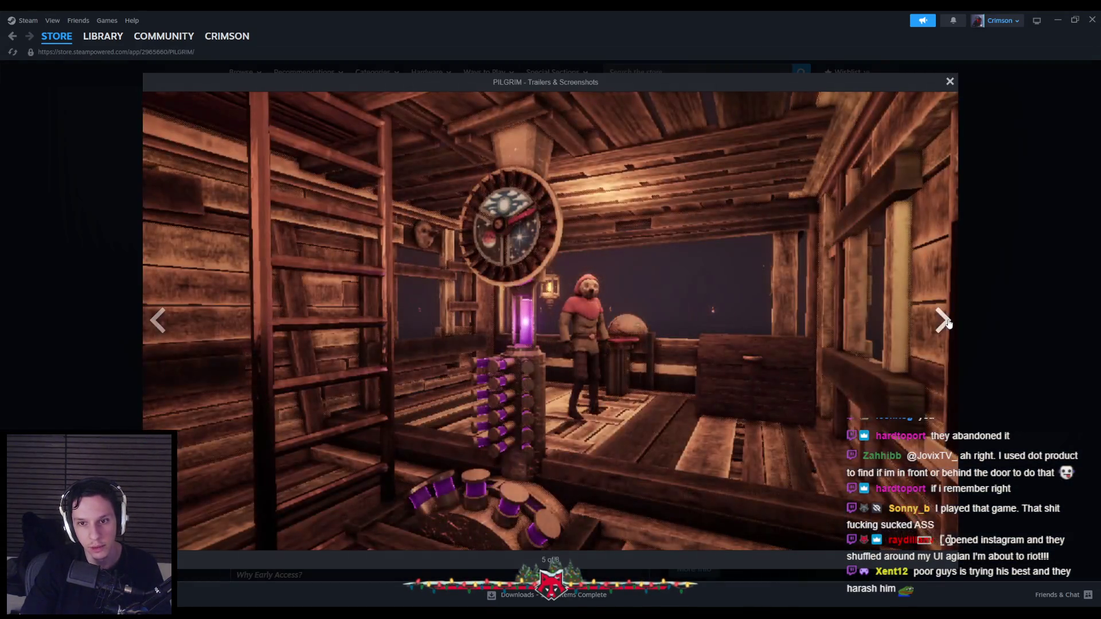
left_click(948, 323)
left_click(948, 323)
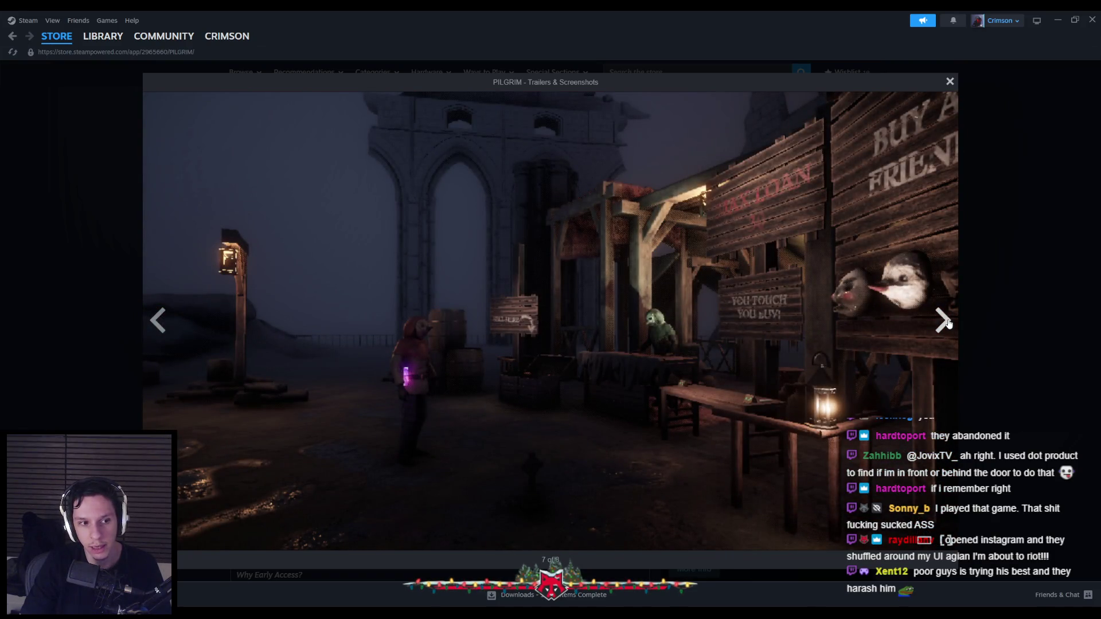
left_click(949, 324)
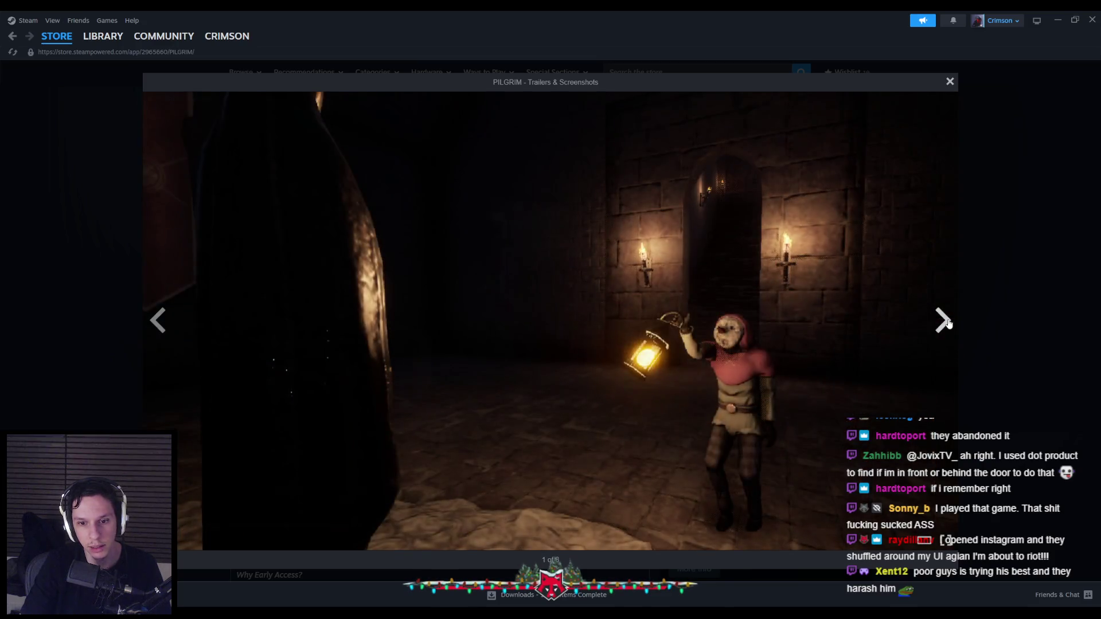
left_click(949, 324)
left_click(948, 324)
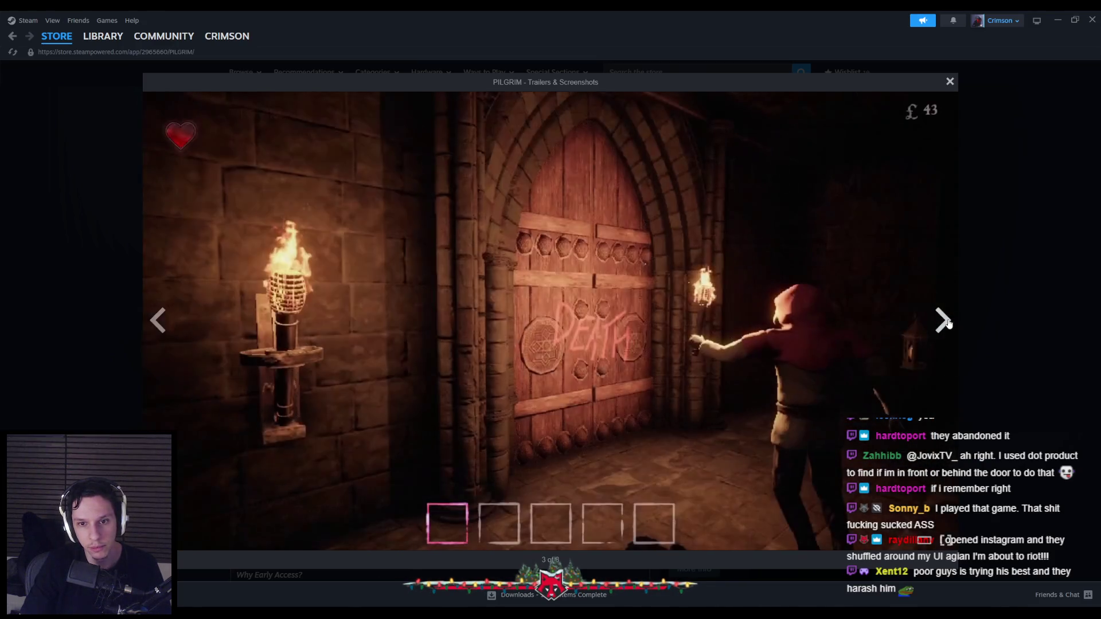
left_click(949, 324)
left_click(949, 324)
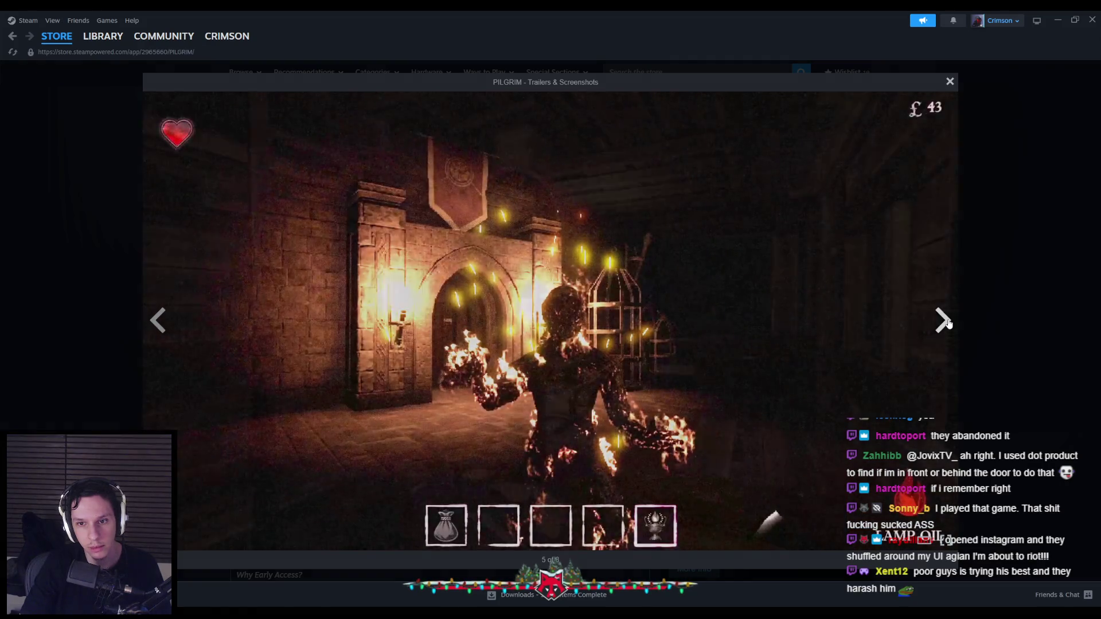
left_click(949, 325)
left_click(949, 324)
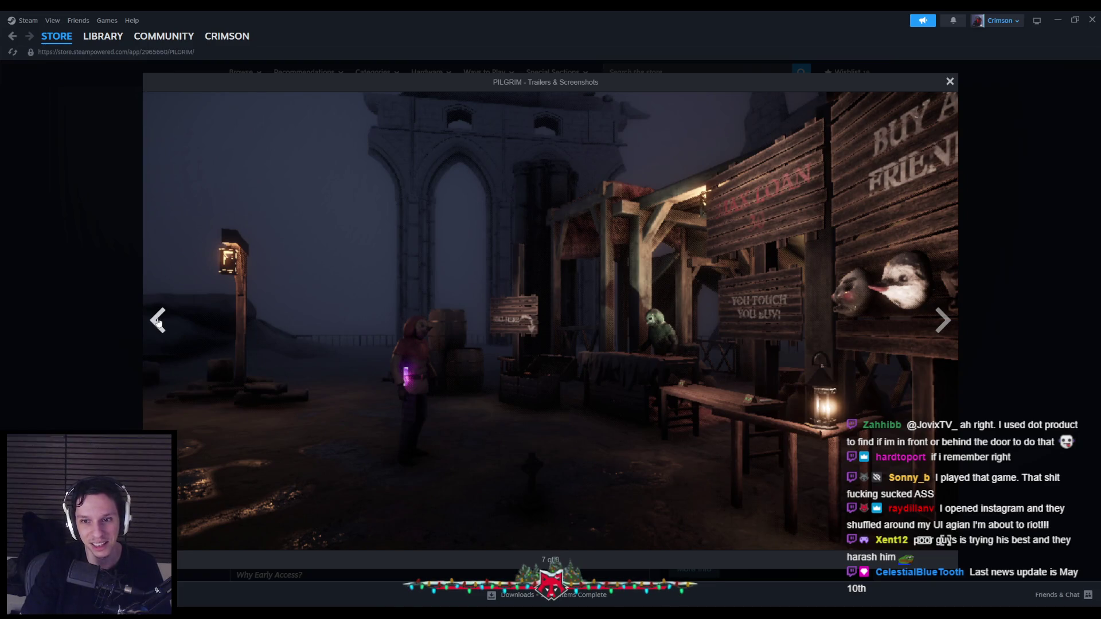
Step back through the screenshots, close the viewer, and close the Steam window.
left_click(158, 321)
left_click(158, 321)
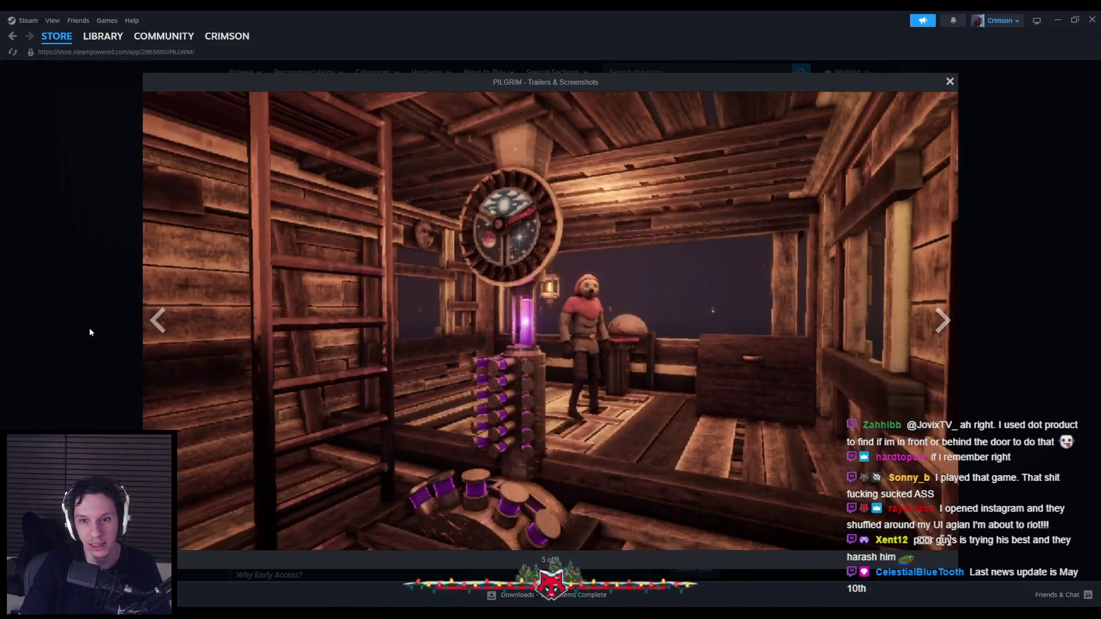
left_click(88, 328)
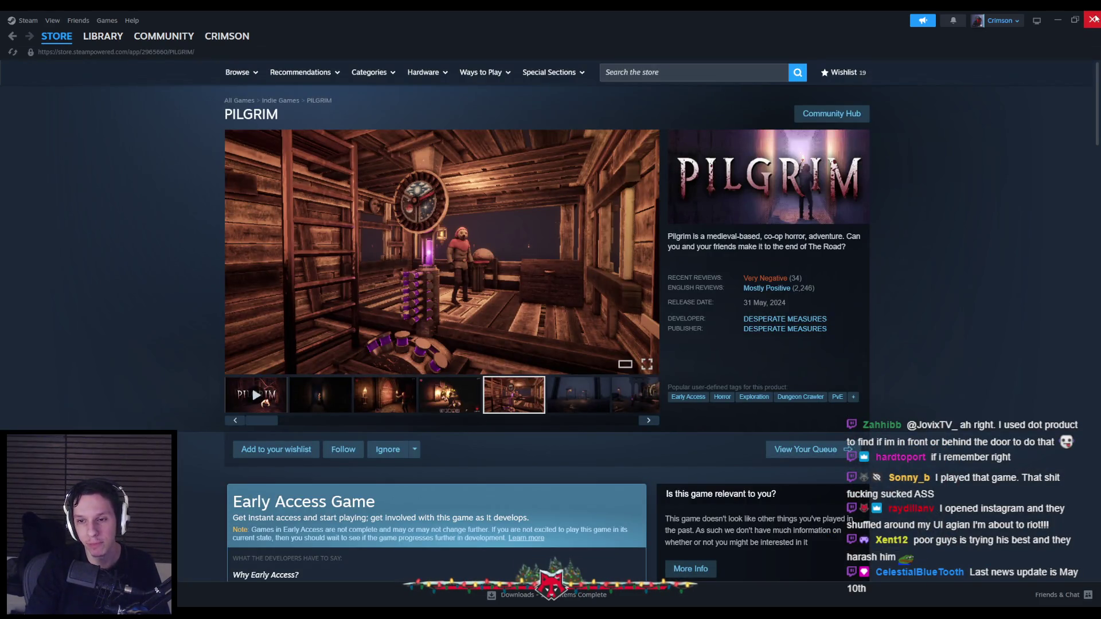
left_click(1095, 19)
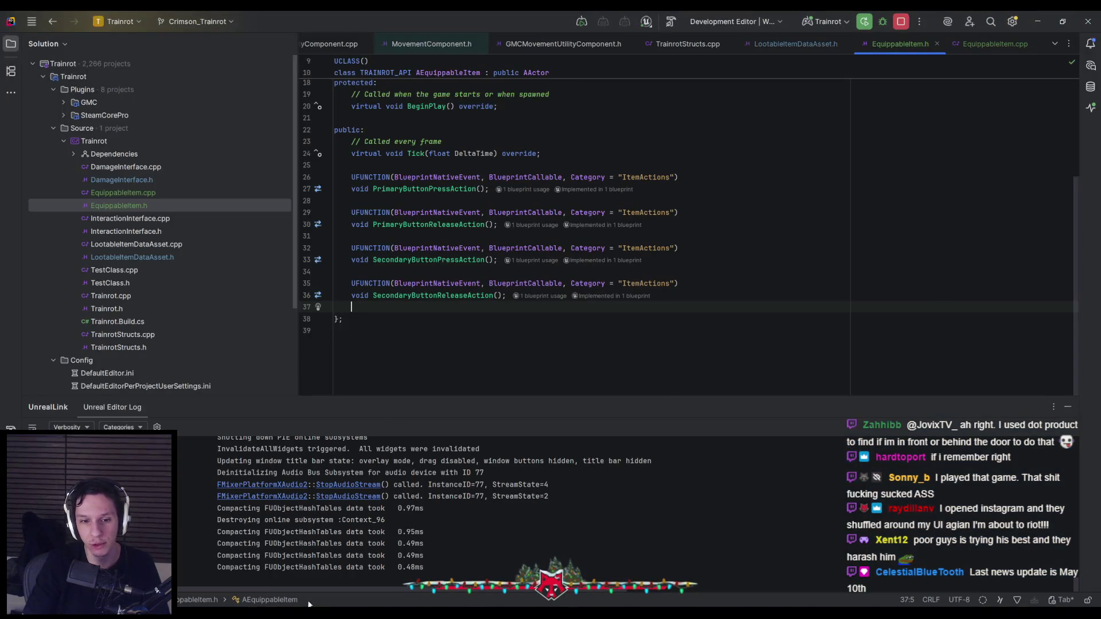
Back in Unreal, open BP_Item-FireExtinguisher and pan to its ClientRemoveItem nodes before switching to Steam.
left_click(380, 595)
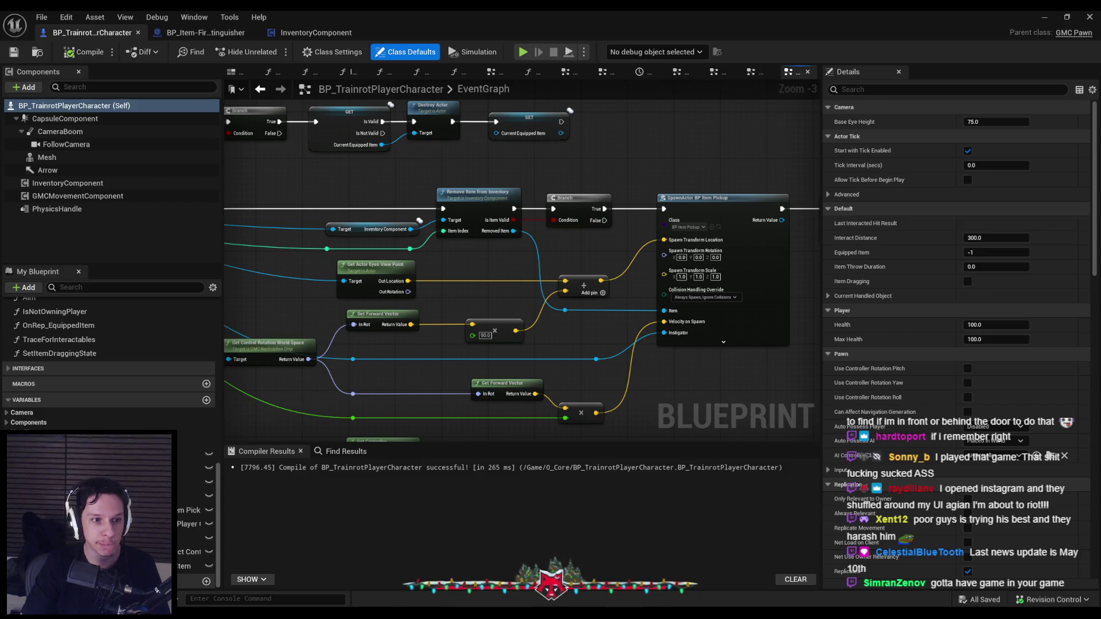
left_click_drag(494, 332, 721, 318)
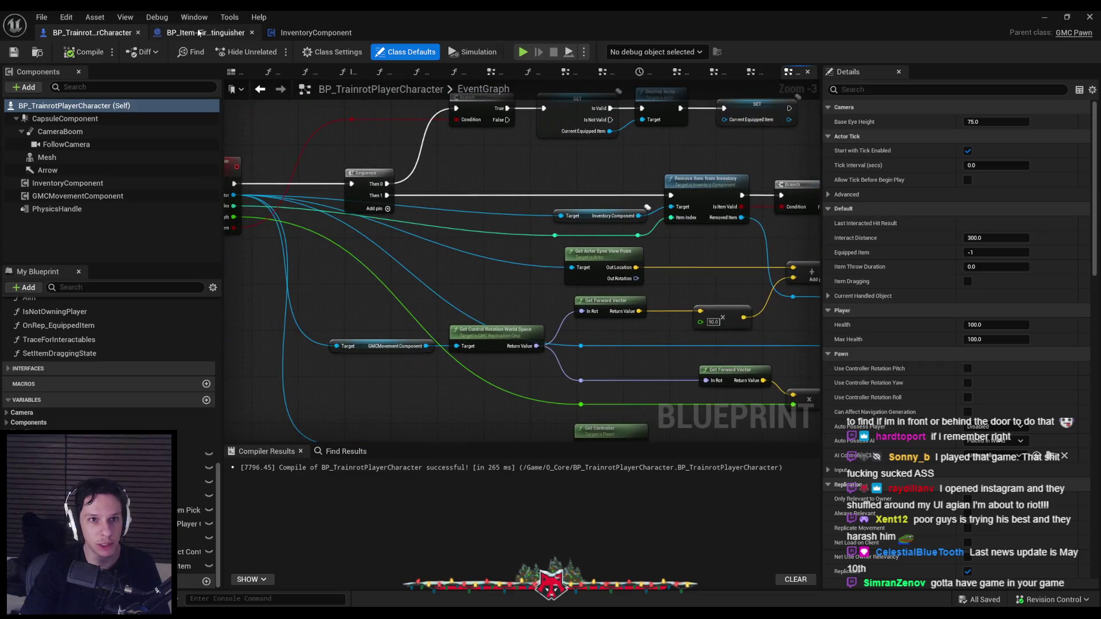
left_click(205, 32)
mouse_move(573, 288)
left_mouse_down()
mouse_move(466, 310)
mouse_move(522, 312)
mouse_move(540, 86)
left_mouse_up()
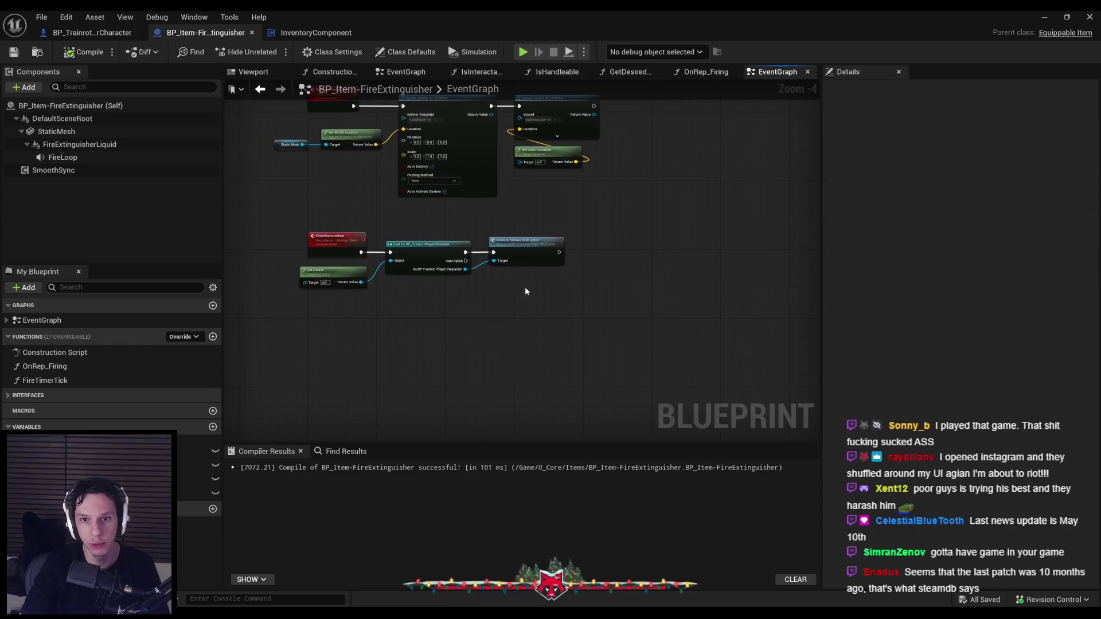
scroll(506, 306, "up", 2)
left_click_drag(249, 163, 263, 196)
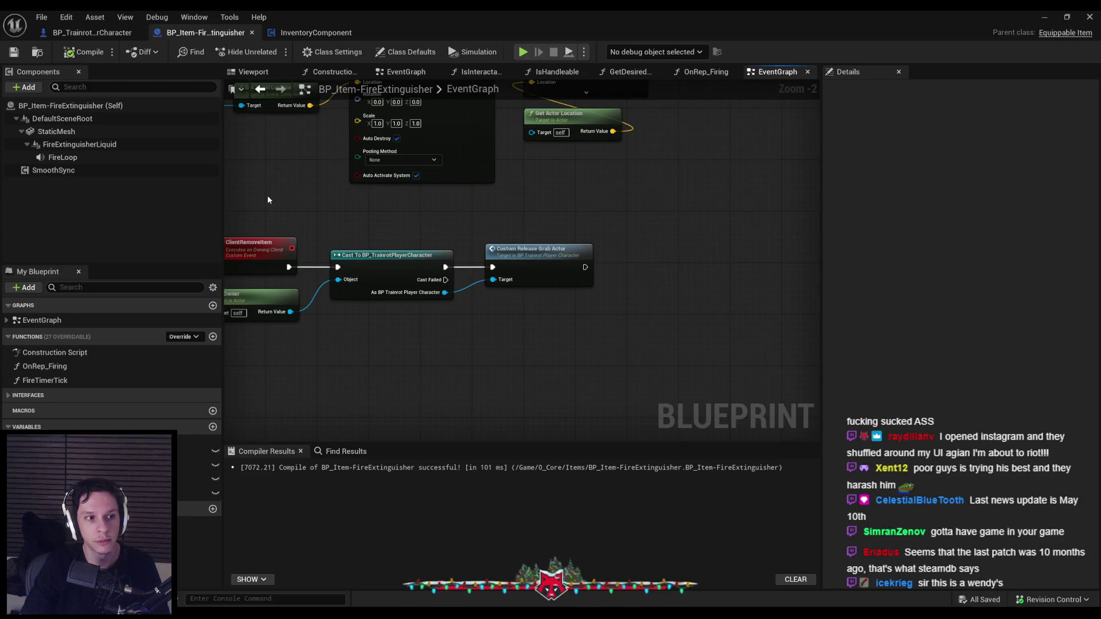
scroll(267, 199, "down", 1)
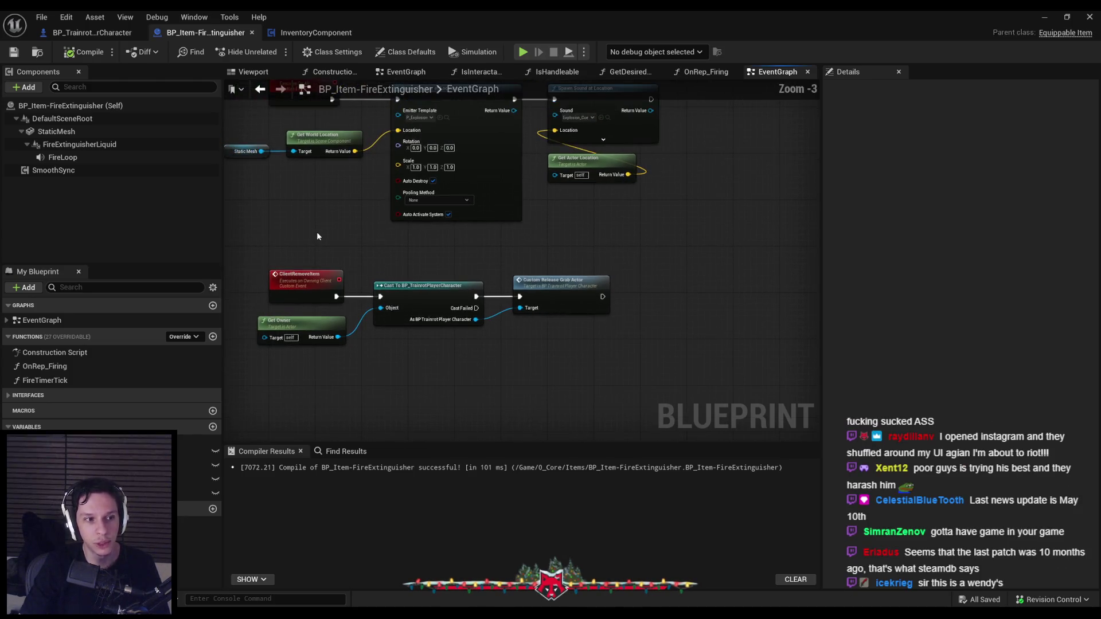
key("alt+Tab")
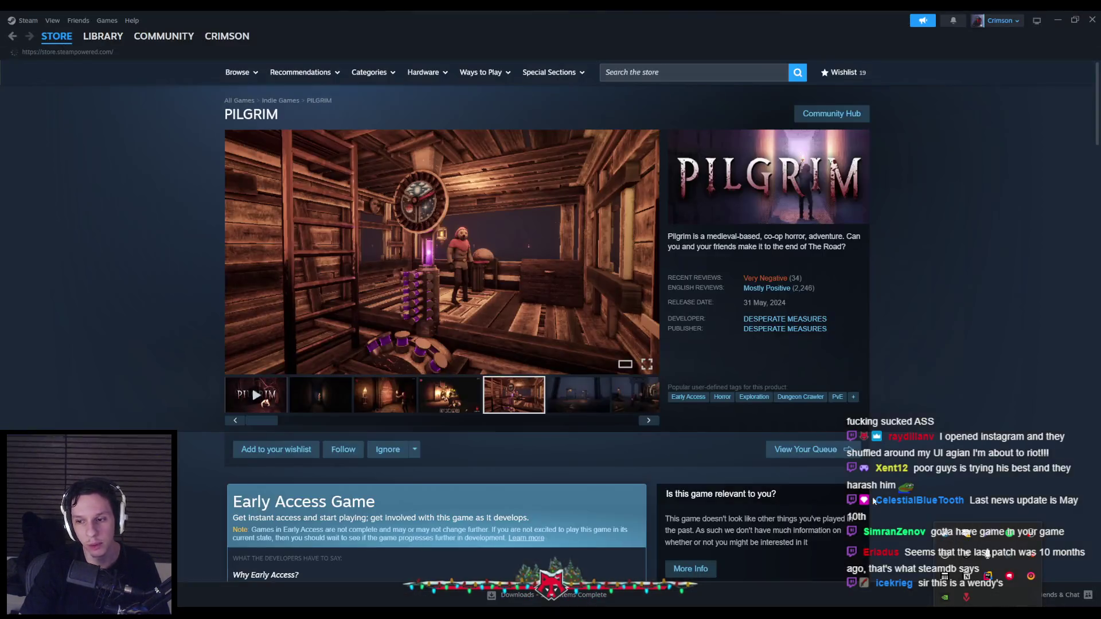
Open Suit for Hire from the library and jump to its store page's customer reviews.
left_click(103, 36)
left_click(180, 274)
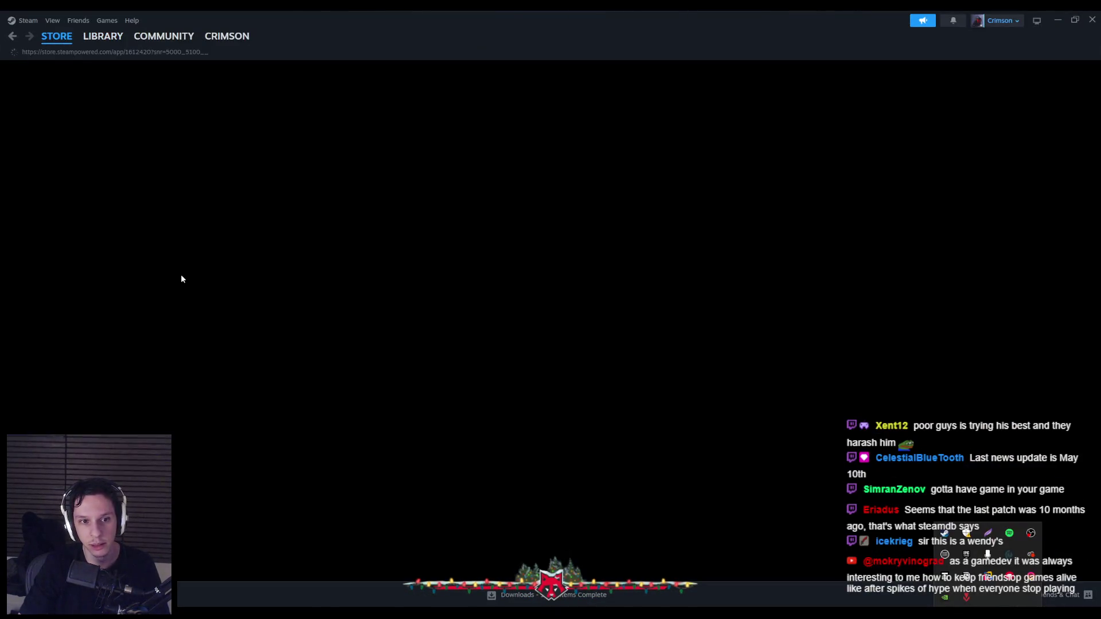
left_click(748, 286)
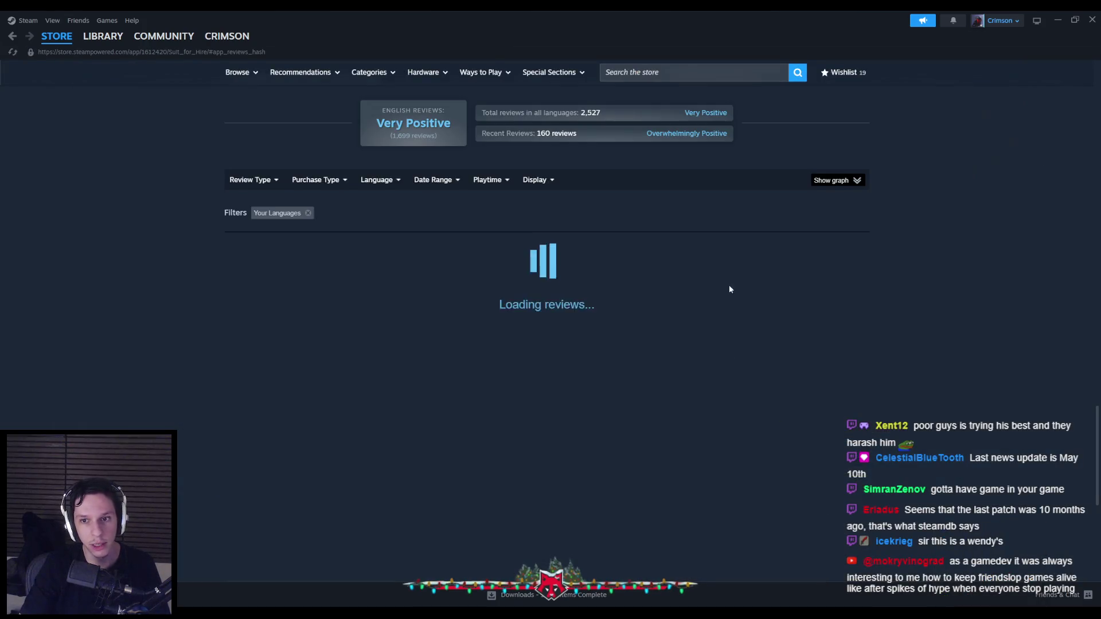
Scroll through Suit for Hire's reviews, then close Steam.
scroll(129, 321, "down", 6)
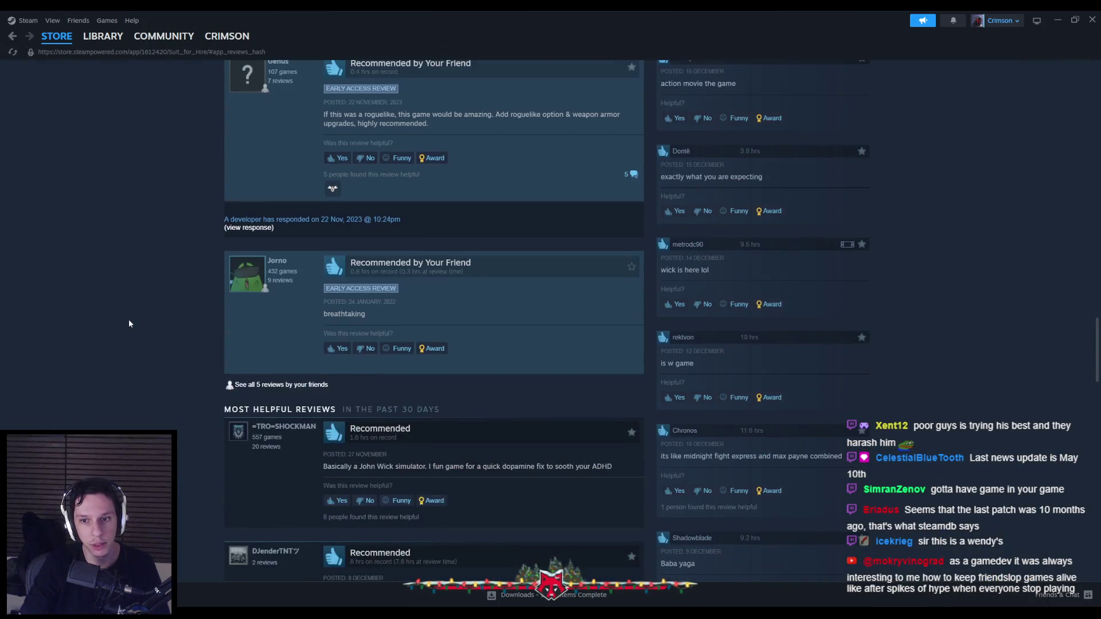
scroll(129, 324, "up", 7)
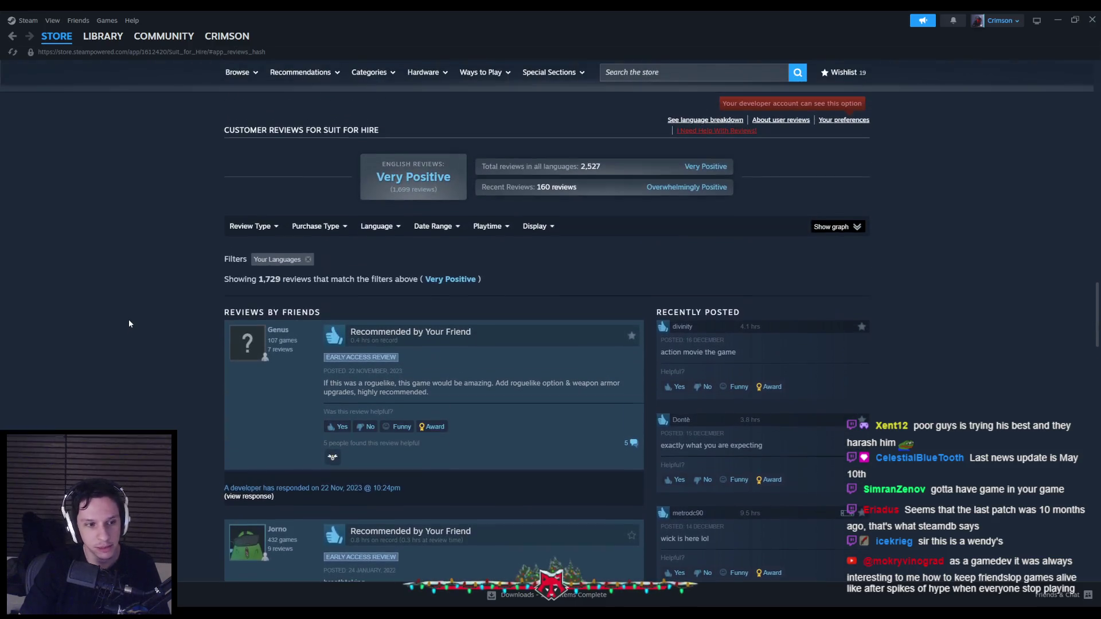
scroll(129, 321, "down", 2)
scroll(129, 321, "up", 1)
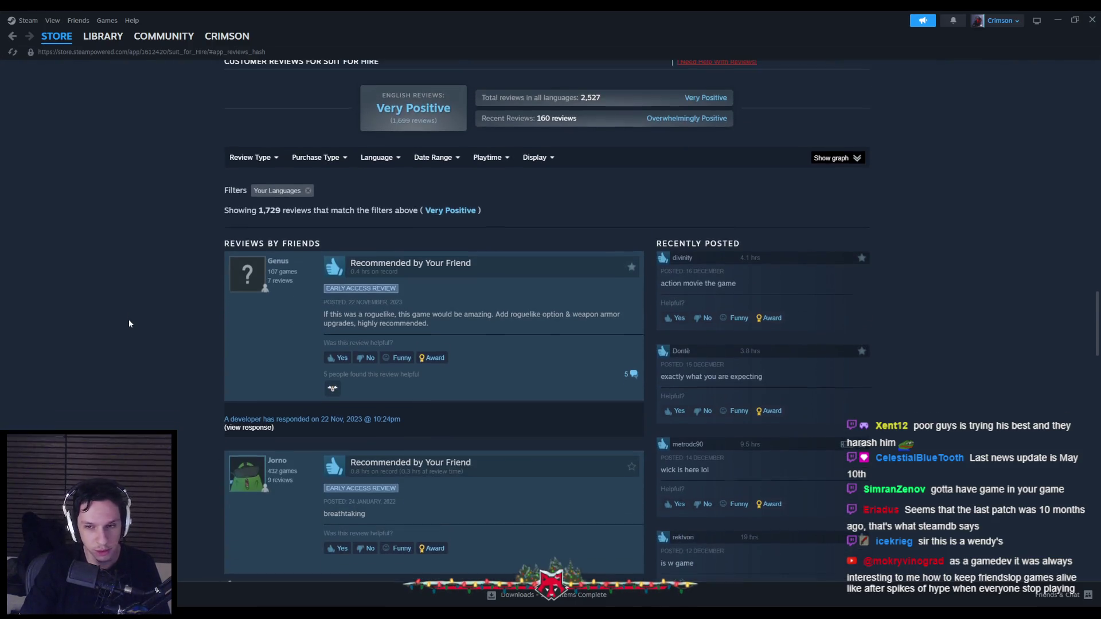
scroll(129, 324, "down", 1)
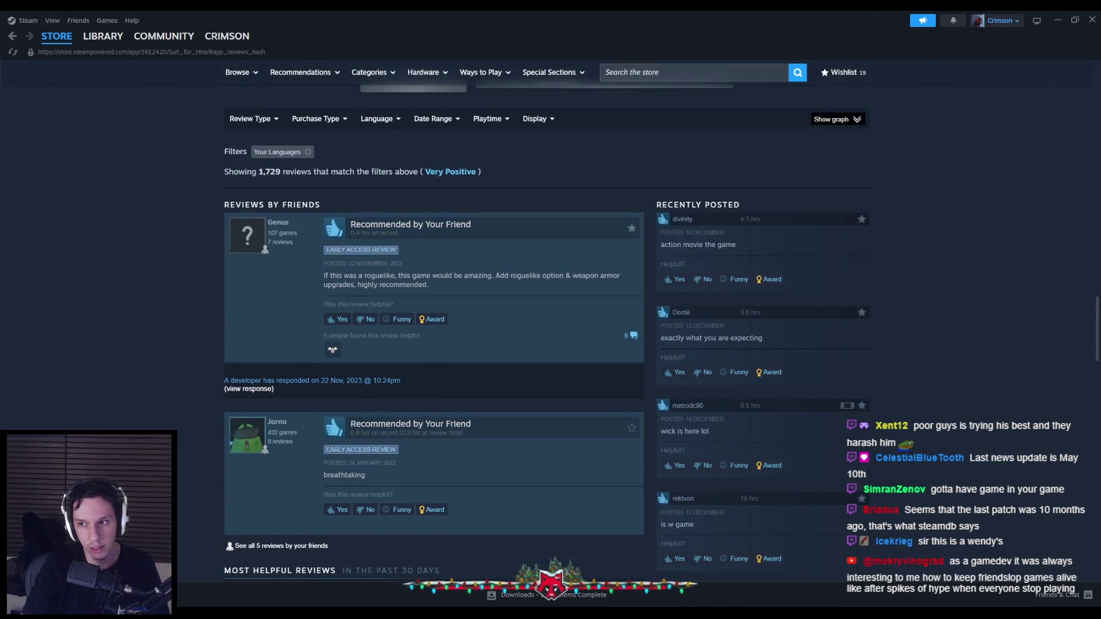
left_click_drag(1097, 312, 1096, 76)
scroll(1090, 80, "down", 1)
scroll(1084, 86, "up", 1)
left_click(1092, 20)
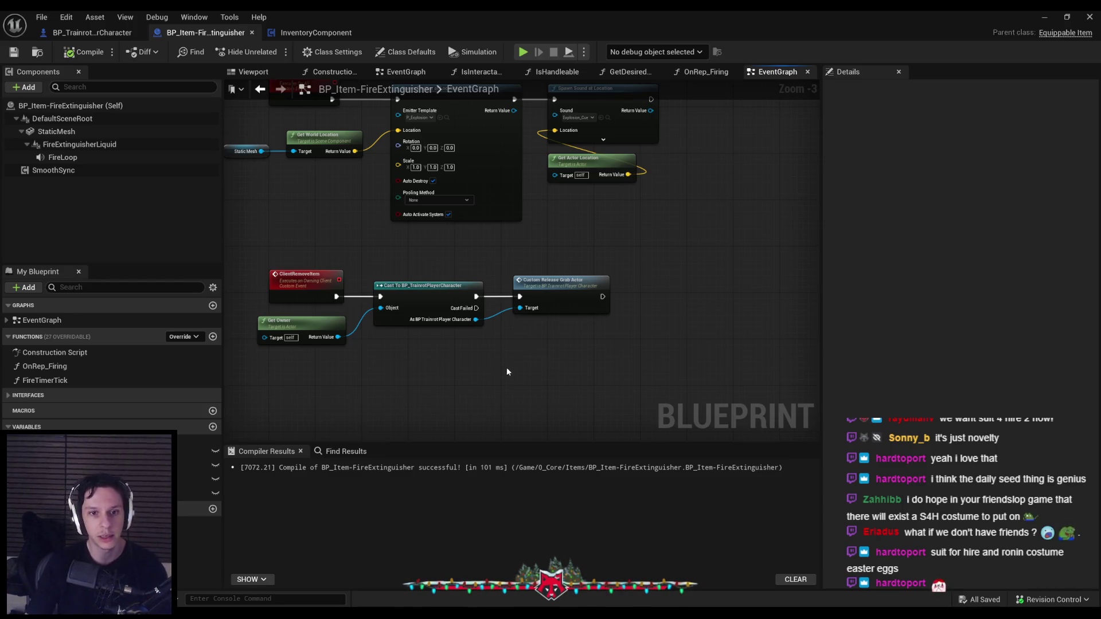
Switch to BP_TrainrotPlayerCharacter and pan over the drop-item nodes back to the drop event's start.
left_click_drag(483, 359, 507, 335)
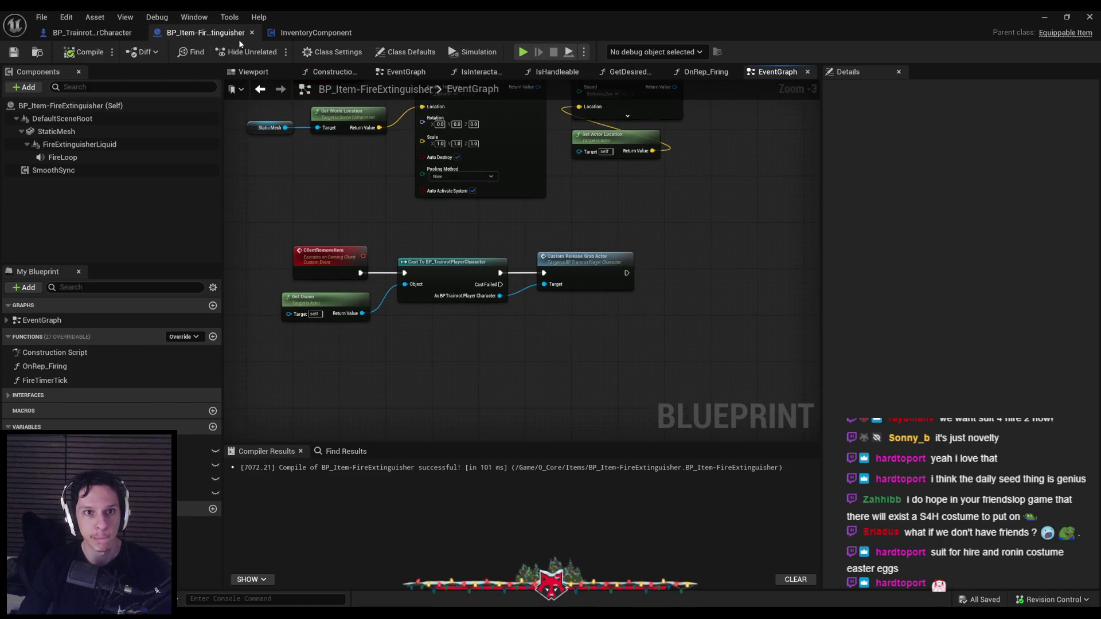
left_click(94, 33)
scroll(360, 295, "up", 2)
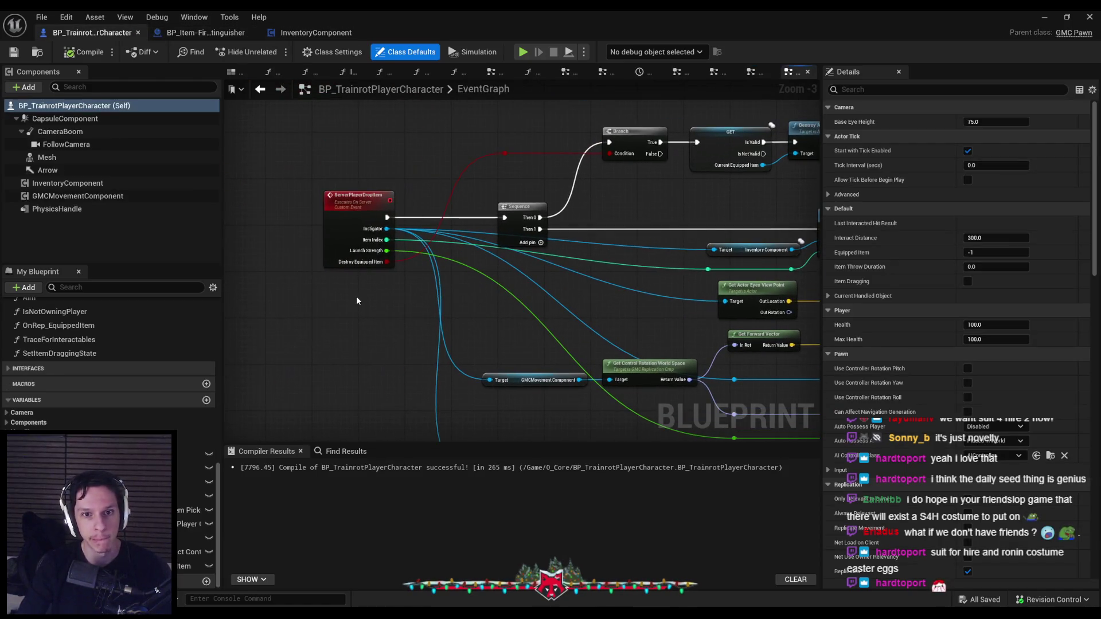
scroll(382, 294, "down", 2)
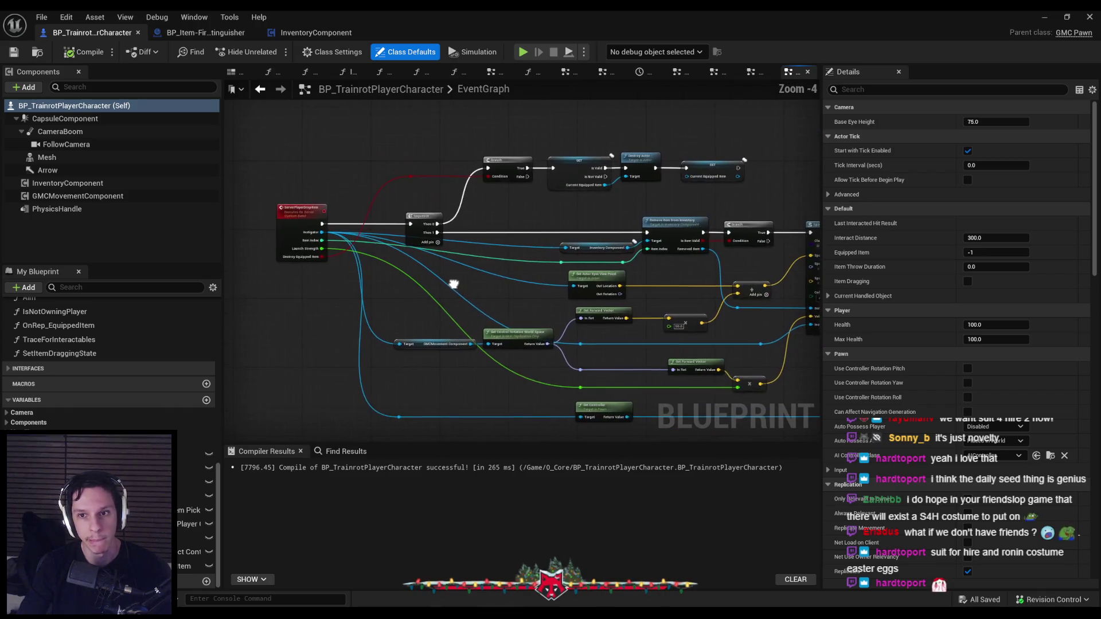
scroll(455, 287, "up", 2)
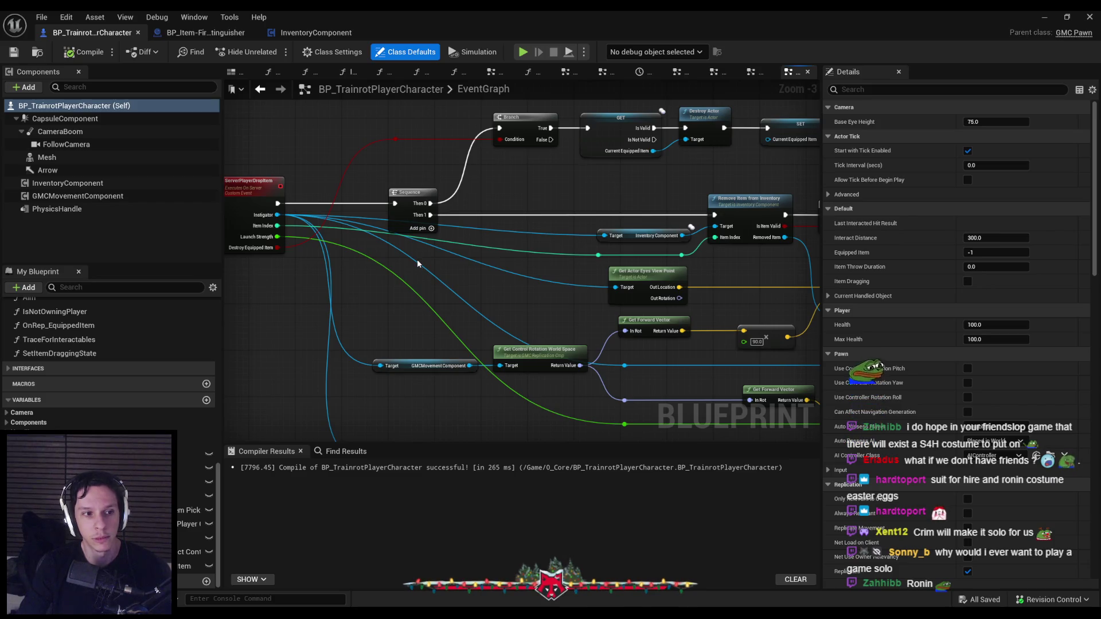
left_click_drag(458, 277, 436, 274)
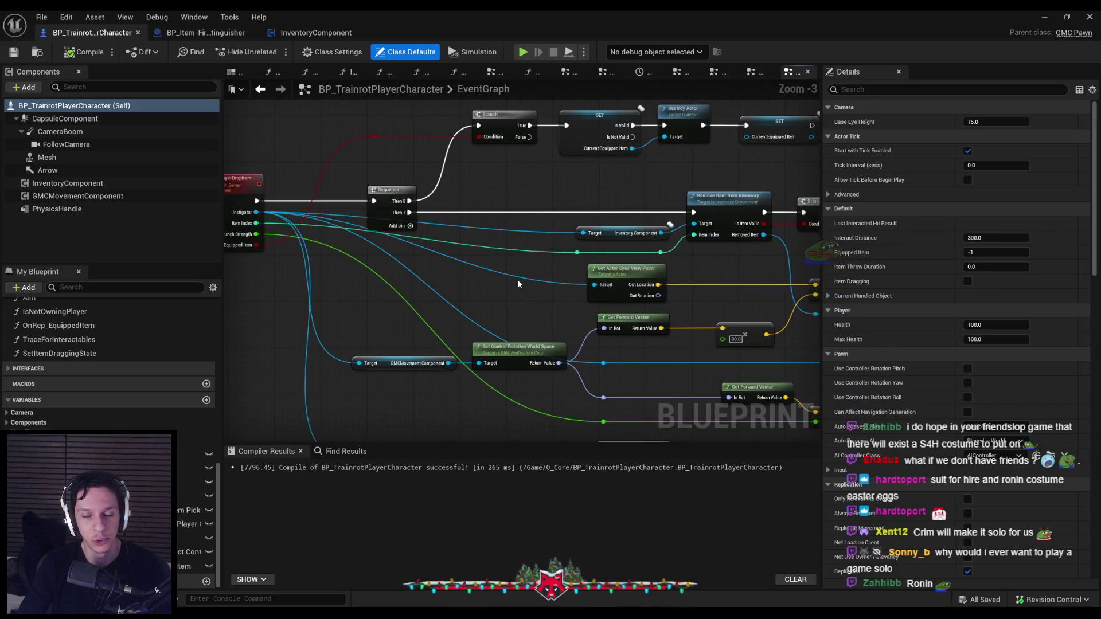
scroll(532, 277, "up", 1)
left_click_drag(560, 268, 411, 282)
scroll(526, 279, "down", 1)
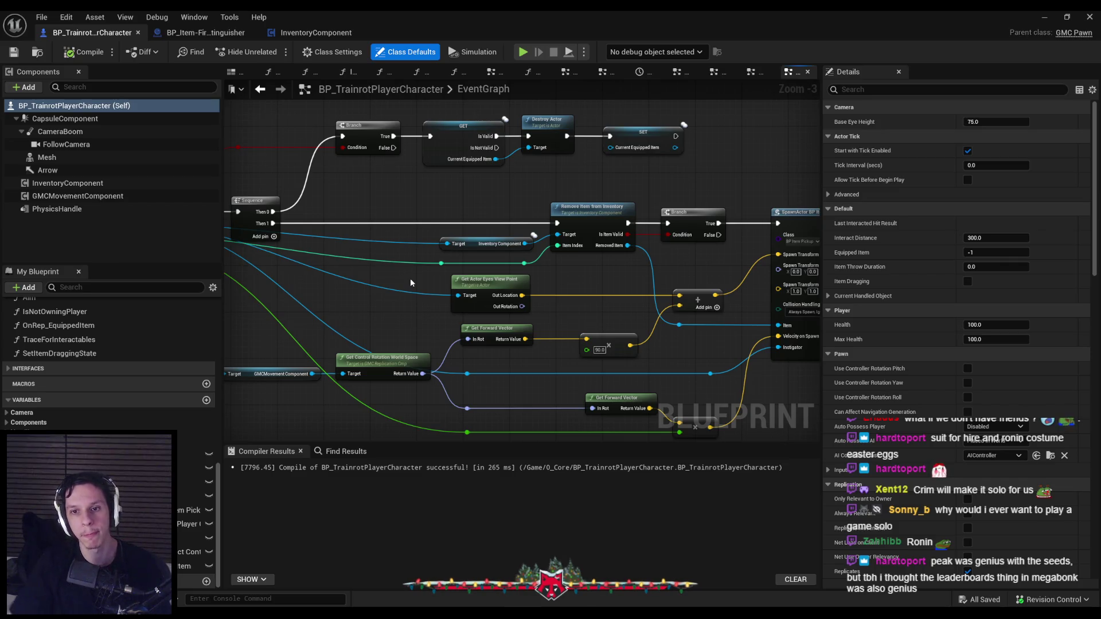
left_click_drag(382, 300, 552, 311)
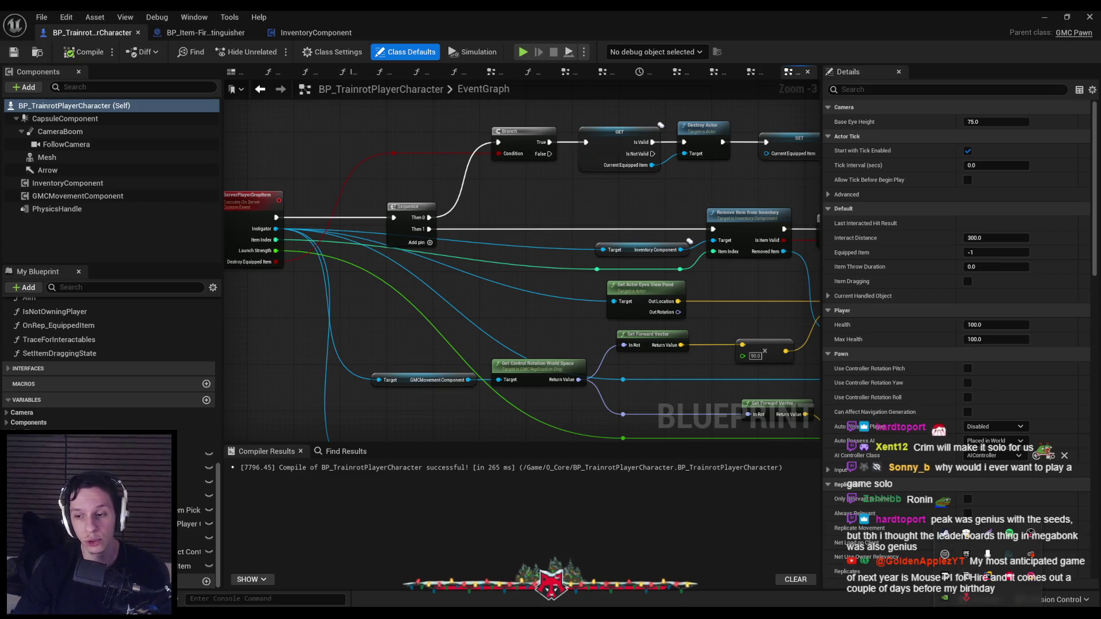
key("alt+Tab")
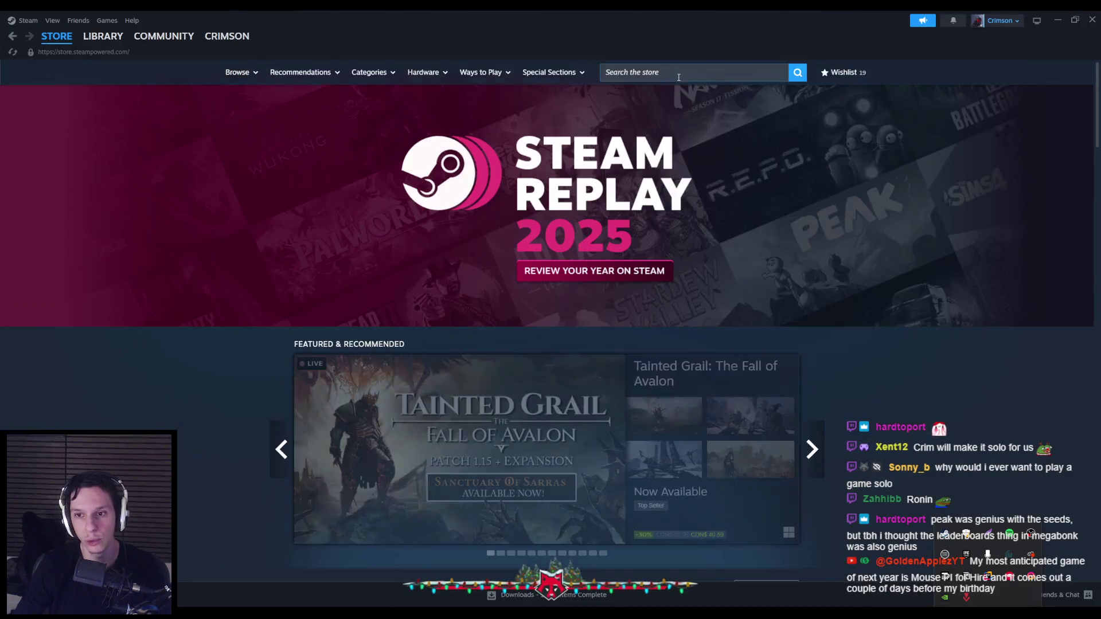
Search the store for 'mouse pi' and open MOUSE: P.I. For Hire's screenshot viewer.
left_click(679, 73)
type("mouse pi")
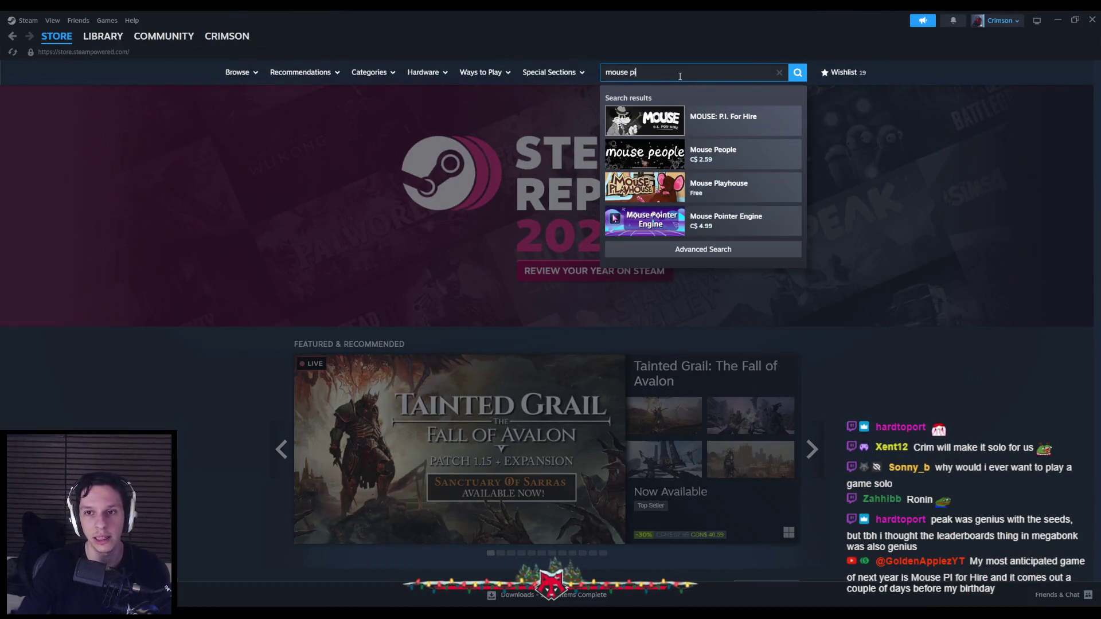
left_click(723, 119)
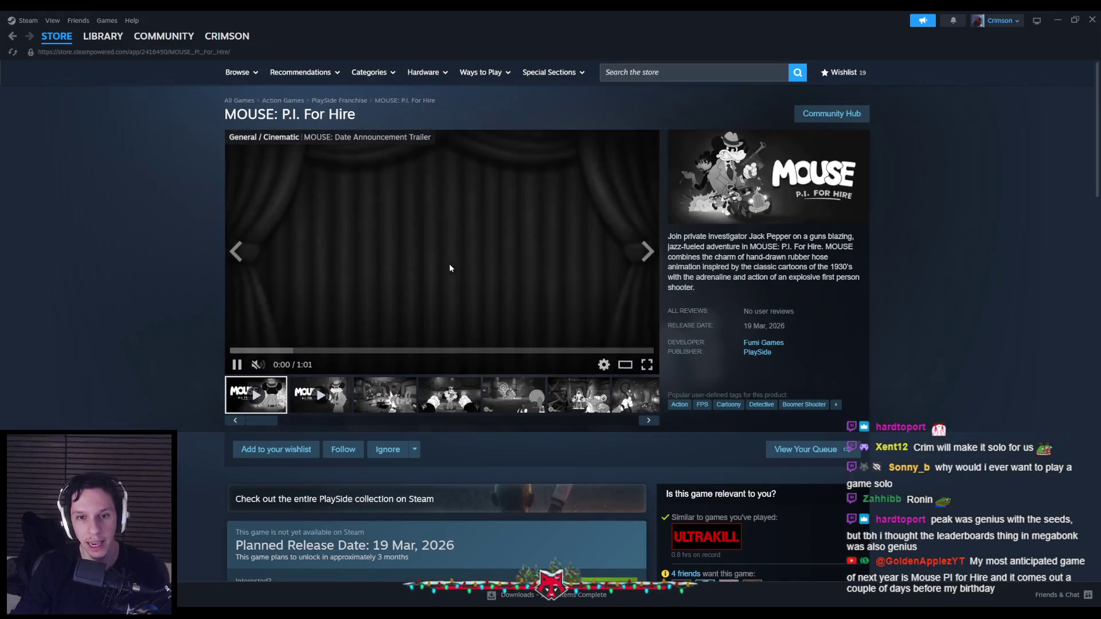
left_click(402, 398)
left_click(478, 259)
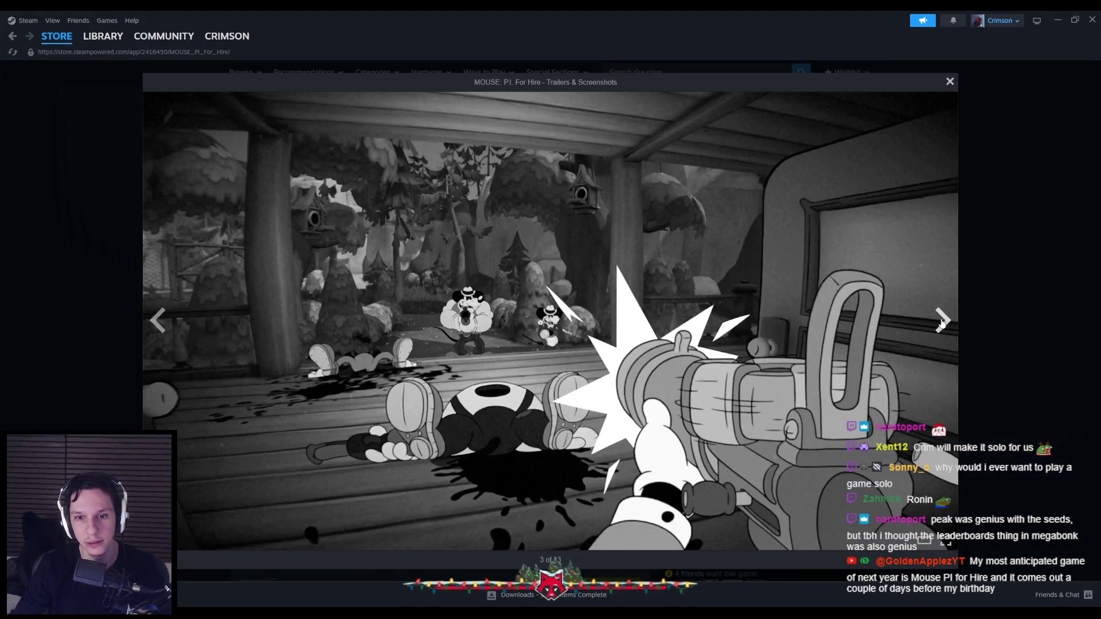
Step through the MOUSE: P.I. For Hire screenshots to the gameplay reveal video.
left_click(943, 321)
left_click(943, 321)
left_click(943, 321)
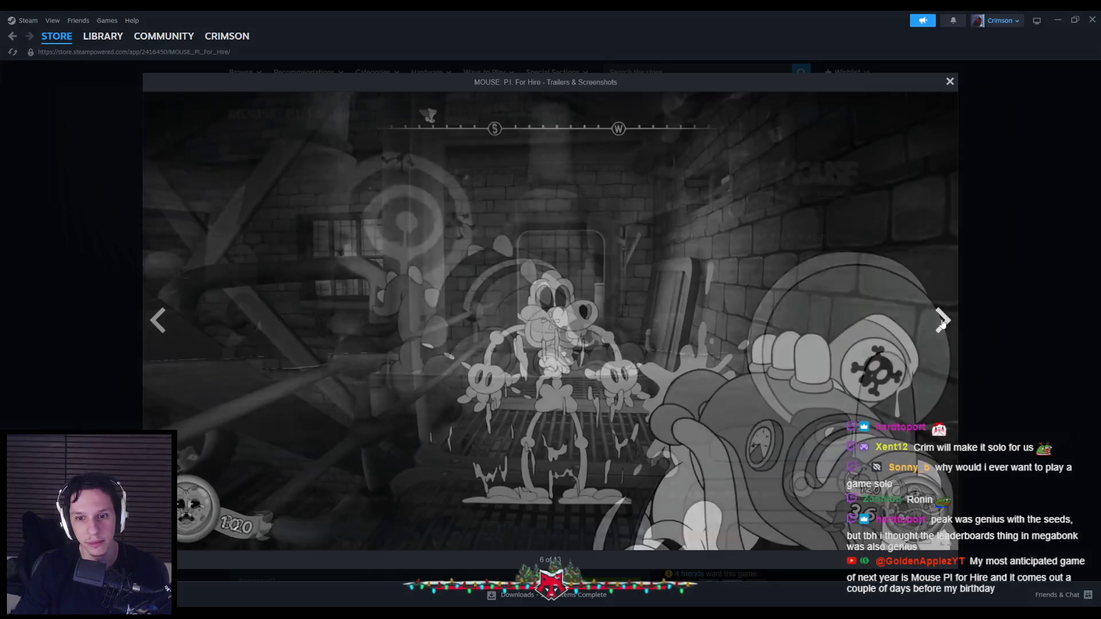
left_click(942, 321)
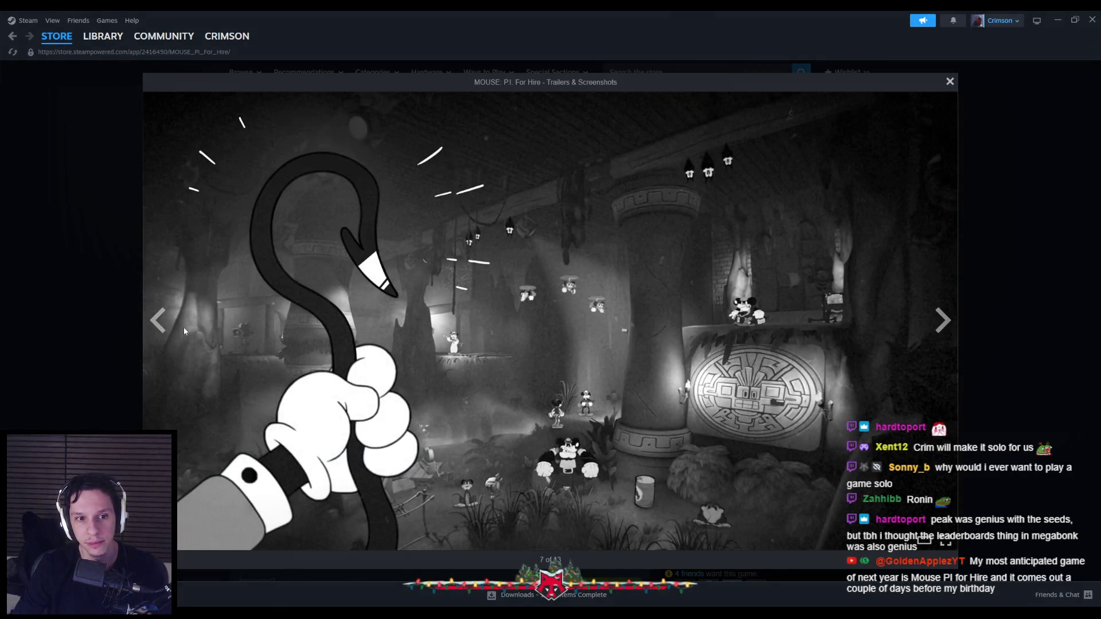
left_click(157, 320)
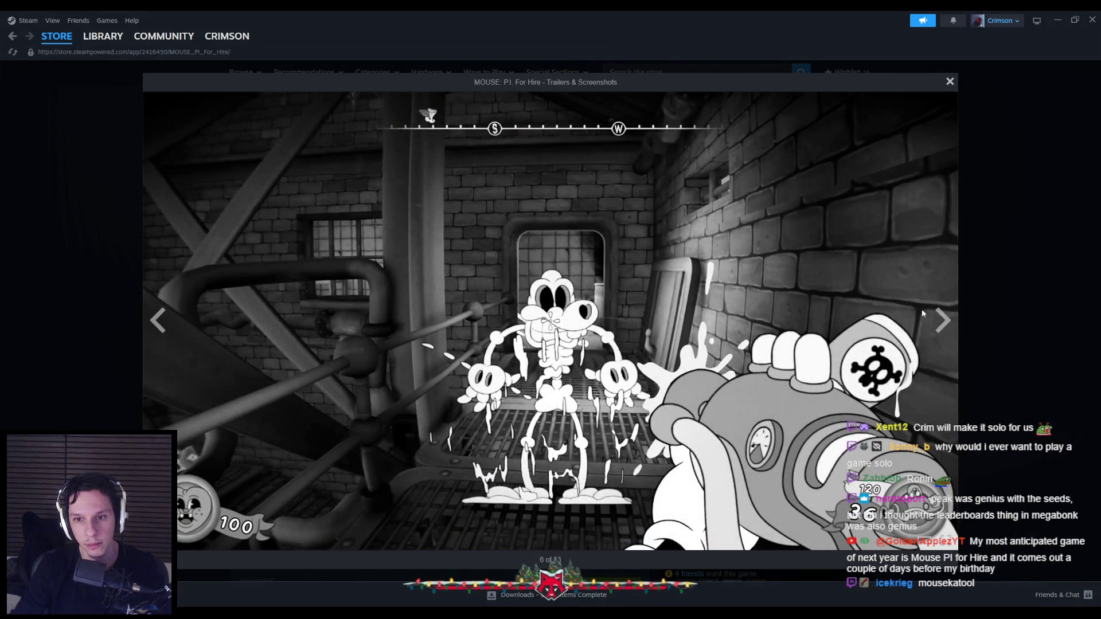
double_click(940, 320)
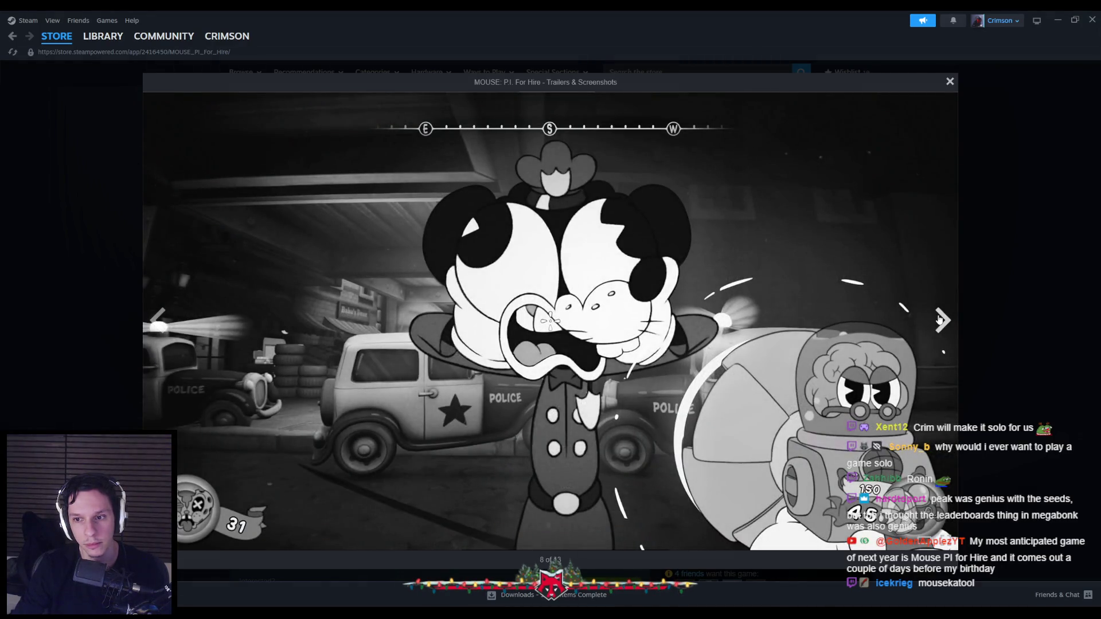
left_click(940, 320)
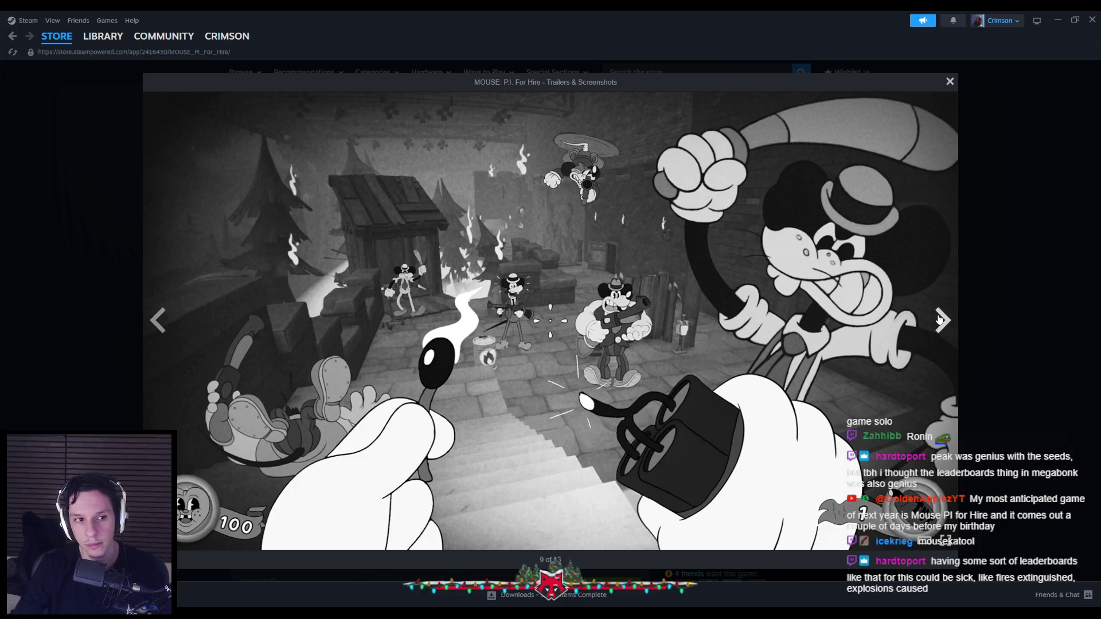
left_click(940, 320)
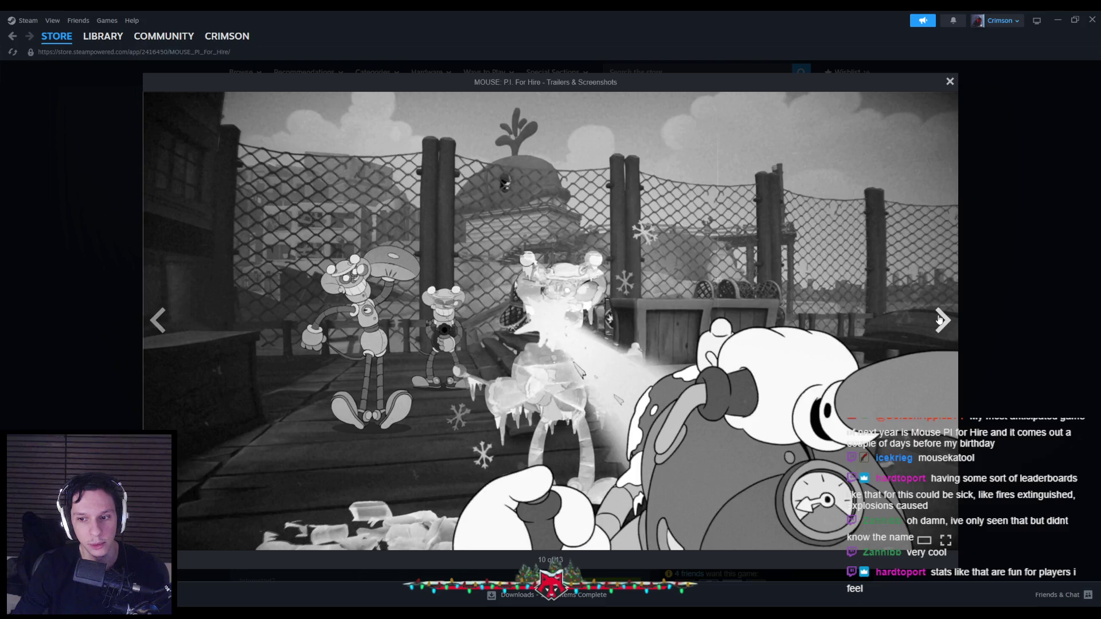
left_click(940, 320)
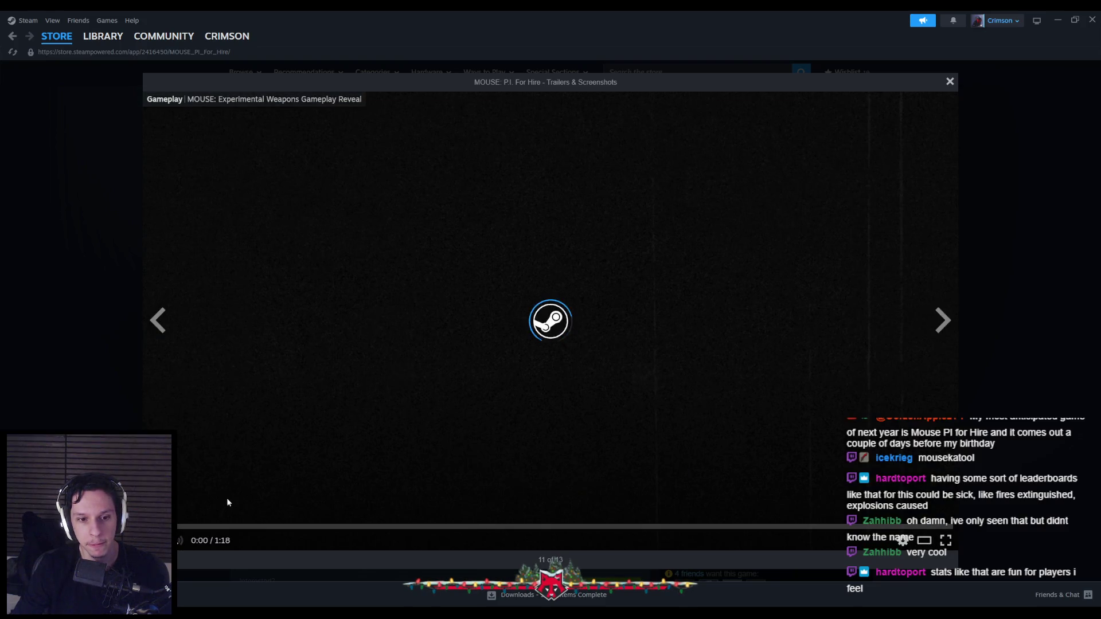
Scrub through the experimental weapons gameplay reveal video, then close the viewer.
left_click(303, 526)
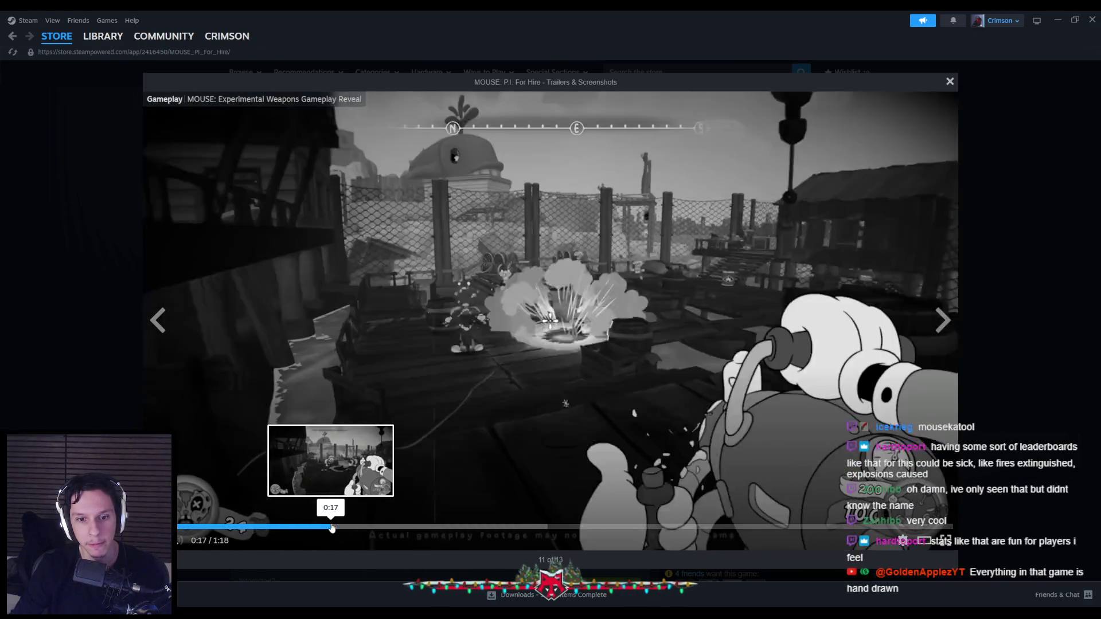
left_click(312, 527)
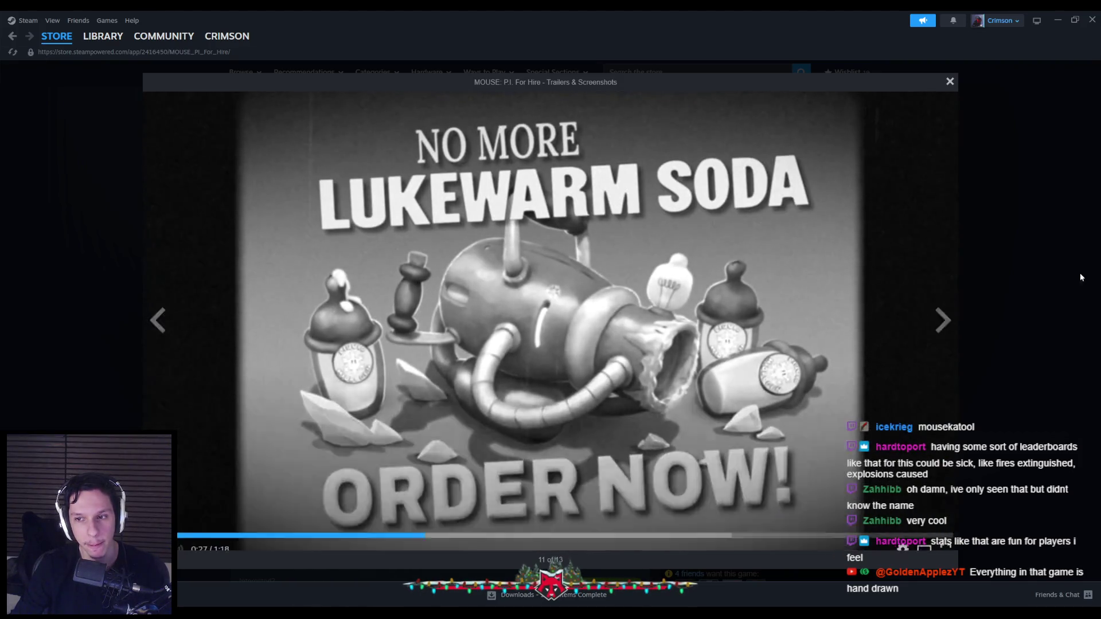
key("Escape")
Back in Unreal, pan through BP_TrainrotPlayerCharacter's drop-item graph to inspect the Sequence and forward-vector nodes.
key("alt+Tab")
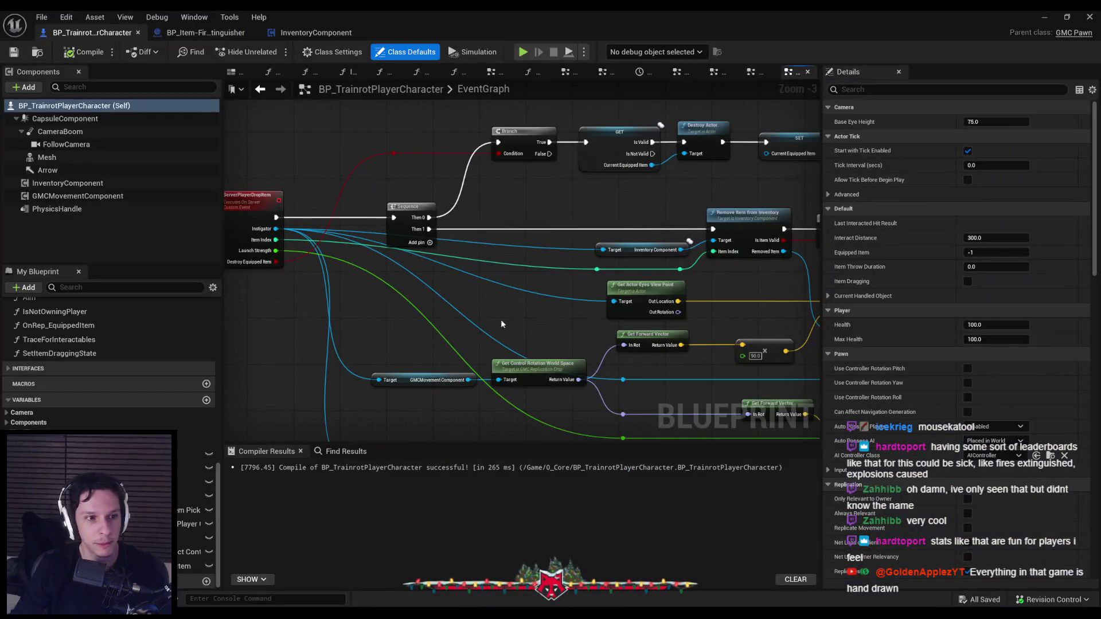
left_click_drag(380, 317, 369, 265)
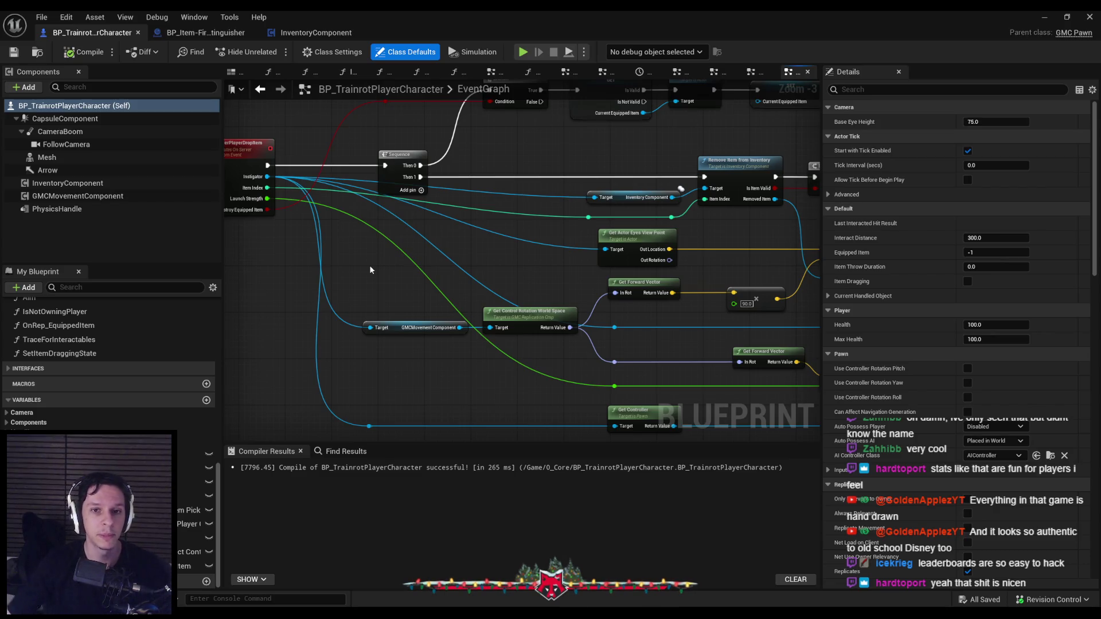
scroll(438, 254, "down", 1)
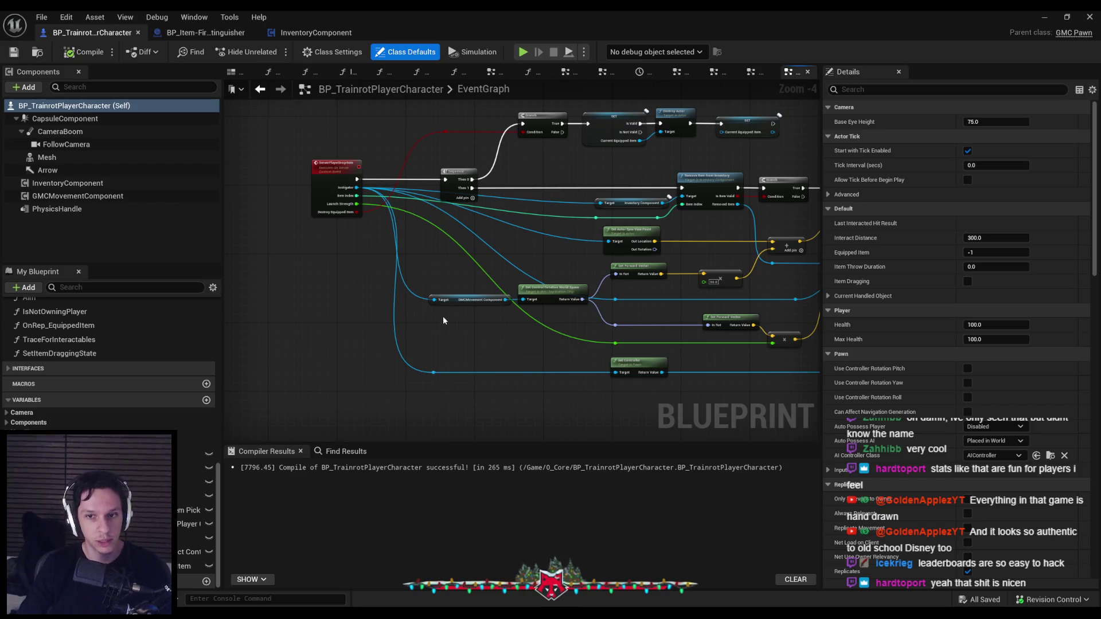
scroll(531, 339, "up", 1)
left_click_drag(531, 340, 466, 316)
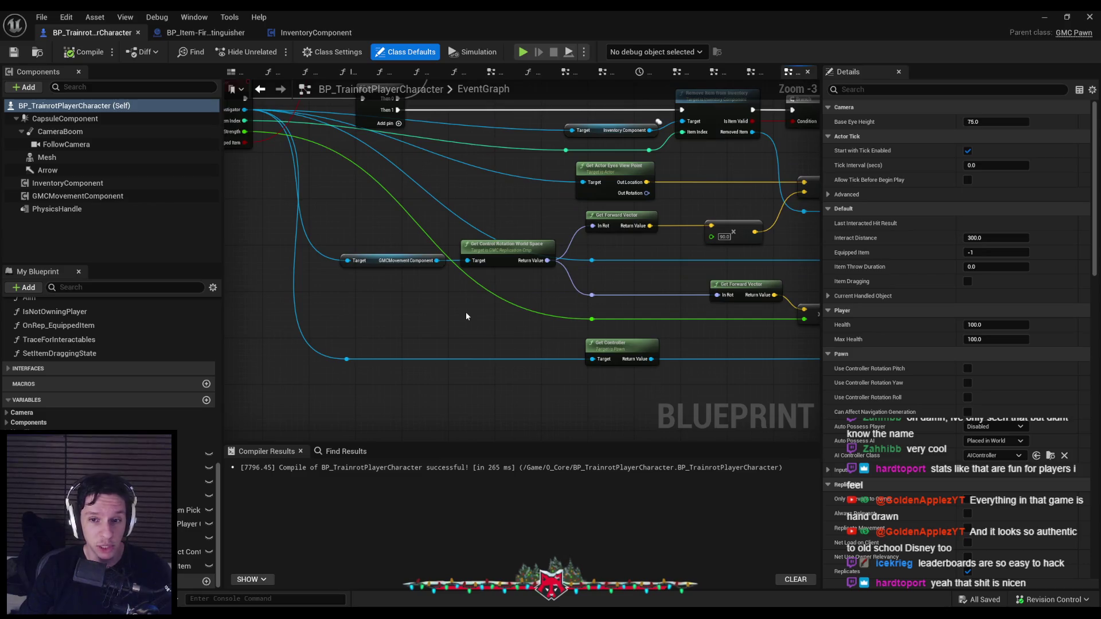
scroll(465, 316, "down", 2)
scroll(560, 335, "up", 1)
mouse_move(563, 335)
left_mouse_down()
mouse_move(580, 336)
mouse_move(240, 352)
left_mouse_up()
left_click_drag(479, 354, 745, 352)
scroll(487, 356, "up", 1)
left_click_drag(402, 356, 492, 357)
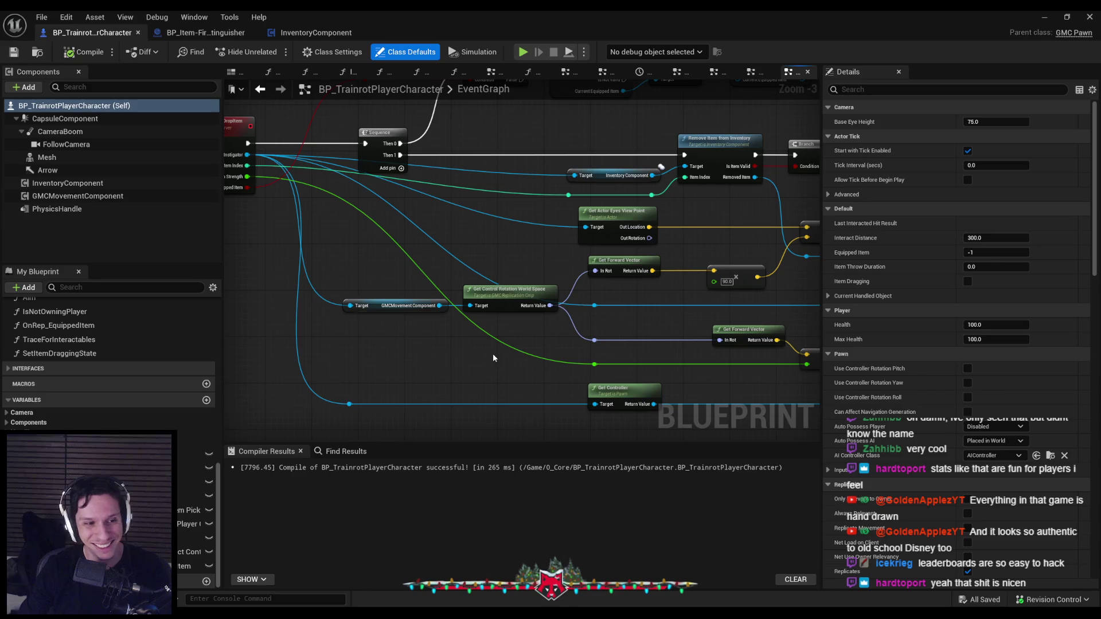
mouse_move(545, 339)
left_mouse_down()
mouse_move(477, 324)
mouse_move(446, 302)
mouse_move(581, 325)
left_mouse_up()
scroll(620, 284, "up", 1)
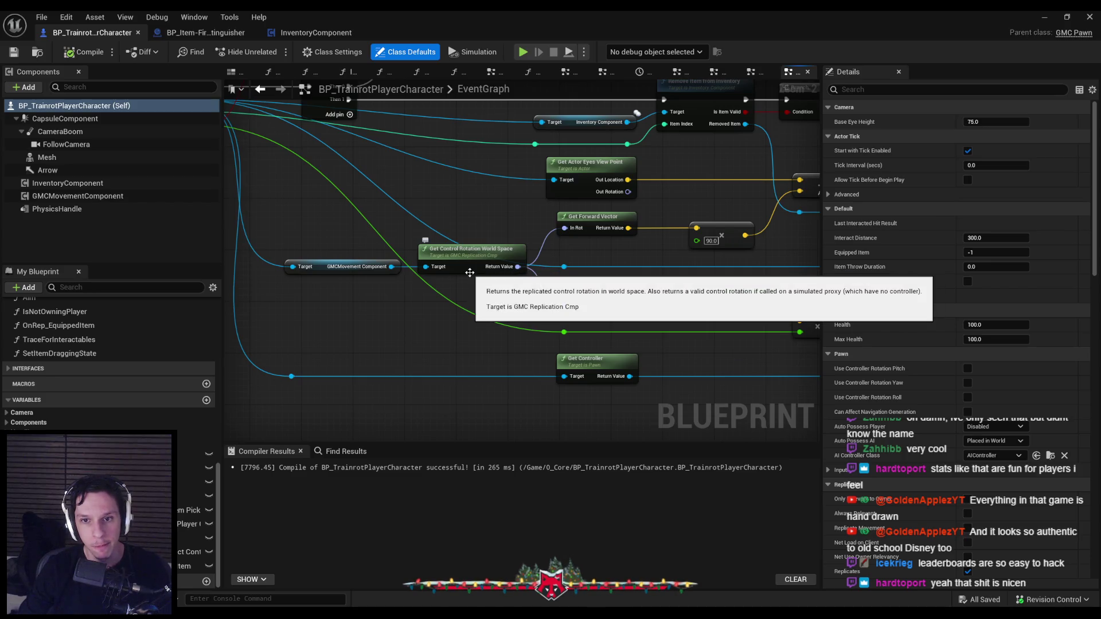
scroll(470, 273, "down", 2)
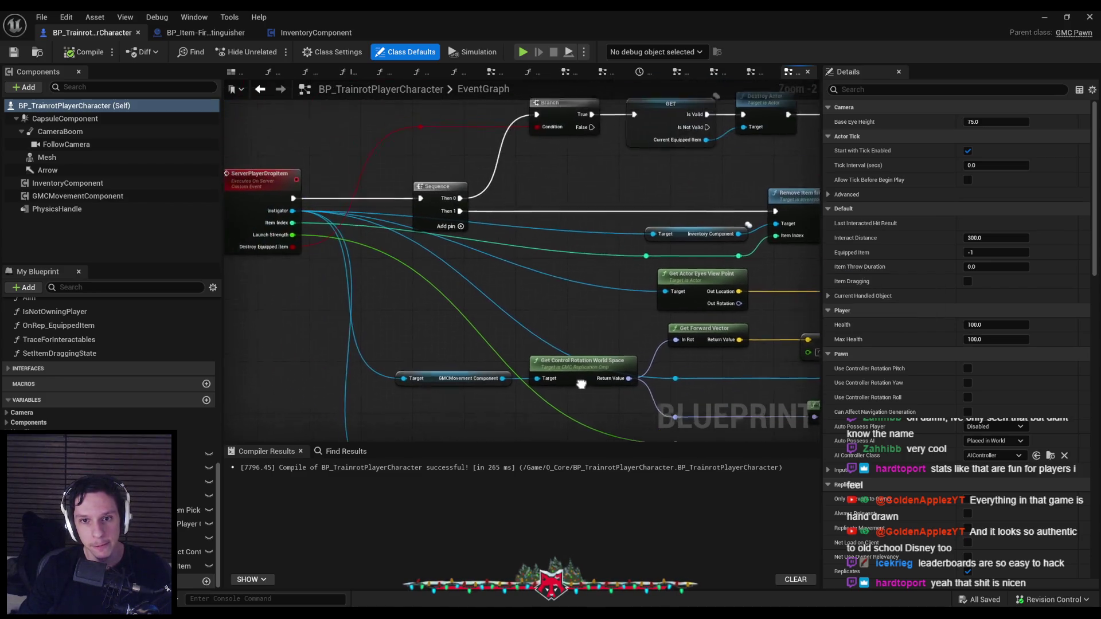
scroll(392, 225, "up", 2)
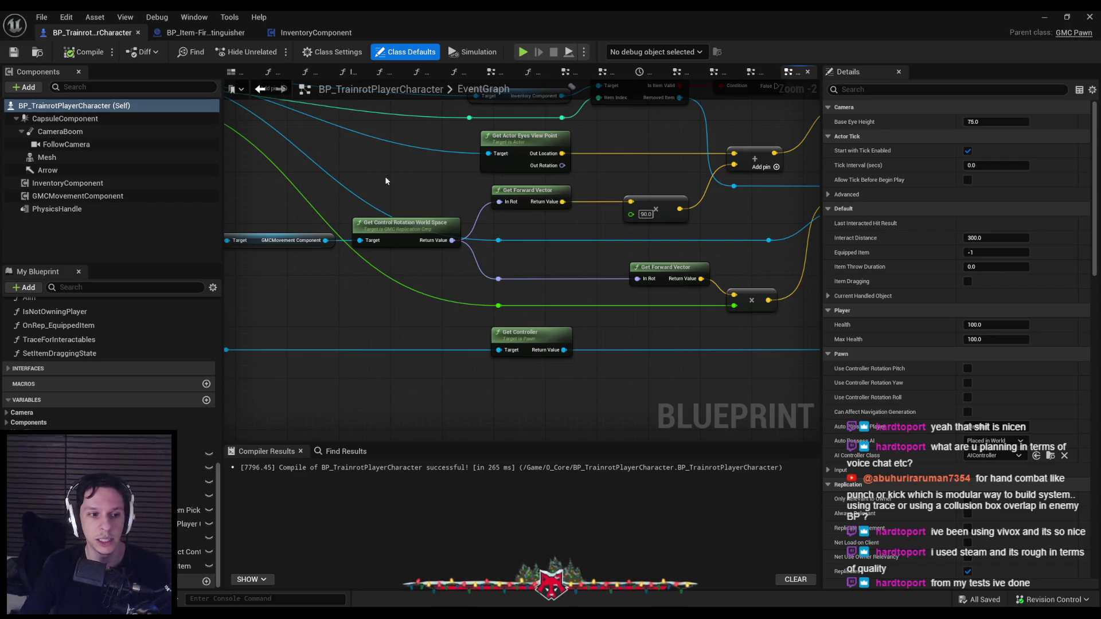
Nudge the Get Actor Eyes View Point node slightly right in the drop graph.
left_click_drag(384, 177, 670, 298)
scroll(670, 298, "down", 2)
scroll(535, 241, "up", 2)
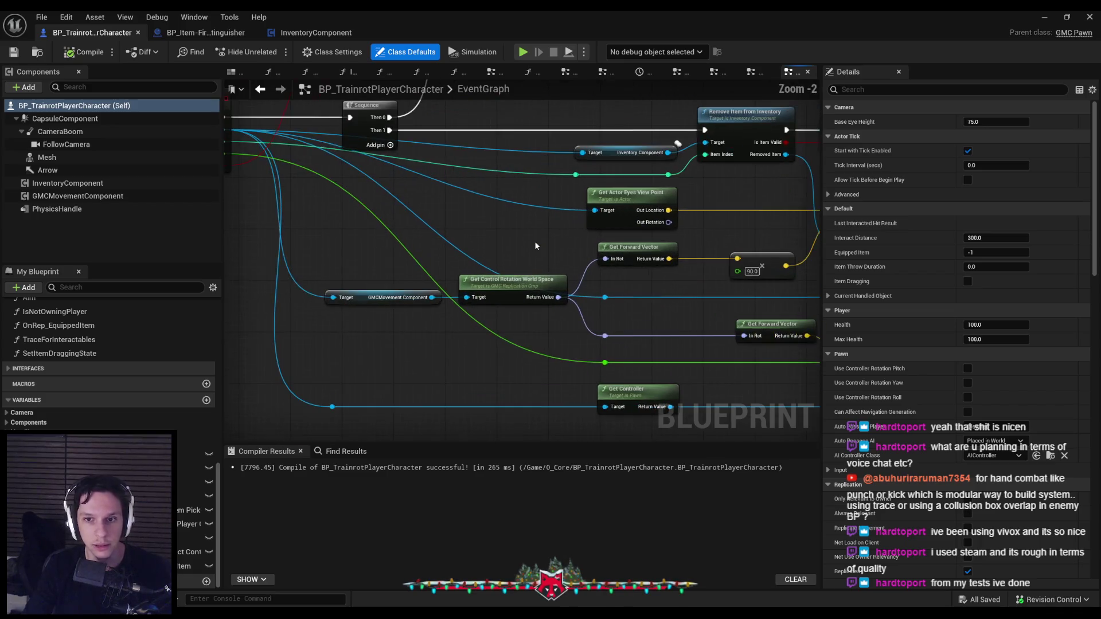
scroll(536, 246, "down", 2)
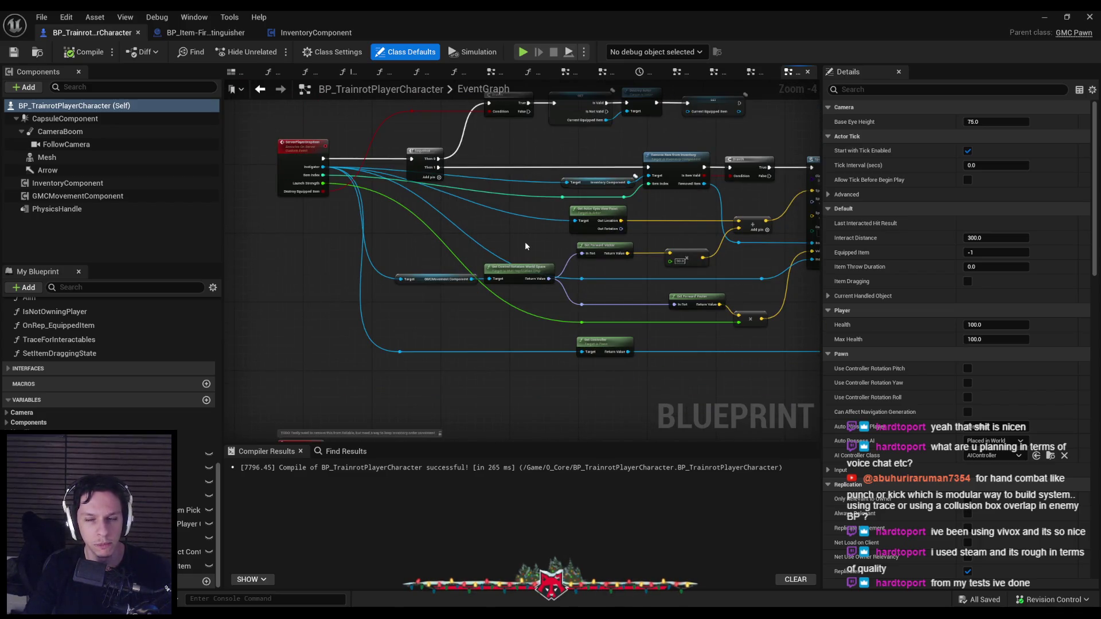
scroll(524, 242, "up", 1)
mouse_move(525, 242)
left_mouse_down()
mouse_move(435, 251)
mouse_move(563, 277)
mouse_move(470, 276)
mouse_move(596, 284)
left_mouse_up()
scroll(596, 284, "up", 1)
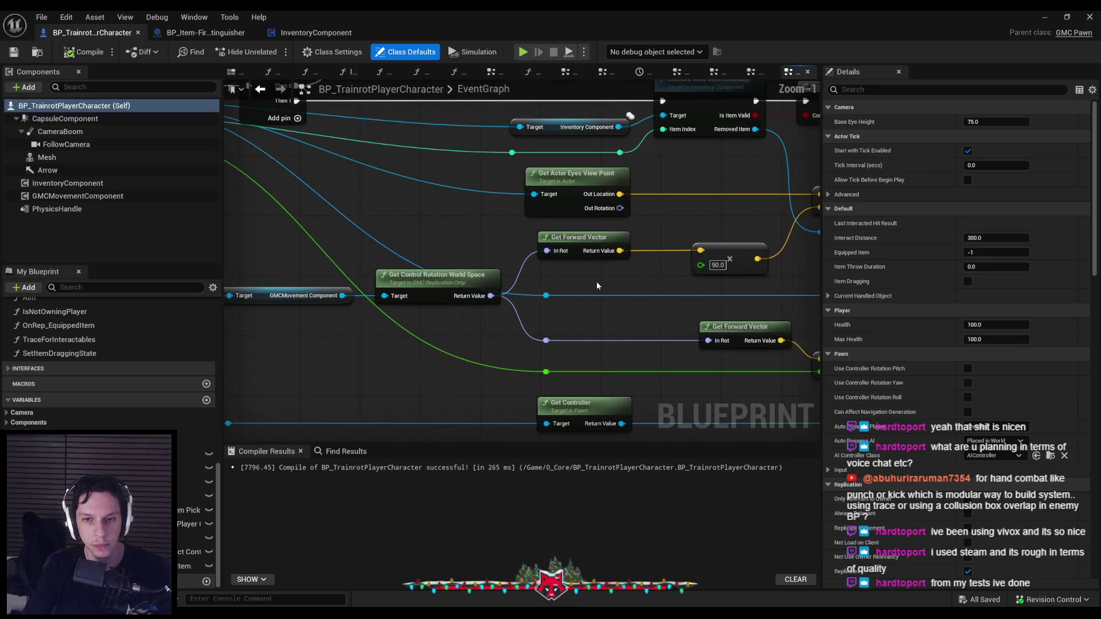
scroll(596, 285, "down", 1)
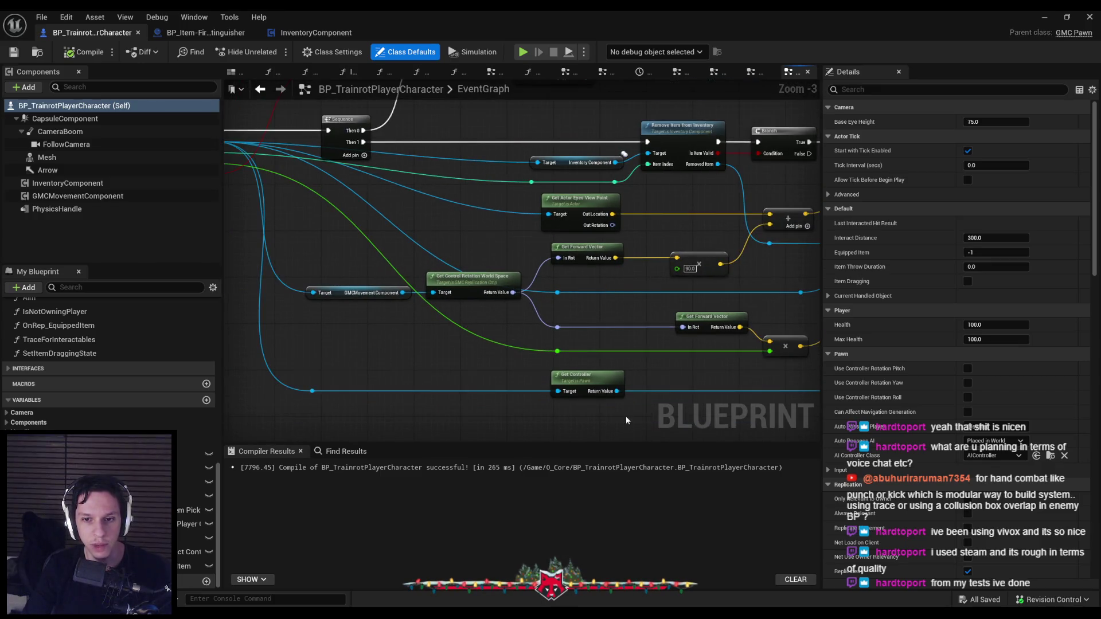
left_click_drag(576, 198, 588, 198)
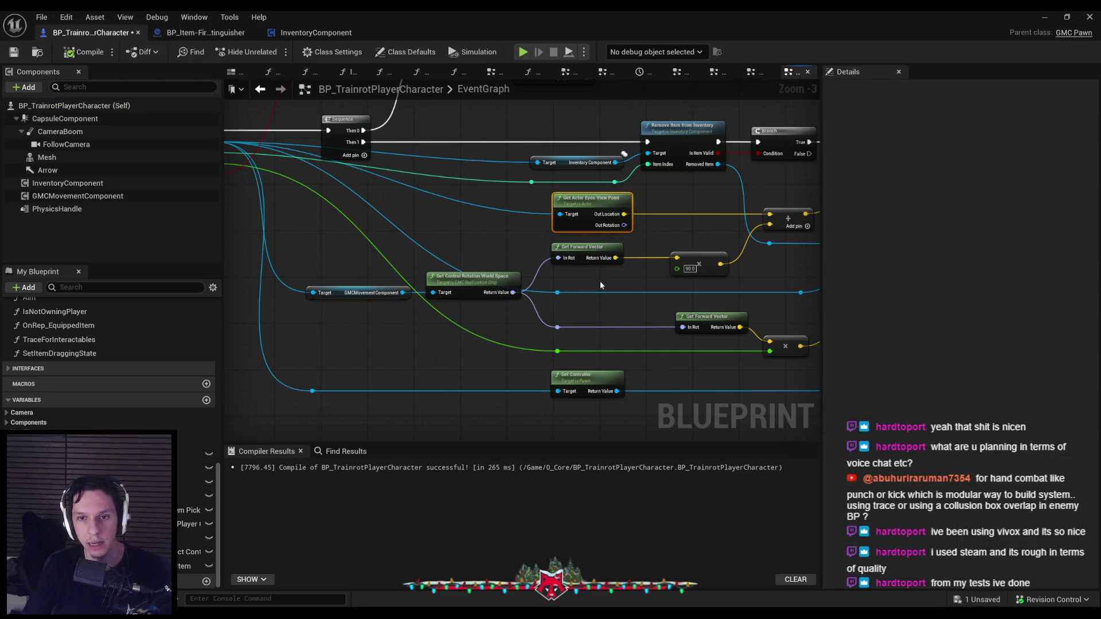
left_click_drag(581, 436, 545, 189)
left_click(516, 224)
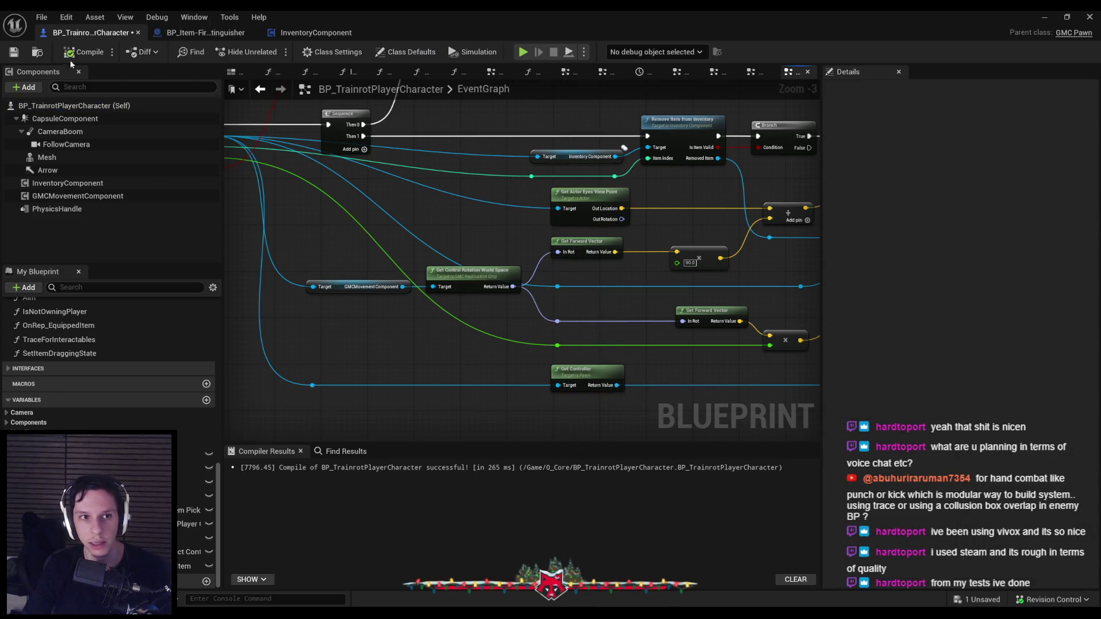
Save and compile the BP_TrainrotPlayerCharacter Blueprint.
left_click(14, 52)
left_click(65, 53)
scroll(555, 270, "up", 2)
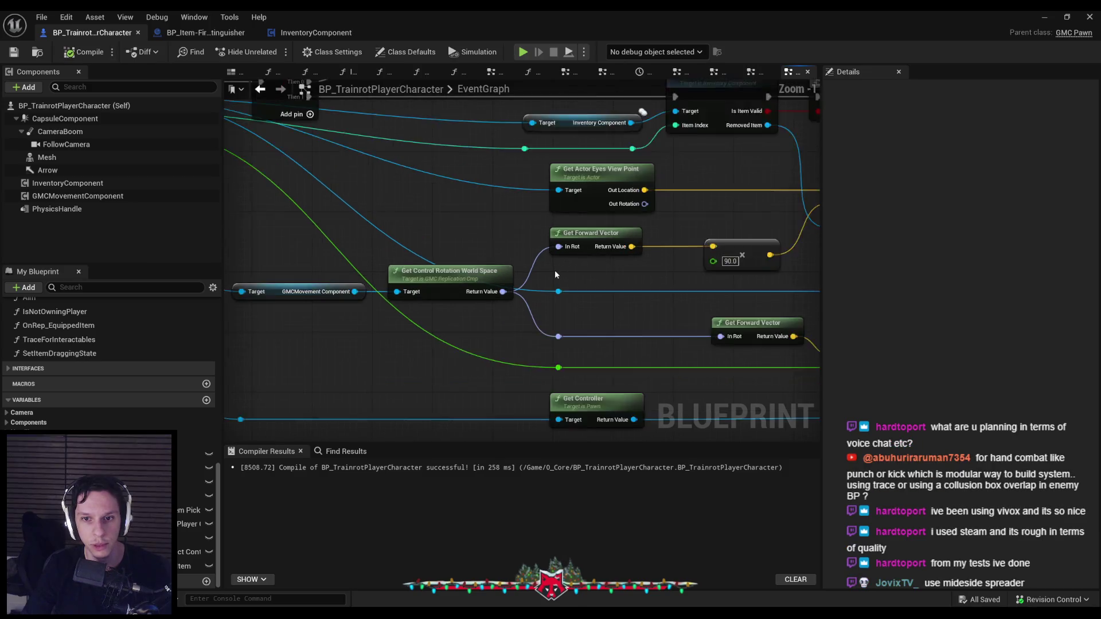
scroll(527, 286, "up", 1)
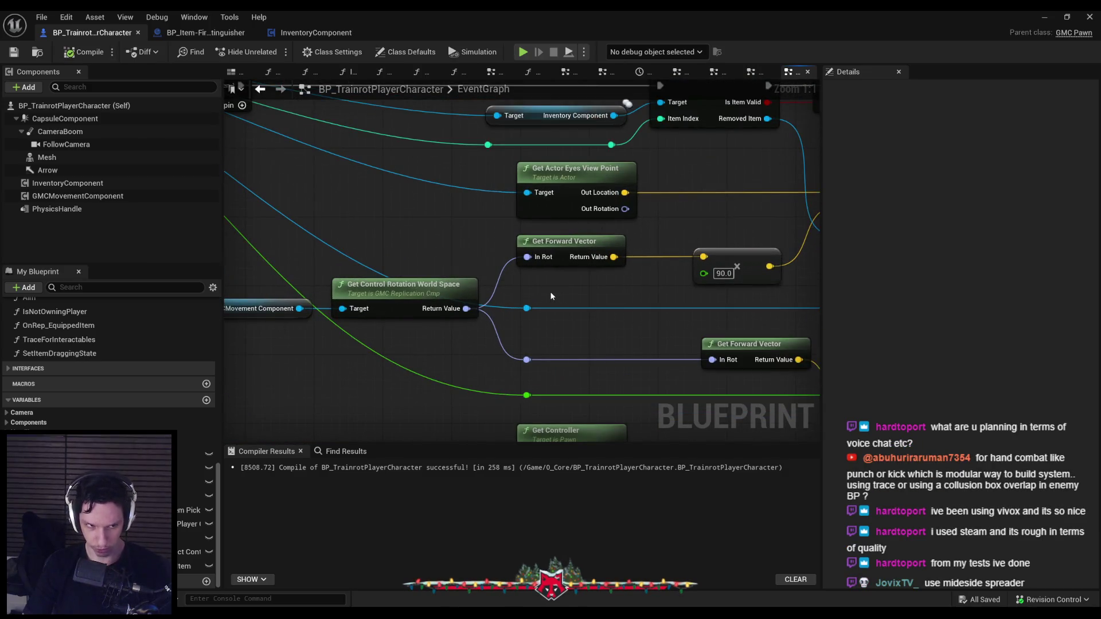
scroll(419, 327, "down", 2)
scroll(566, 295, "down", 1)
scroll(567, 295, "down", 1)
mouse_move(567, 295)
left_mouse_down()
mouse_move(566, 320)
mouse_move(534, 356)
left_mouse_up()
scroll(495, 338, "up", 1)
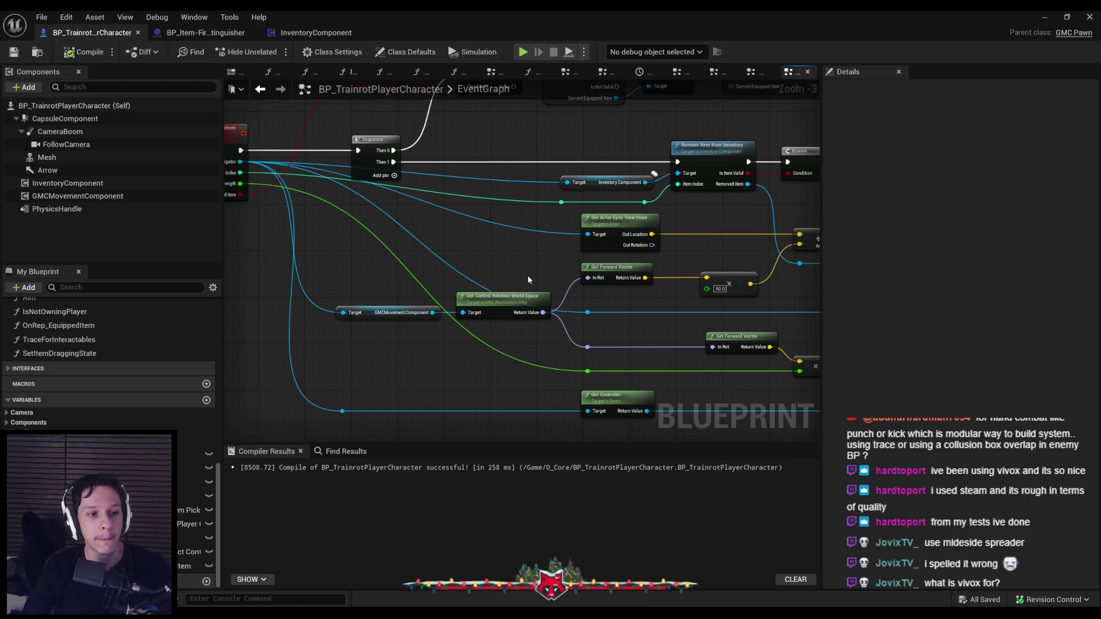
scroll(634, 307, "up", 1)
scroll(633, 308, "down", 1)
left_click_drag(634, 308, 474, 314)
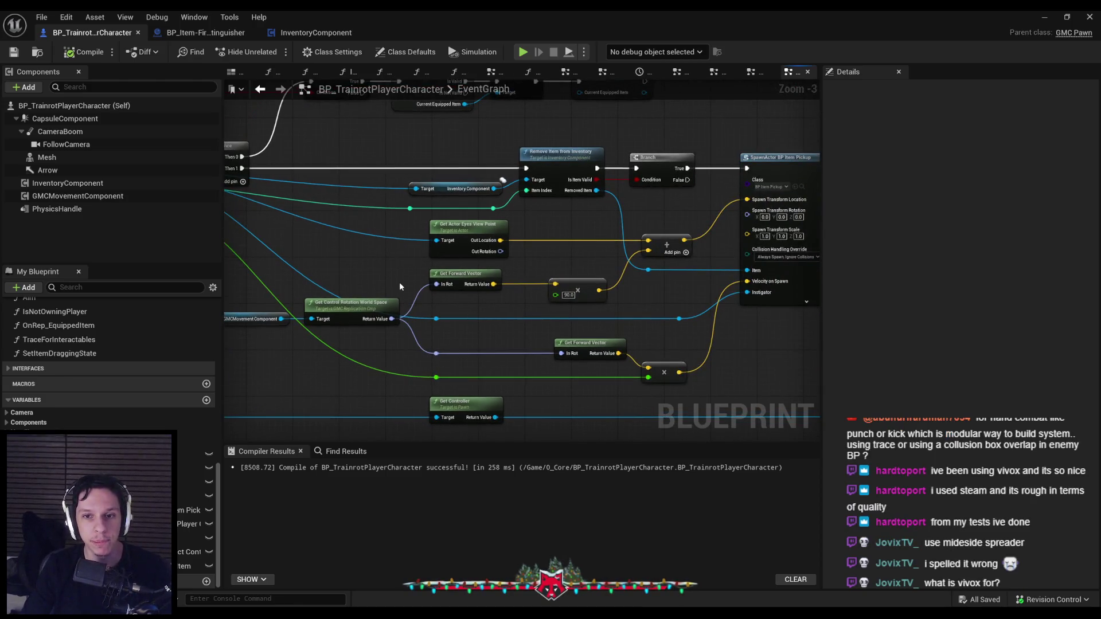
scroll(399, 287, "up", 1)
mouse_move(399, 287)
left_mouse_down()
mouse_move(519, 299)
mouse_move(604, 290)
left_mouse_up()
scroll(519, 299, "down", 1)
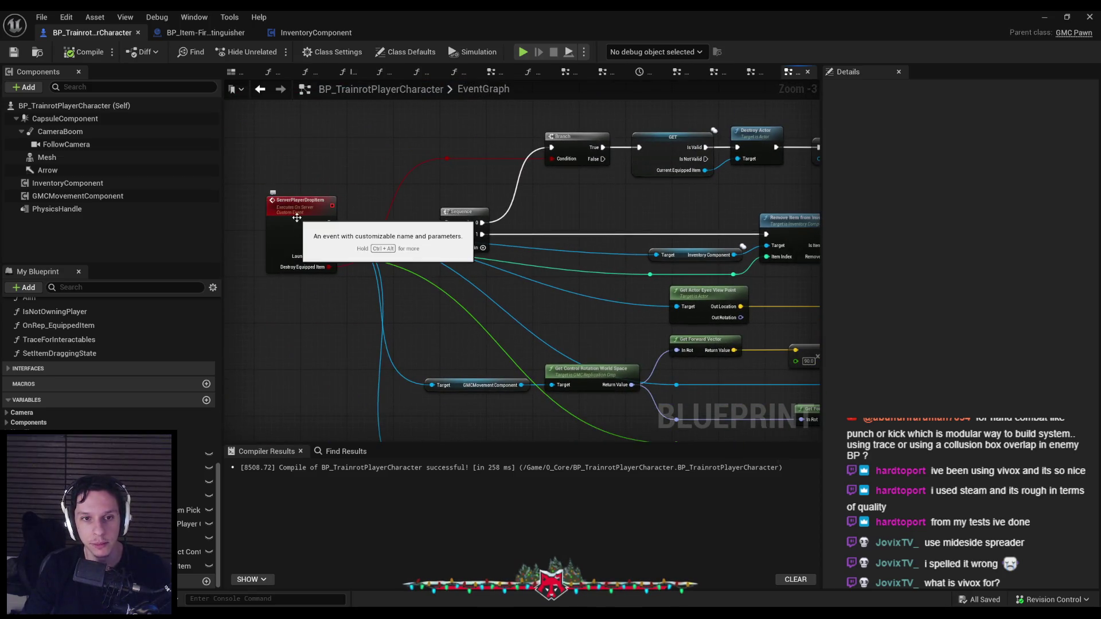
left_click(203, 33)
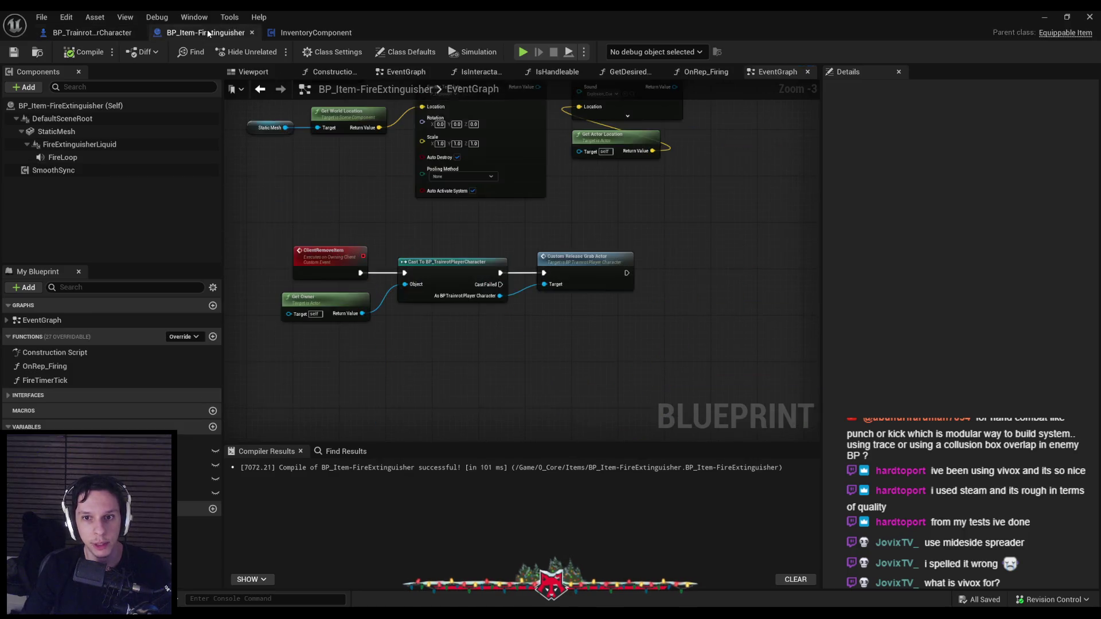
left_click(99, 36)
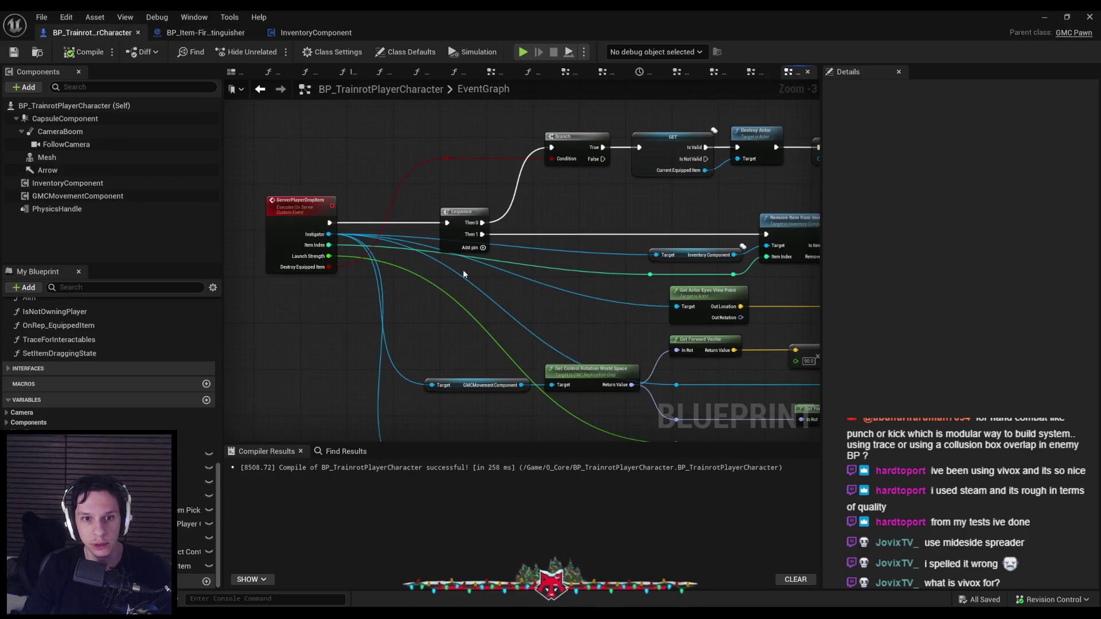
In BP_Item-FireExtinguisher, review the Branch, explode, ammo math and Client Remove Item nodes.
left_click(295, 202)
left_click(206, 33)
scroll(367, 218, "down", 2)
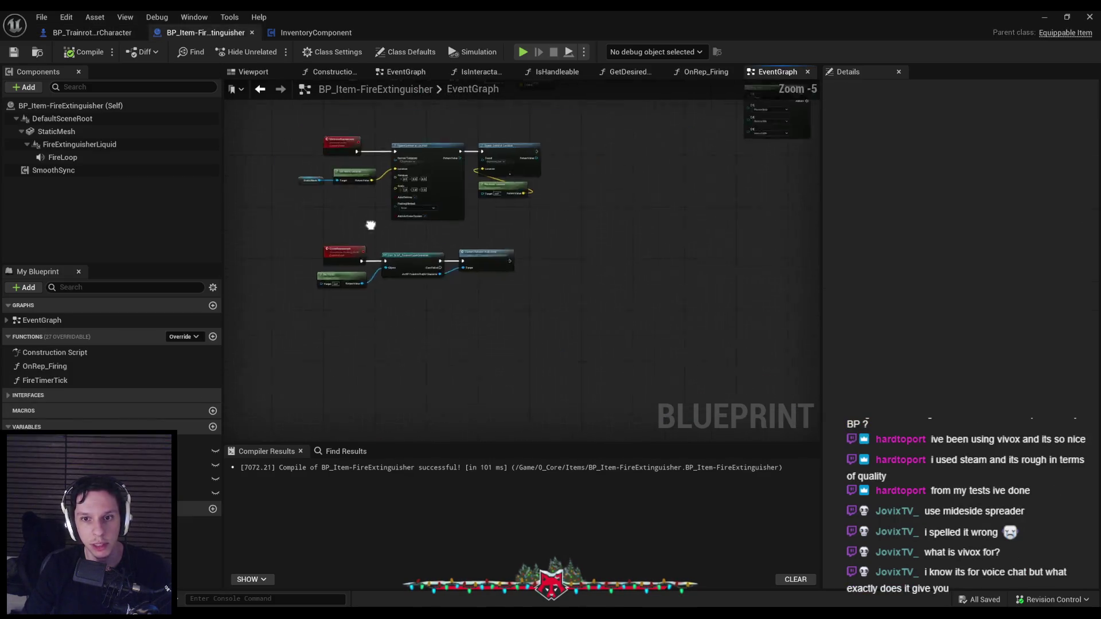
scroll(337, 239, "up", 3)
scroll(401, 276, "down", 1)
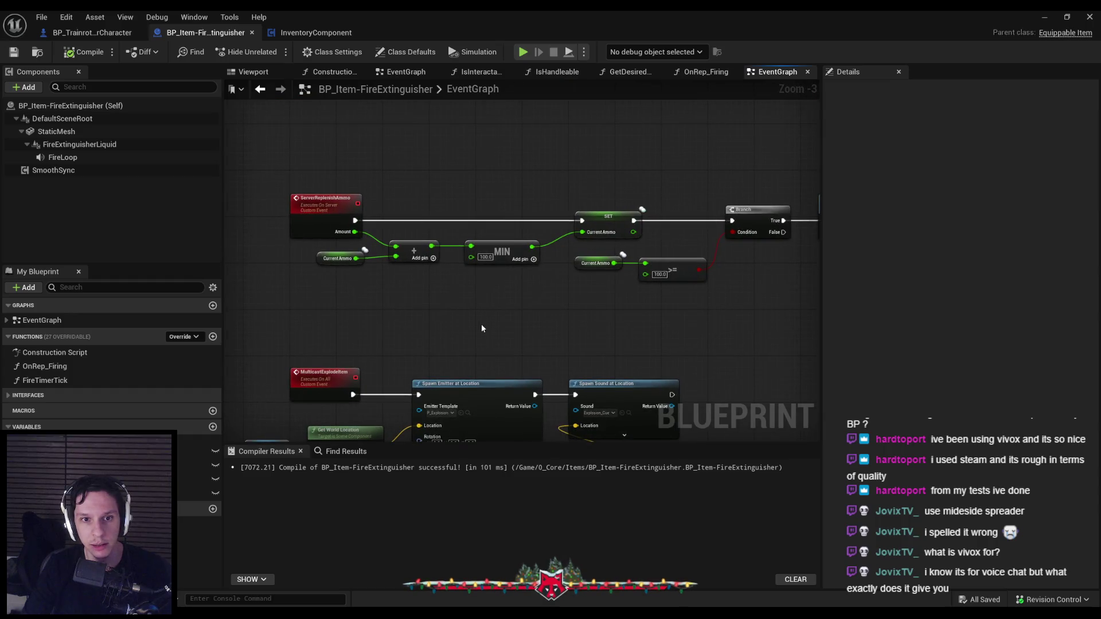
scroll(480, 324, "down", 1)
scroll(481, 328, "up", 1)
mouse_move(481, 328)
left_mouse_down()
mouse_move(361, 310)
mouse_move(394, 307)
left_mouse_up()
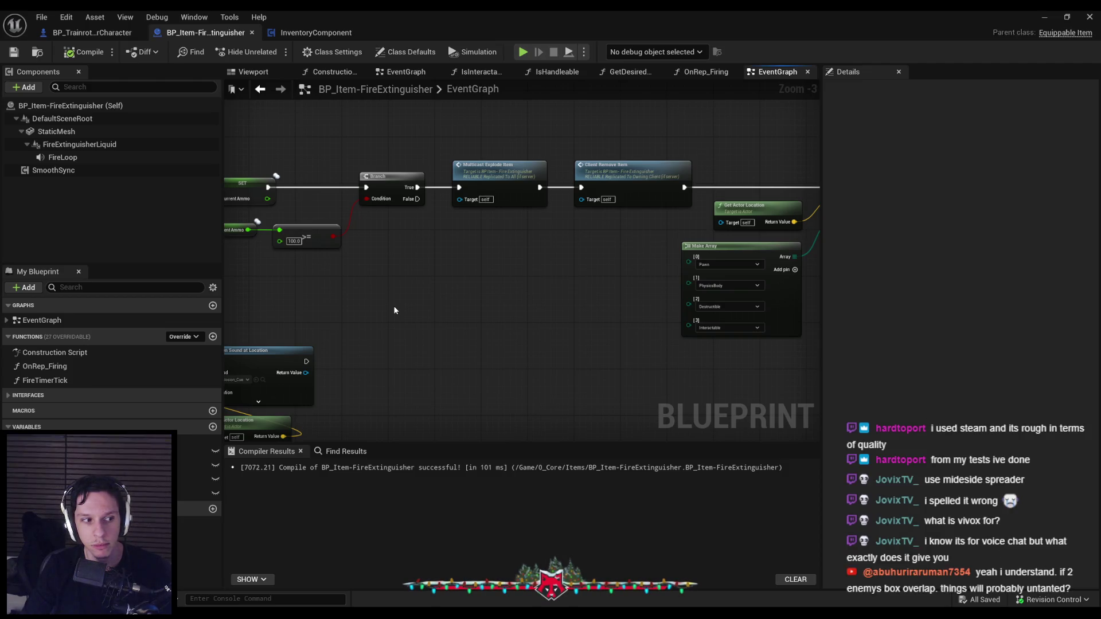
left_click_drag(394, 308, 550, 300)
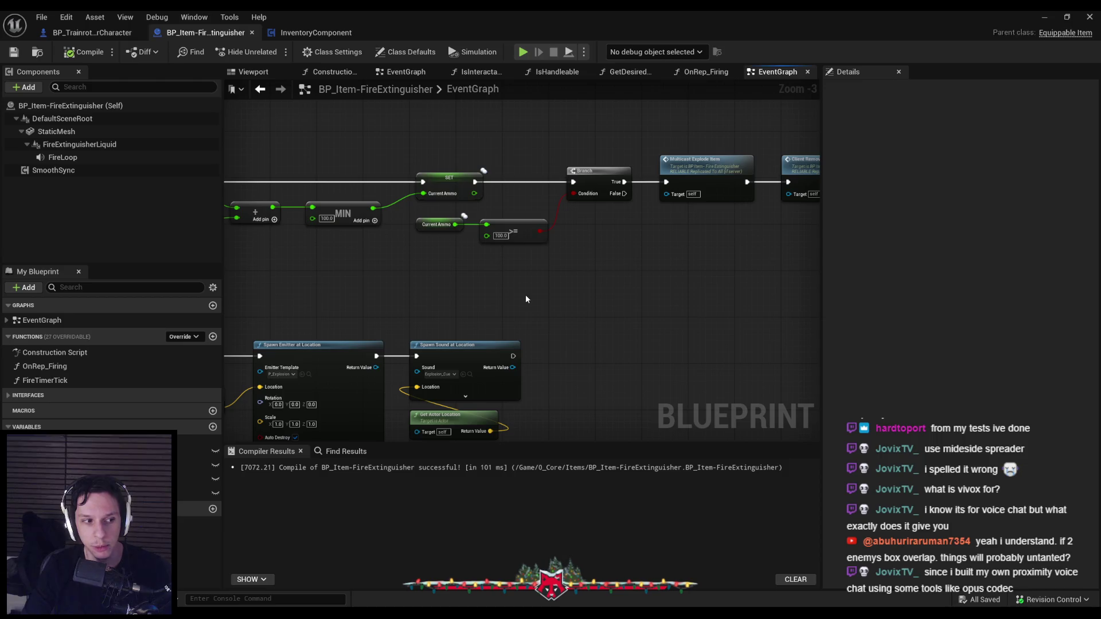
mouse_move(526, 295)
left_mouse_down()
mouse_move(388, 291)
mouse_move(483, 276)
left_mouse_up()
left_click_drag(814, 287, 579, 295)
Inspect the Sphere Overlap Actors, For Each Loop, damage and Destroy Actor chain.
scroll(580, 295, "up", 1)
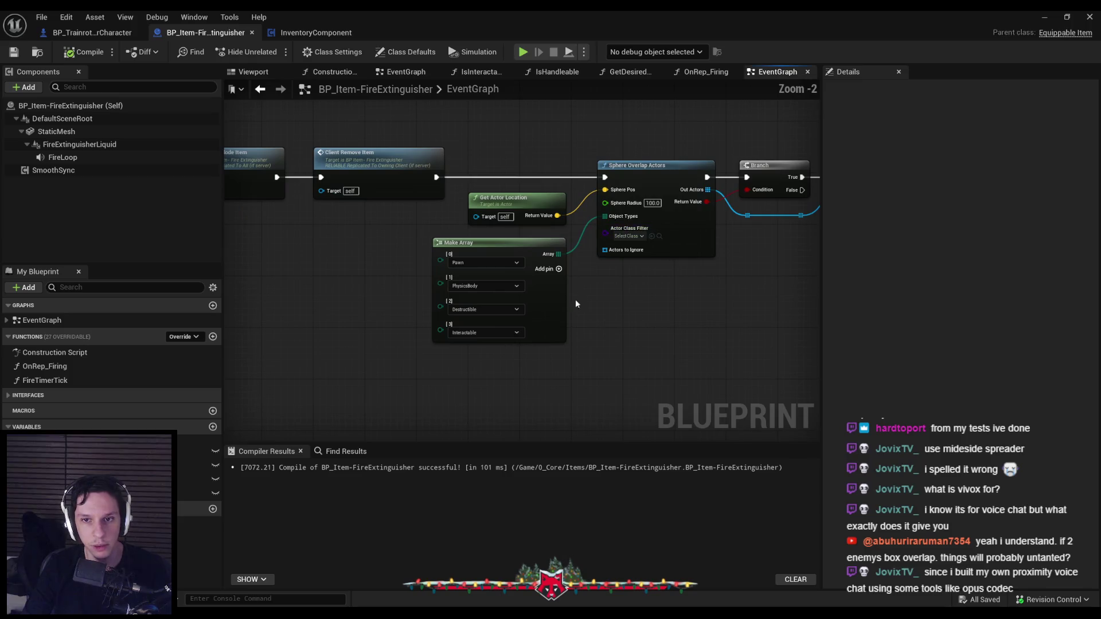
left_click_drag(675, 380, 428, 350)
scroll(428, 350, "down", 1)
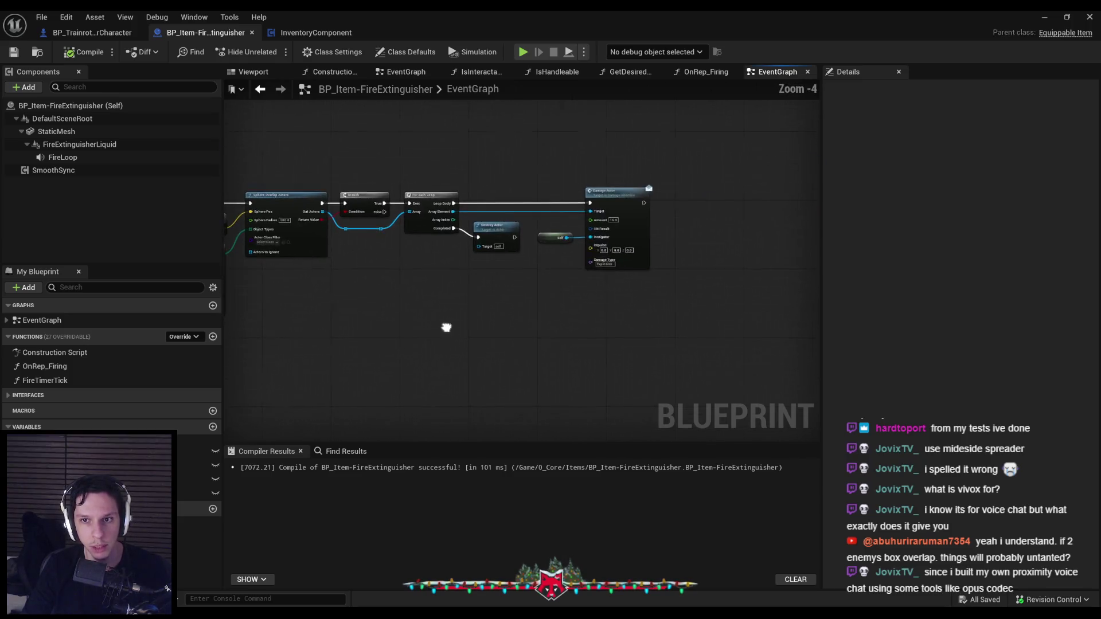
mouse_move(524, 235)
left_mouse_down()
mouse_move(412, 278)
mouse_move(789, 272)
left_mouse_up()
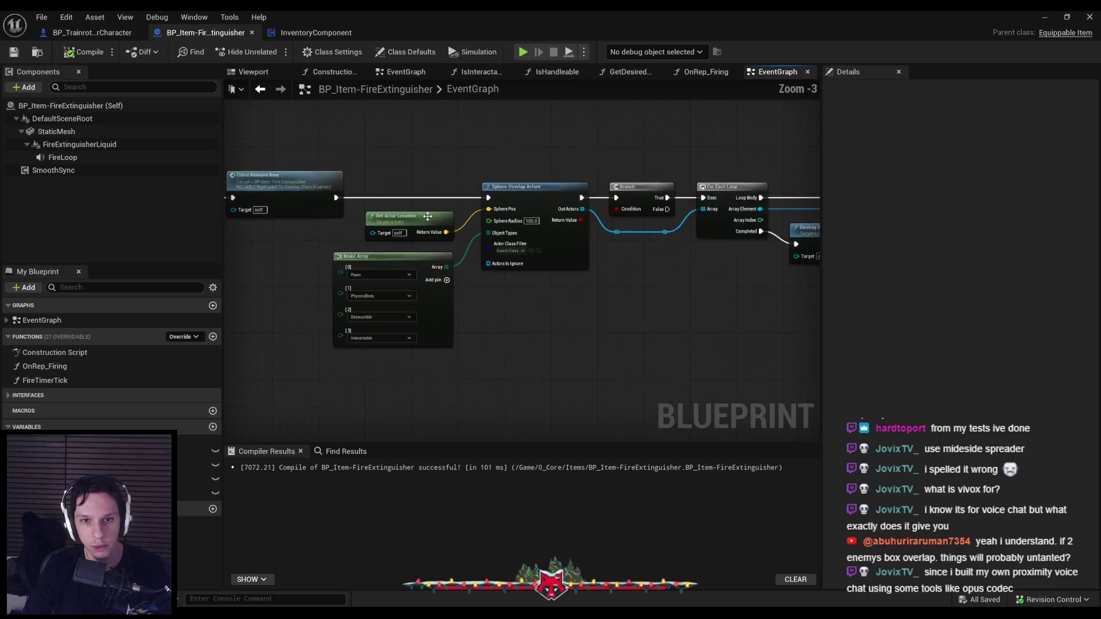
scroll(472, 218, "up", 3)
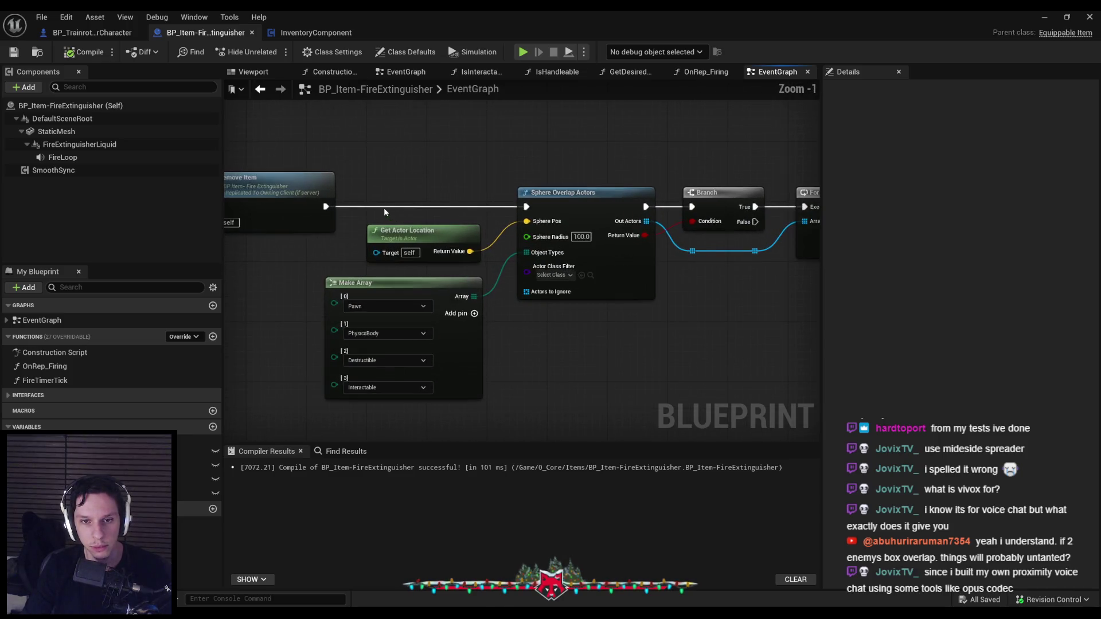
scroll(472, 218, "down", 4)
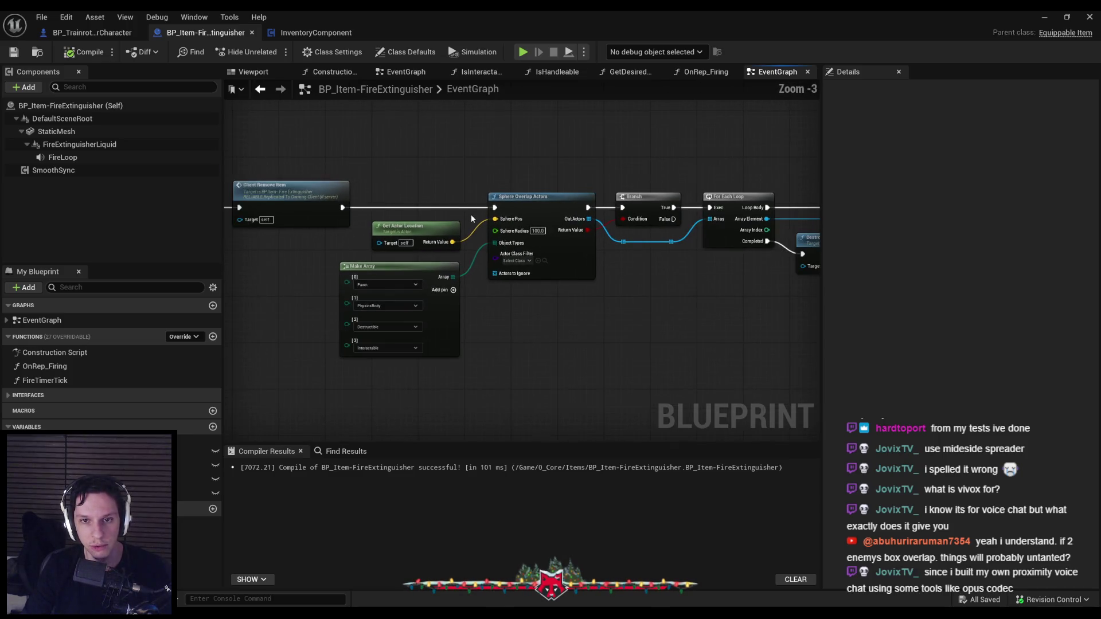
scroll(472, 218, "up", 3)
scroll(472, 218, "down", 2)
mouse_move(594, 258)
left_mouse_down()
mouse_move(448, 260)
mouse_move(585, 246)
left_mouse_up()
scroll(447, 255, "up", 1)
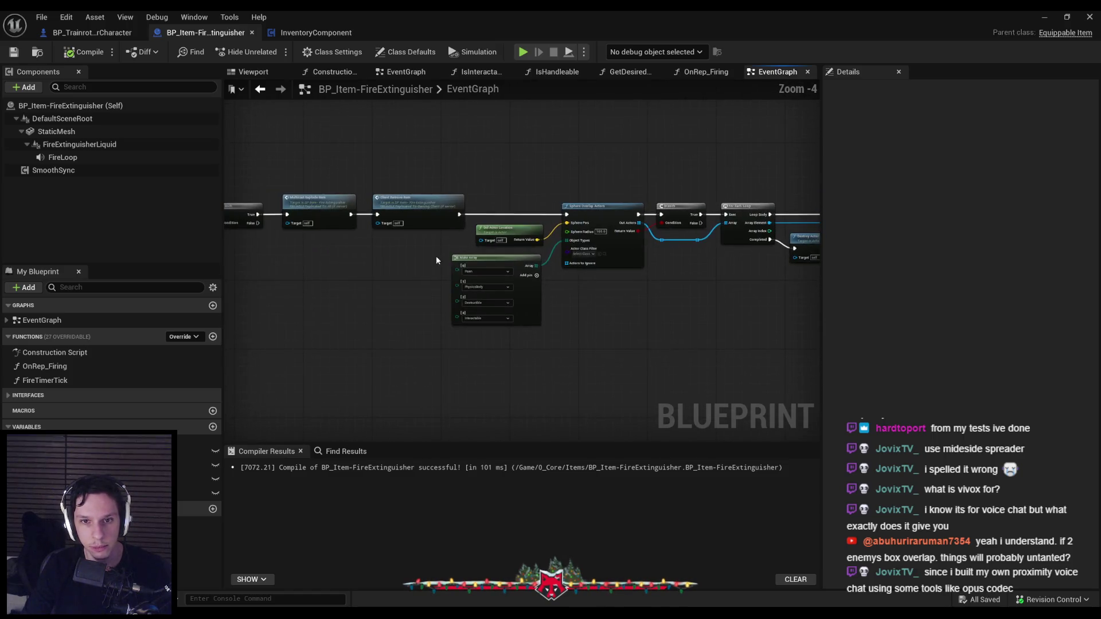
left_click_drag(417, 255, 435, 255)
scroll(434, 255, "down", 2)
left_click_drag(574, 245, 541, 245)
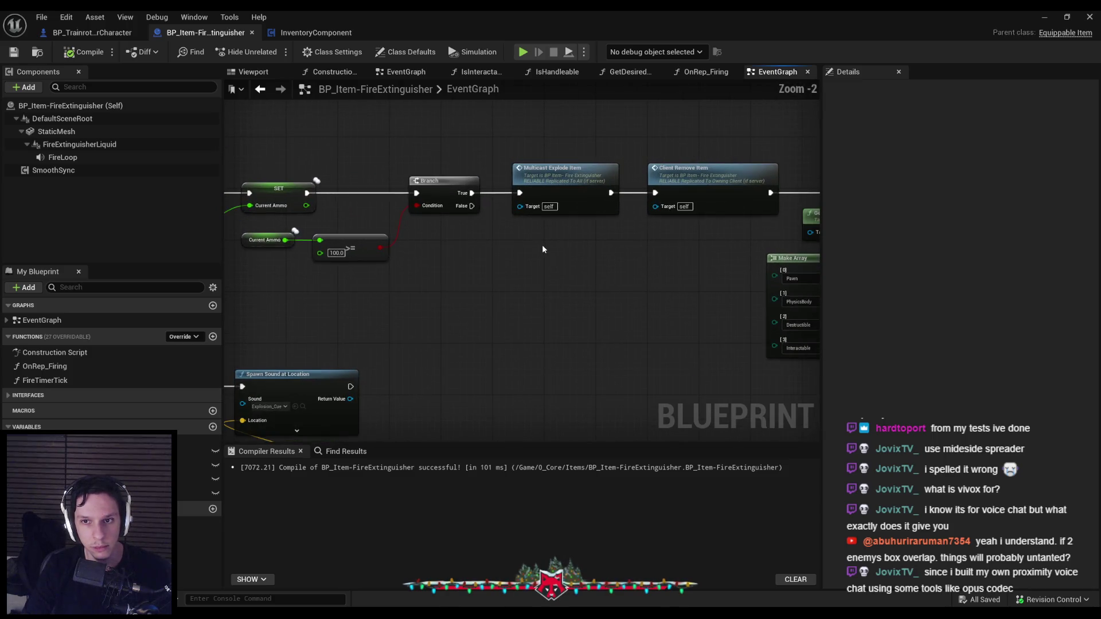
scroll(542, 244, "up", 2)
scroll(545, 245, "down", 2)
scroll(545, 244, "up", 4)
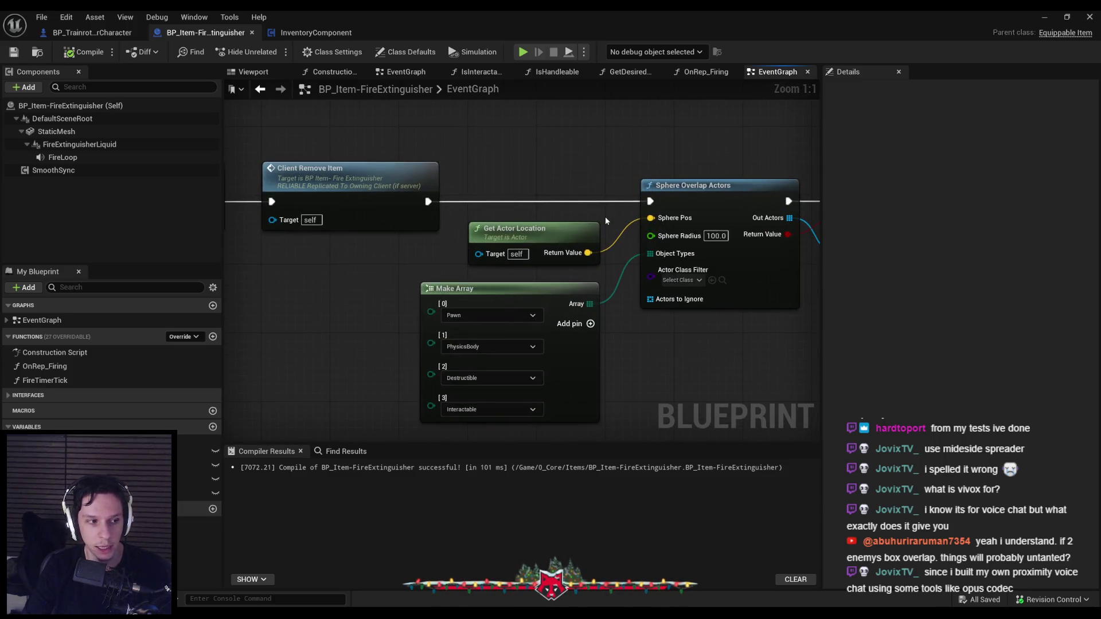
scroll(373, 290, "down", 4)
Look over the ServerReplenishAmmo and Spawn Emitter logic, then return to BP_TrainrotPlayerCharacter.
mouse_move(403, 270)
left_mouse_down()
mouse_move(693, 245)
mouse_move(554, 242)
left_mouse_up()
scroll(554, 247, "up", 2)
mouse_move(475, 270)
left_mouse_down()
mouse_move(485, 298)
mouse_move(594, 312)
mouse_move(576, 323)
mouse_move(614, 317)
left_mouse_up()
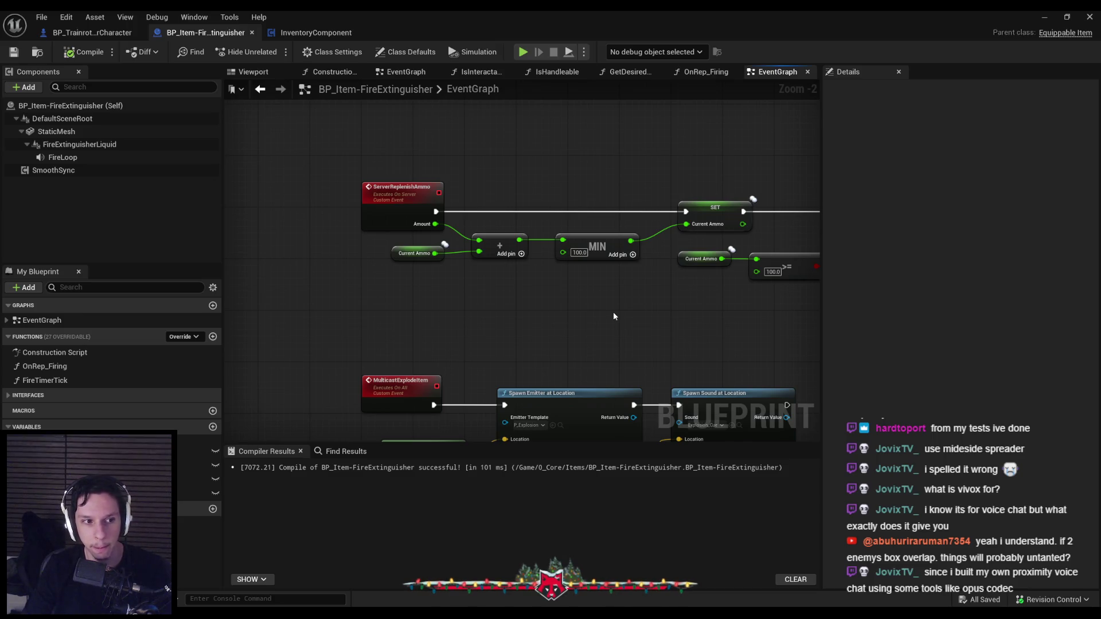
scroll(614, 316, "down", 1)
mouse_move(614, 316)
left_mouse_down()
mouse_move(450, 285)
mouse_move(563, 200)
mouse_move(405, 253)
mouse_move(449, 231)
mouse_move(248, 253)
mouse_move(539, 261)
left_mouse_up()
scroll(545, 258, "down", 1)
scroll(625, 213, "up", 2)
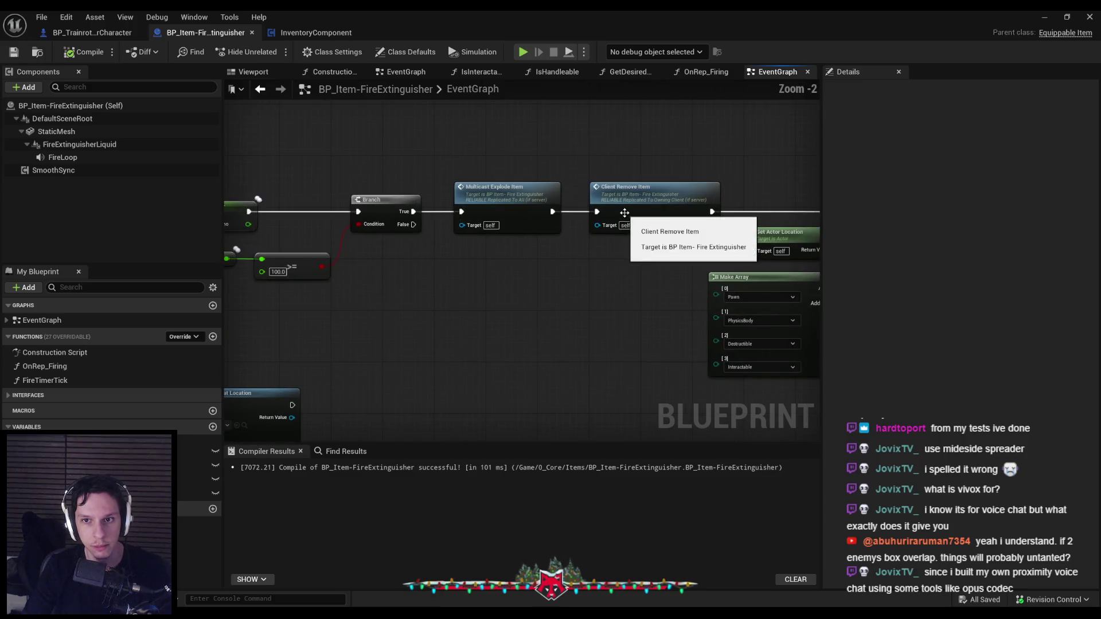
left_click(100, 36)
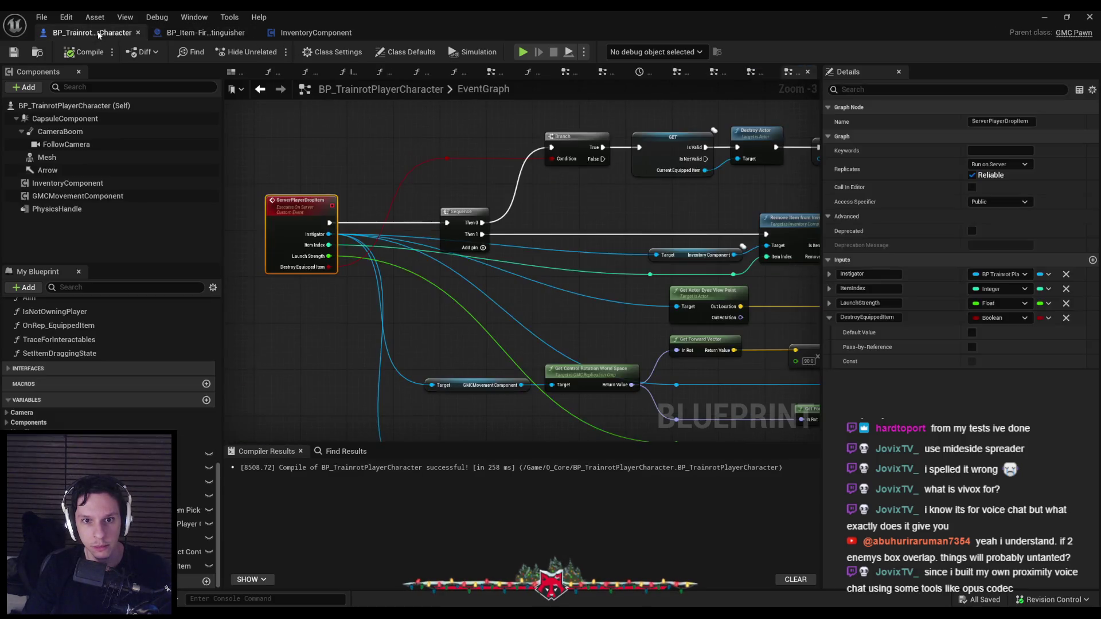
left_click(327, 138)
left_click_drag(596, 221, 354, 206)
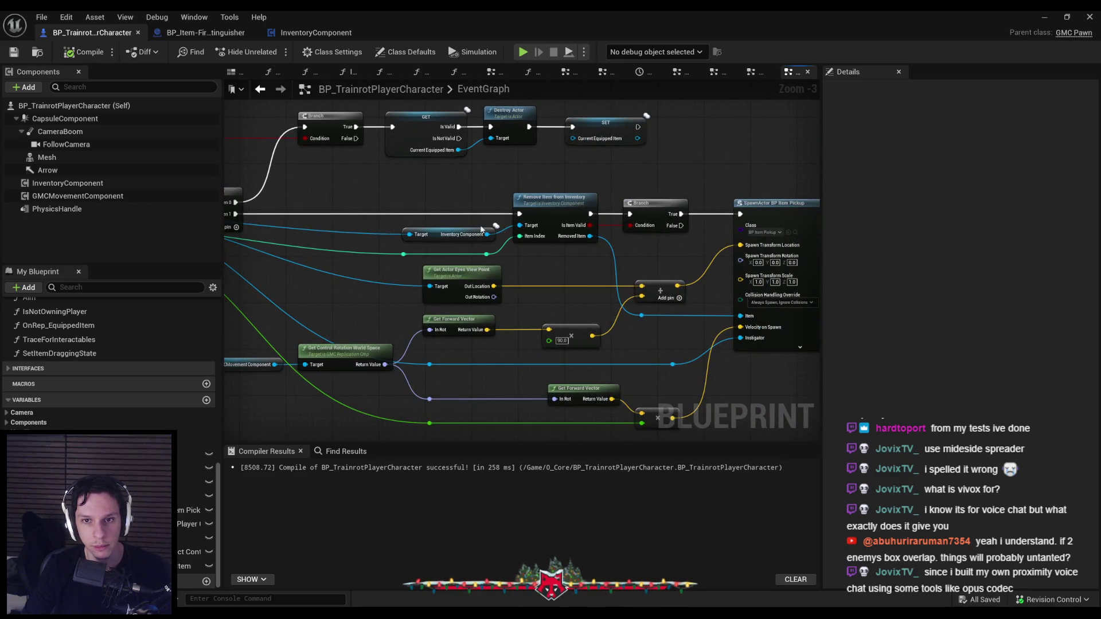
mouse_move(538, 250)
left_mouse_down()
mouse_move(720, 265)
mouse_move(716, 256)
mouse_move(502, 256)
left_mouse_up()
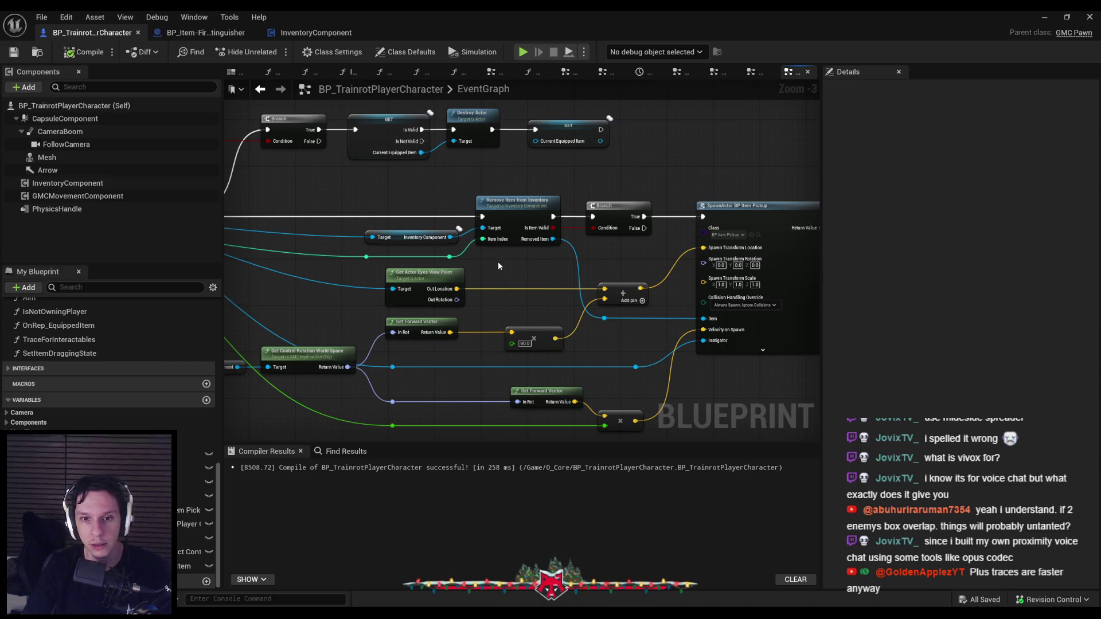
scroll(496, 271, "up", 3)
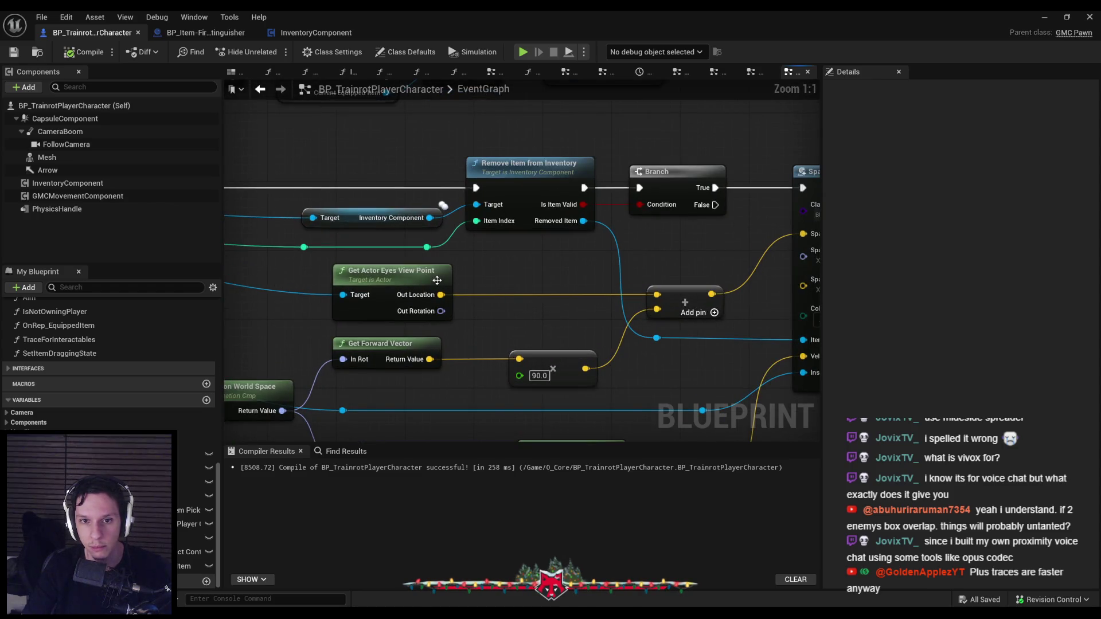
scroll(509, 281, "down", 2)
scroll(510, 281, "down", 1)
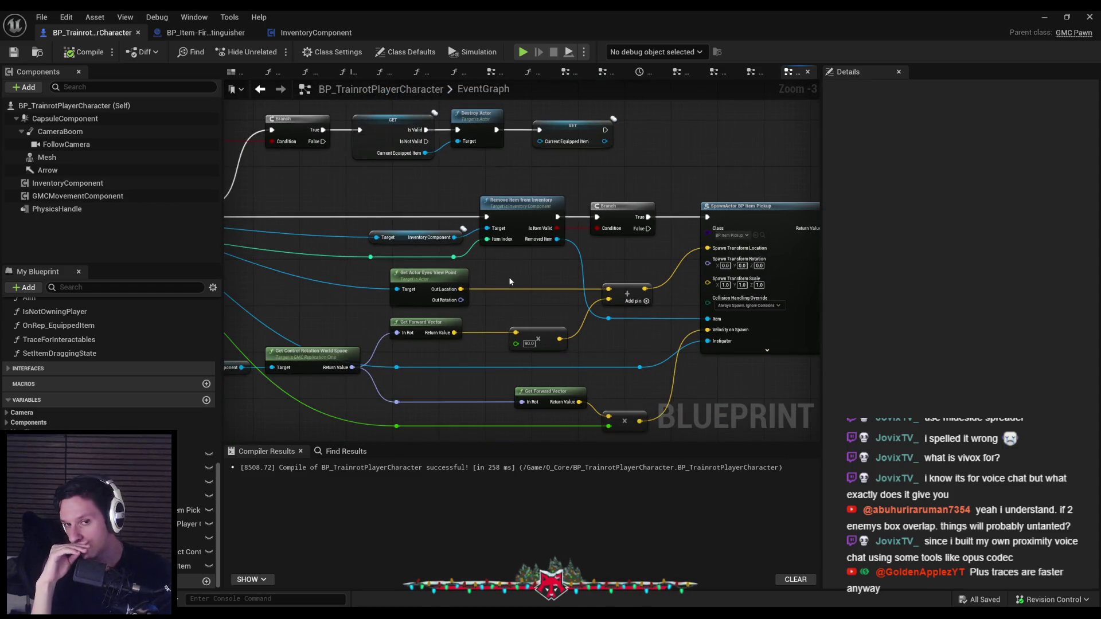
mouse_move(509, 278)
left_mouse_down()
mouse_move(634, 298)
mouse_move(585, 298)
left_mouse_up()
left_click_drag(500, 238, 640, 241)
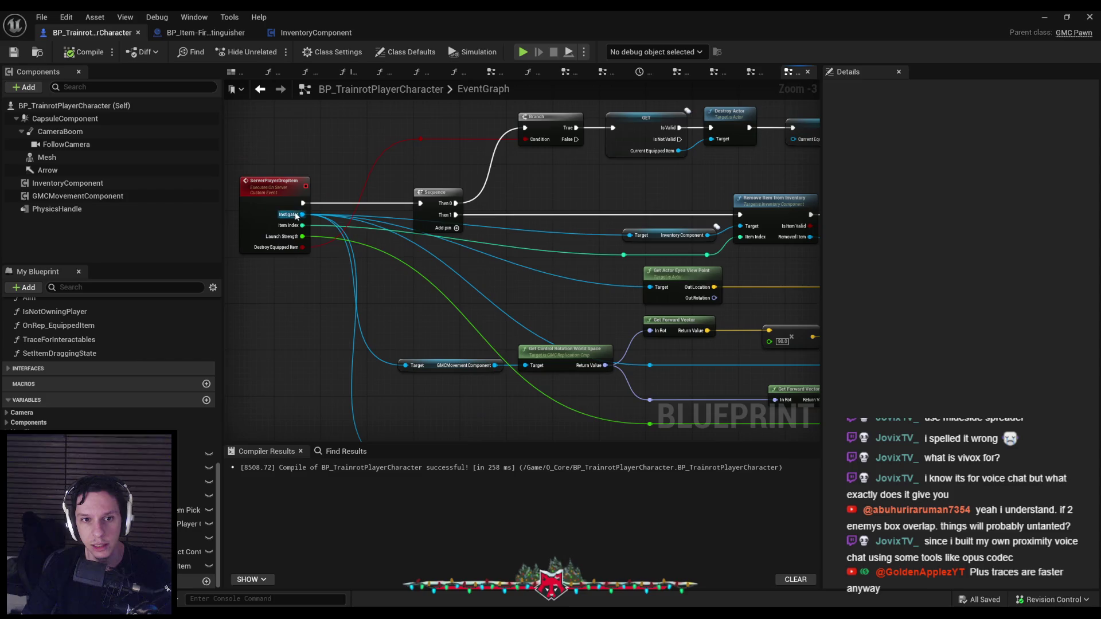
left_click(316, 33)
In the fire extinguisher graph, move the overlap-to-destroy node group right, then back left.
left_click(212, 33)
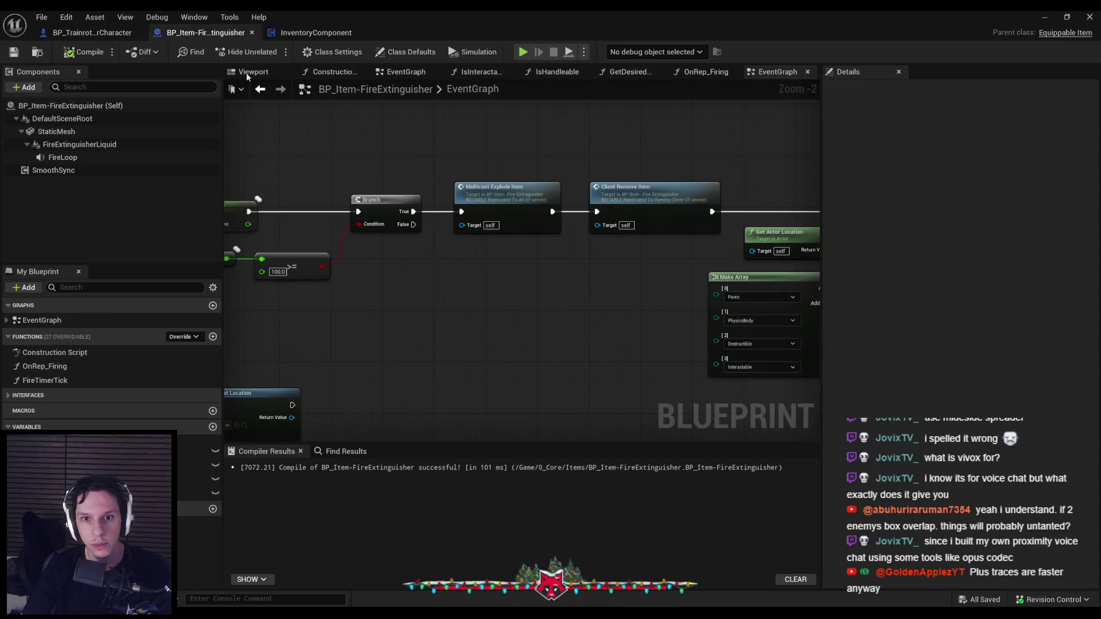
mouse_move(538, 260)
left_mouse_down()
mouse_move(705, 246)
mouse_move(518, 278)
left_mouse_up()
scroll(508, 233, "down", 1)
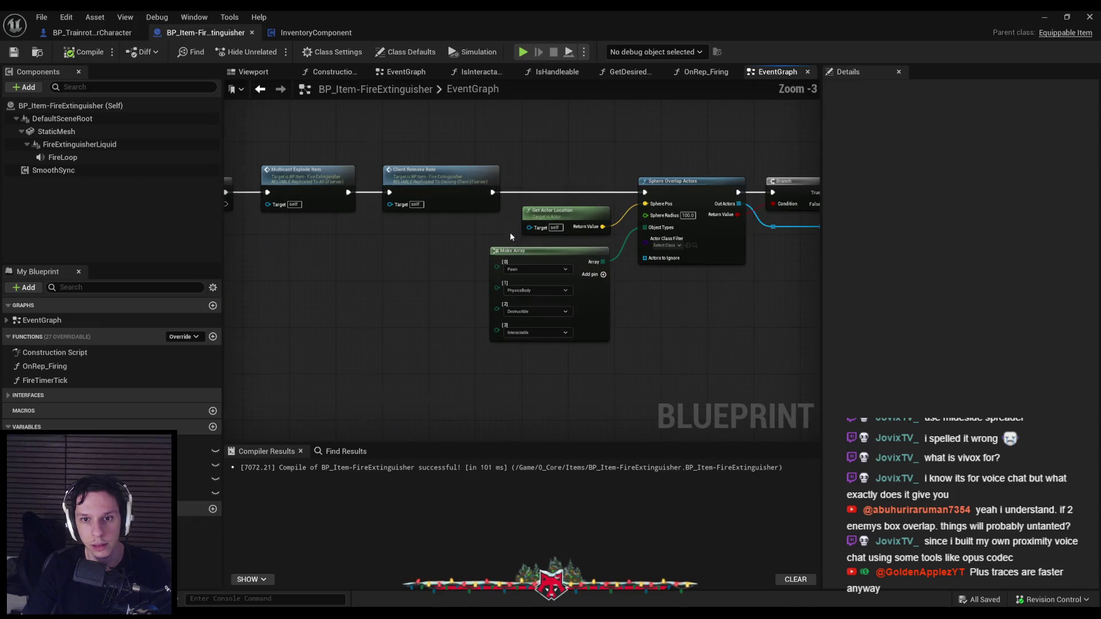
left_click_drag(537, 235, 321, 243)
left_click_drag(439, 167, 814, 312)
mouse_move(427, 196)
left_mouse_down()
mouse_move(713, 198)
mouse_move(512, 246)
left_mouse_up()
scroll(468, 263, "down", 2)
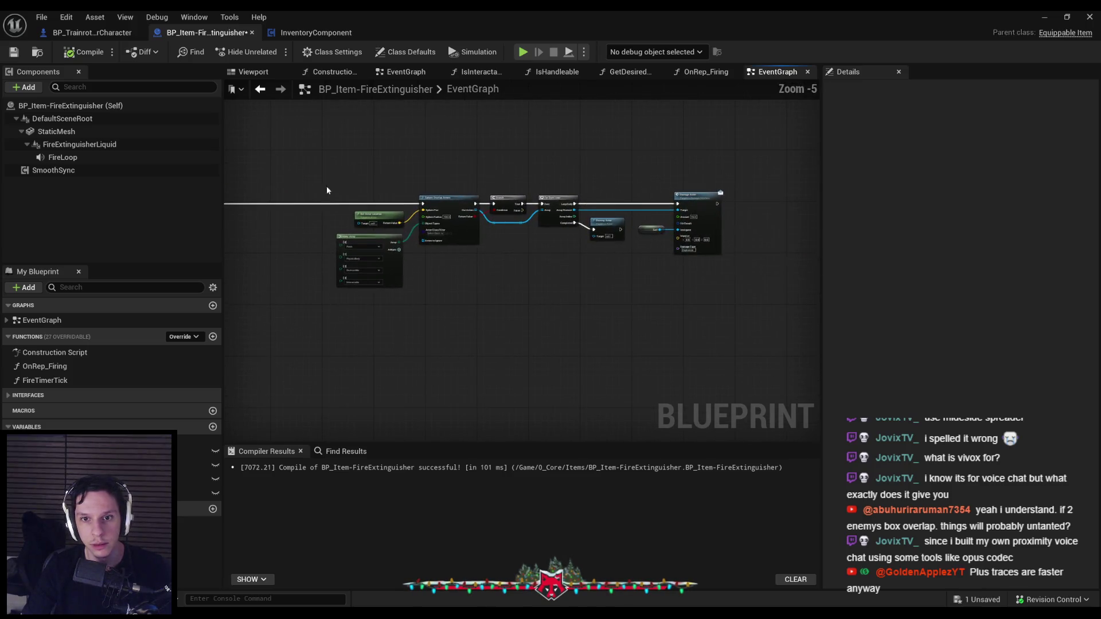
scroll(792, 248, "up", 1)
left_click_drag(792, 248, 511, 215)
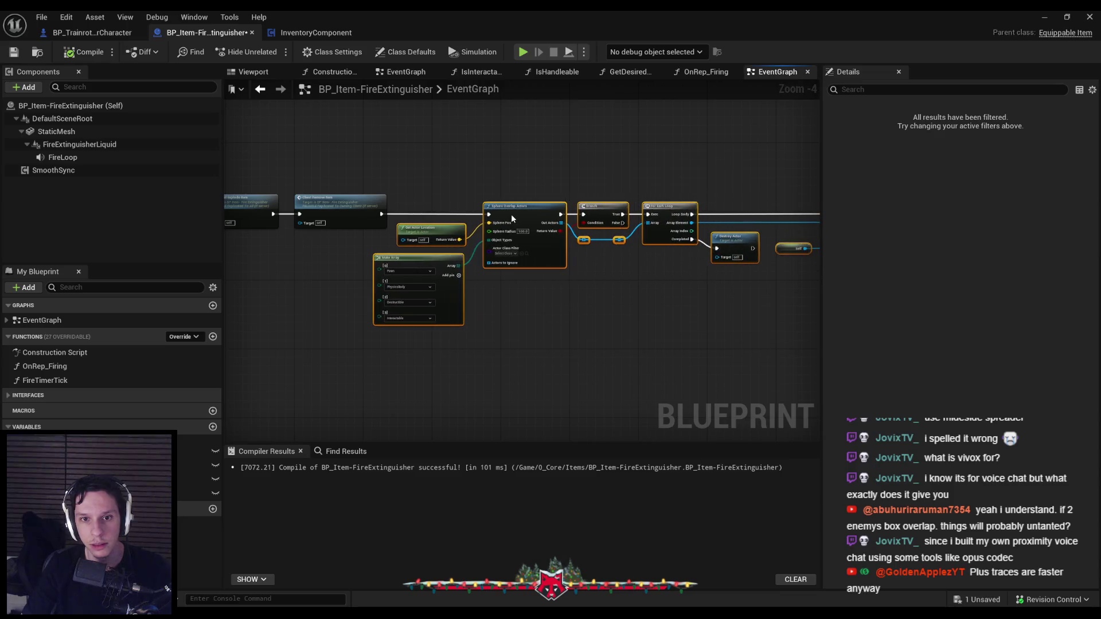
left_click(528, 307)
scroll(401, 241, "down", 2)
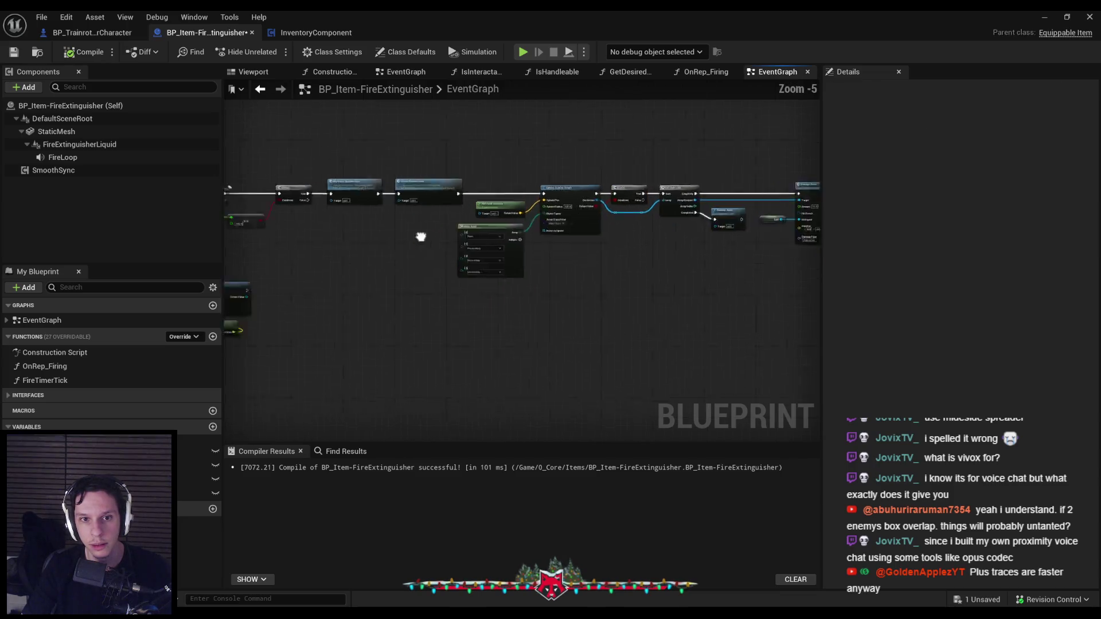
scroll(484, 271, "up", 3)
left_click_drag(484, 272, 554, 218)
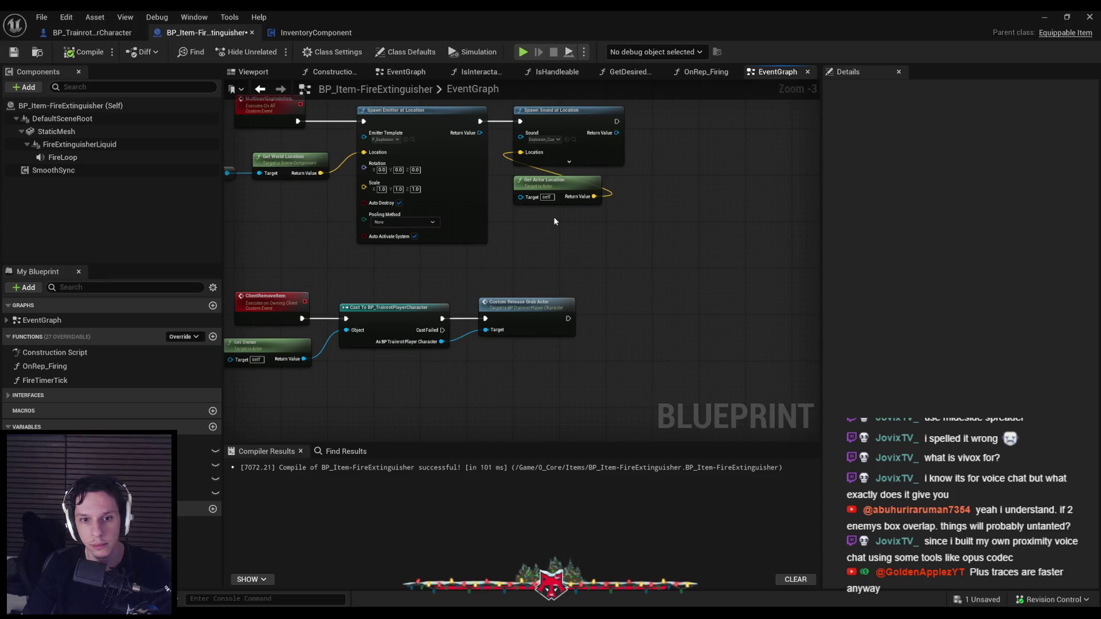
scroll(556, 218, "down", 1)
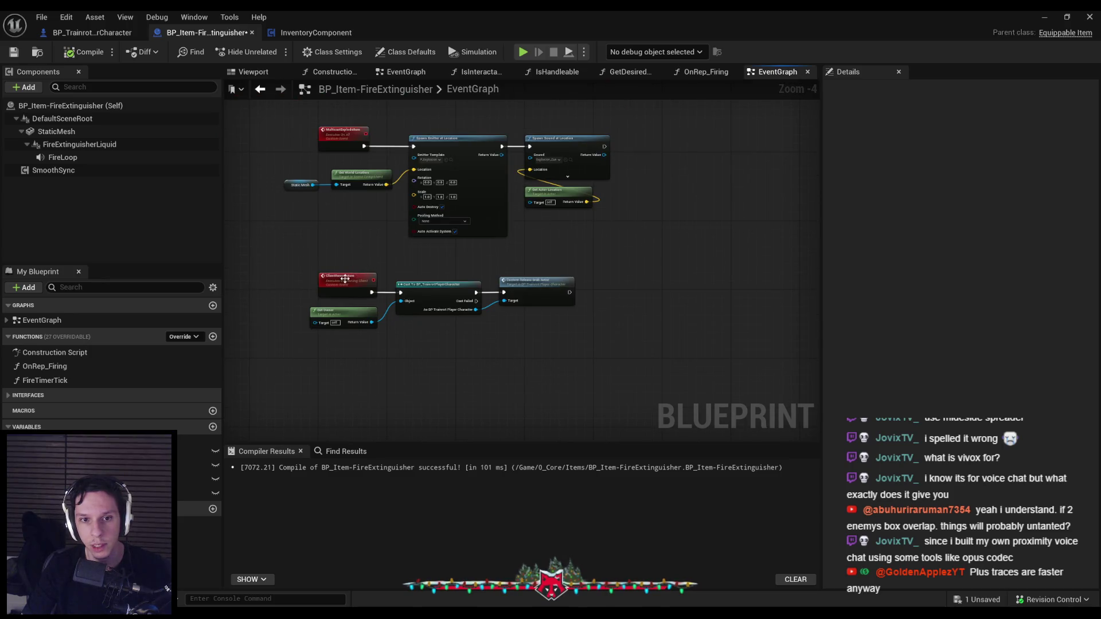
left_click_drag(347, 277, 440, 278)
scroll(566, 215, "up", 2)
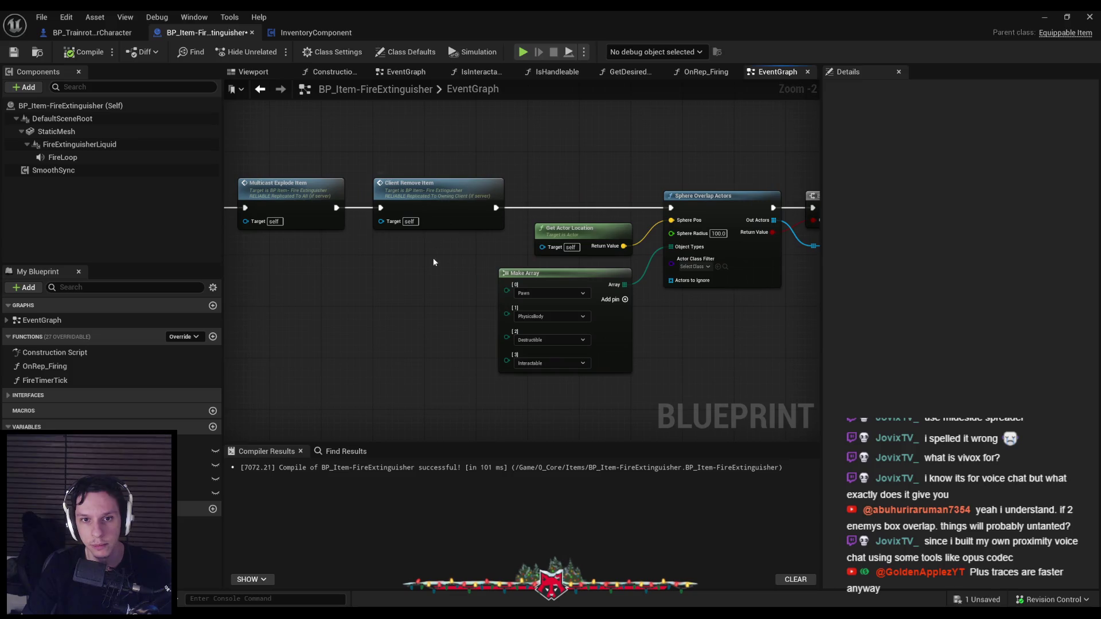
Rename the ClientRemoveItem event to ClientReleaseGrab and save the Blueprint.
double_click(42, 320)
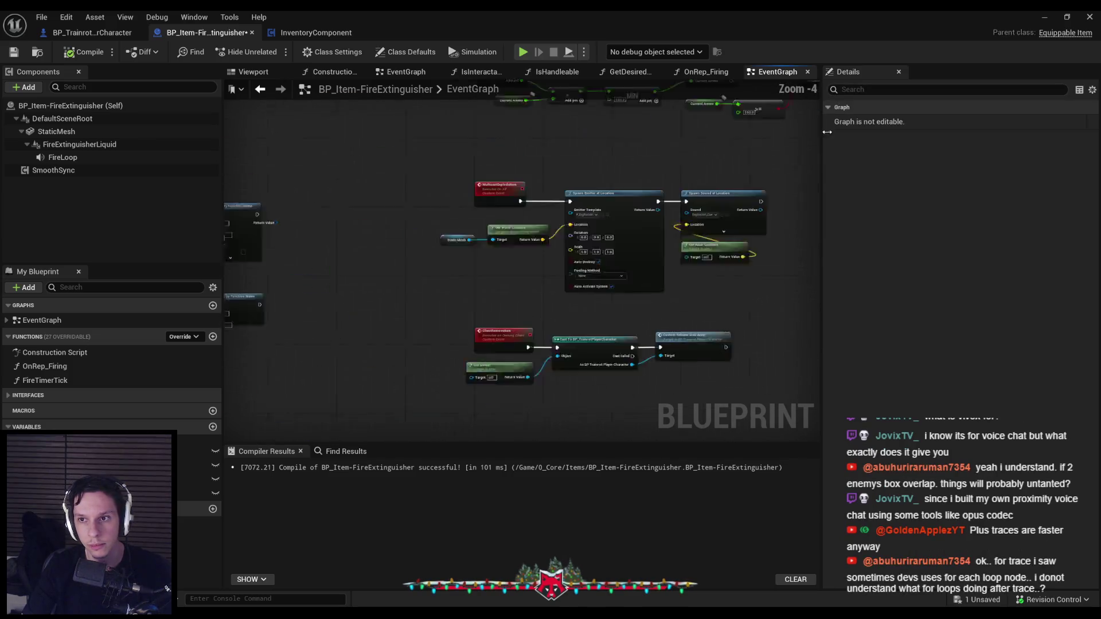
scroll(367, 344, "up", 4)
double_click(551, 321)
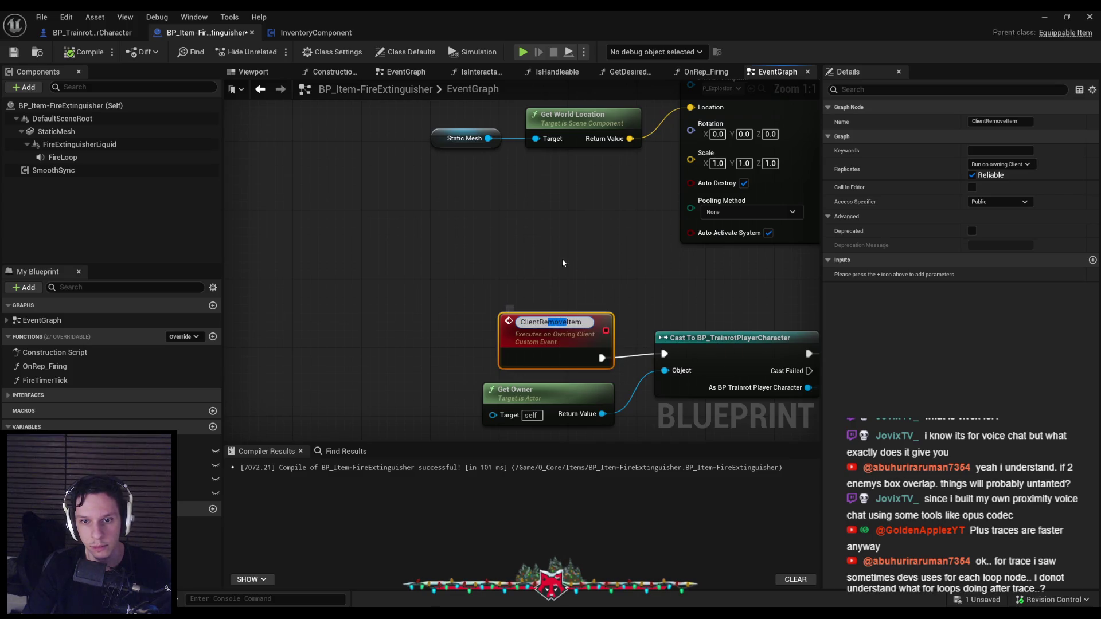
key("BackSpace")
key("BackSpace")
type("leas")
key("Delete")
key("Delete")
key("Delete")
type("eGri")
key("Return")
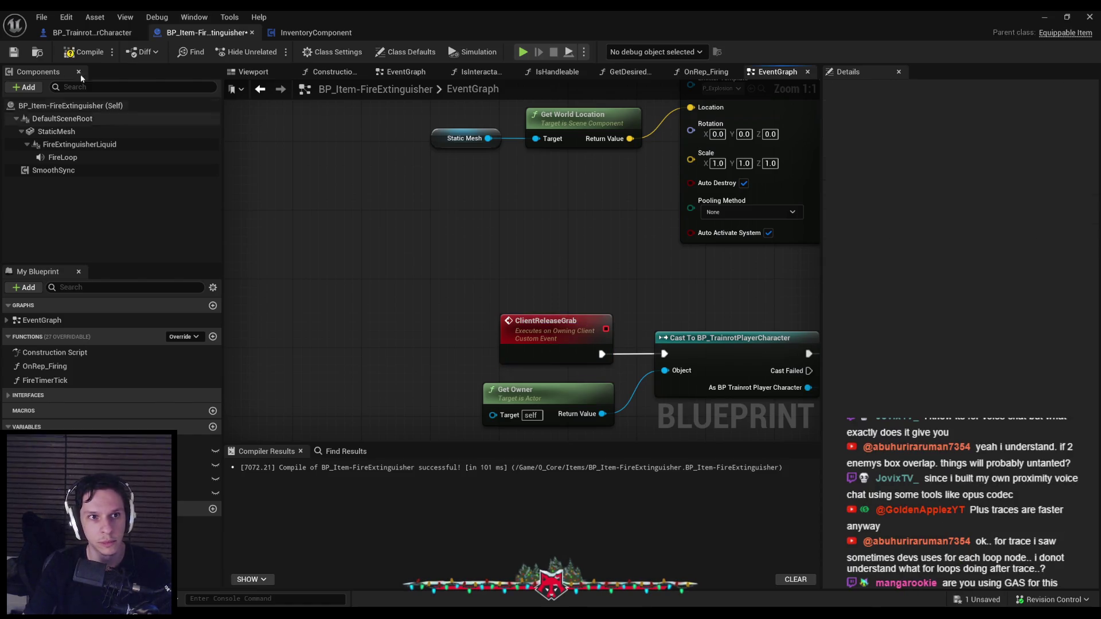
left_click(13, 53)
Move the Destroy Actor node out to the right, below Damage Actor.
scroll(590, 262, "down", 5)
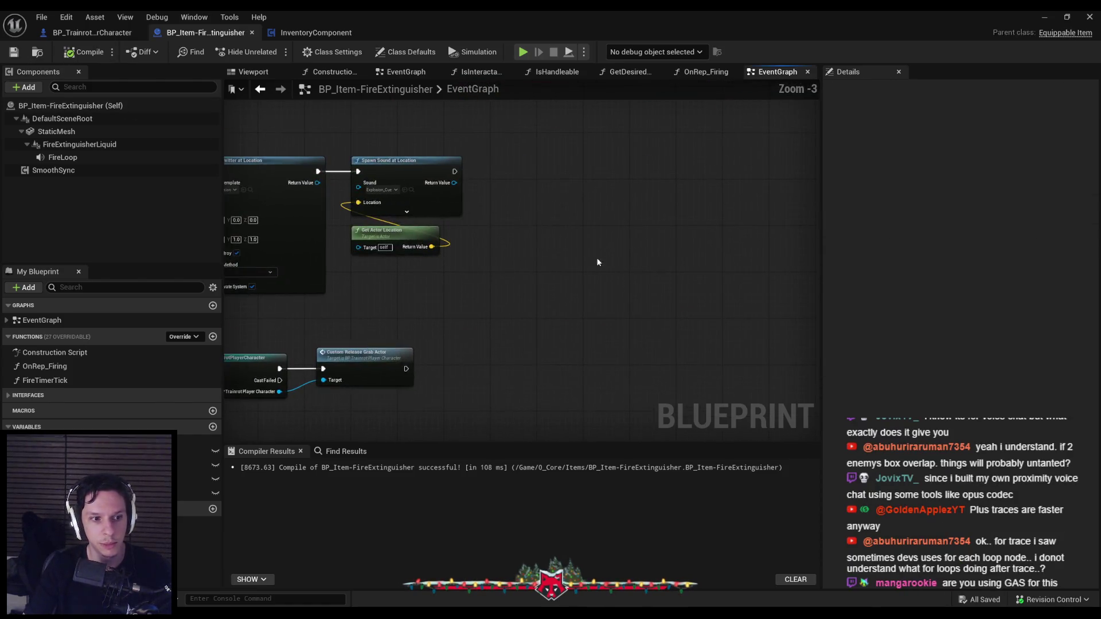
scroll(588, 274, "up", 2)
mouse_move(639, 250)
left_mouse_down()
mouse_move(776, 359)
mouse_move(575, 302)
mouse_move(815, 299)
left_mouse_up()
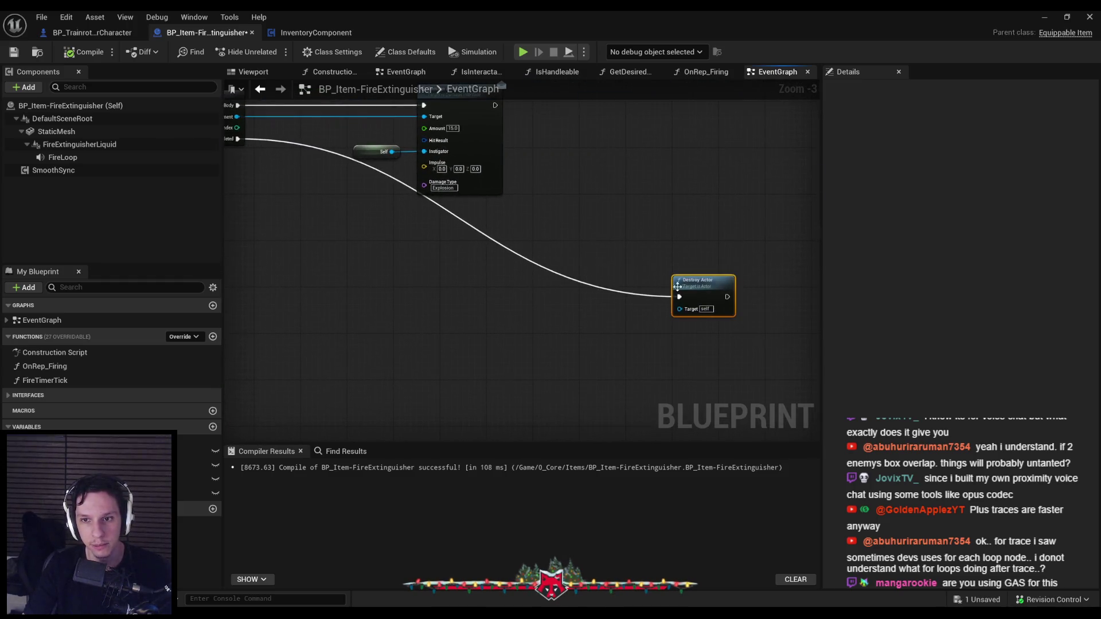
mouse_move(521, 279)
left_mouse_down()
mouse_move(437, 114)
mouse_move(513, 264)
left_mouse_up()
From the loop's Completed, add Cast To BP_TrainrotPlayerCharacter with Get Owner as its object.
mouse_move(439, 122)
left_mouse_down()
mouse_move(449, 230)
mouse_move(499, 240)
left_mouse_up()
type("cast to player ch")
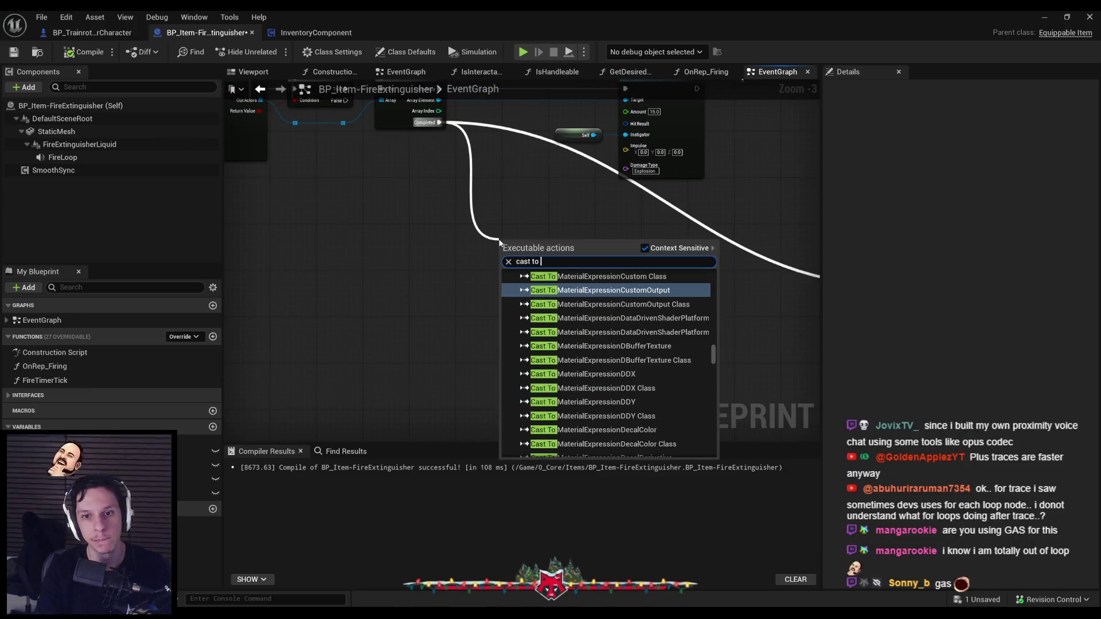
key("Up")
key("Up")
key("Return")
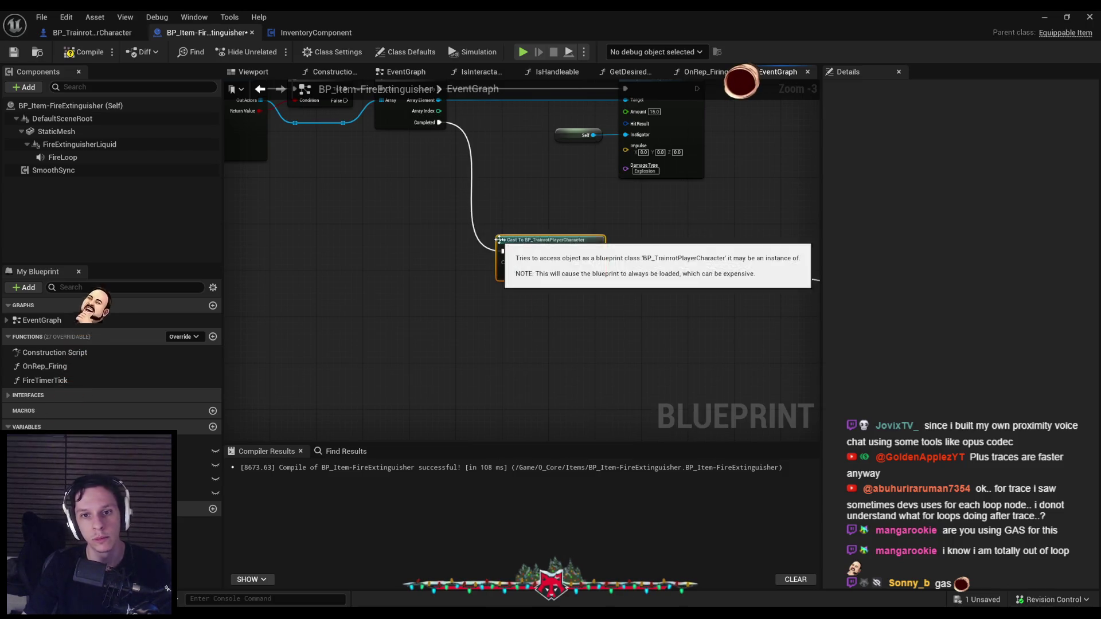
mouse_move(503, 263)
left_mouse_down()
mouse_move(425, 320)
mouse_move(438, 285)
left_mouse_up()
type("get owner")
key("Return")
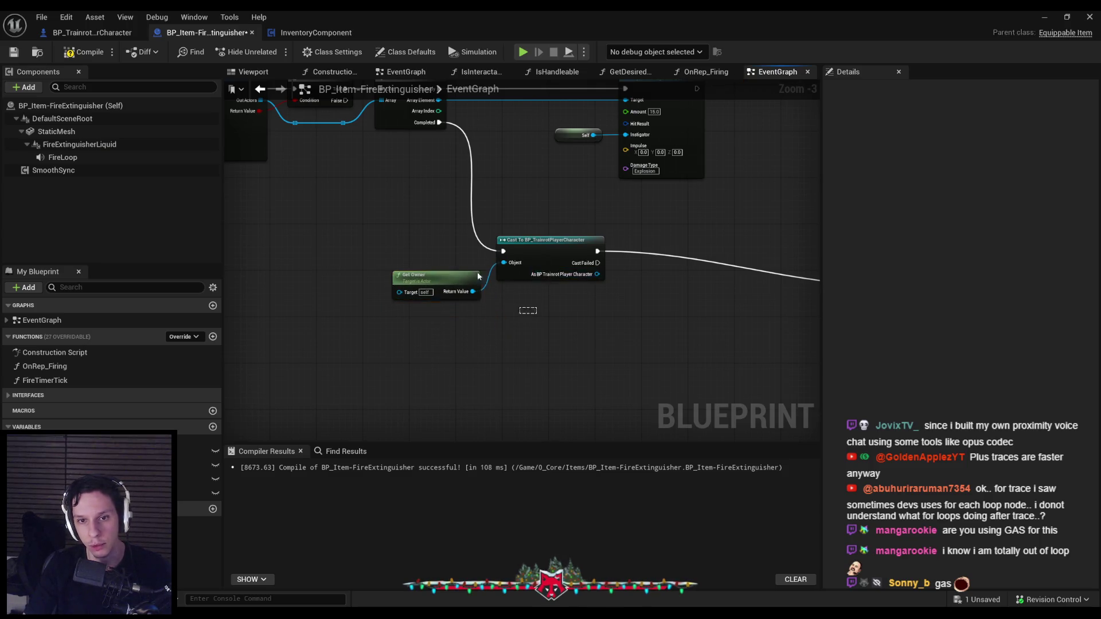
Call Inventory Component's Remove Item from Inventory after the cast, wired into Destroy Actor.
left_click_drag(586, 302, 615, 307)
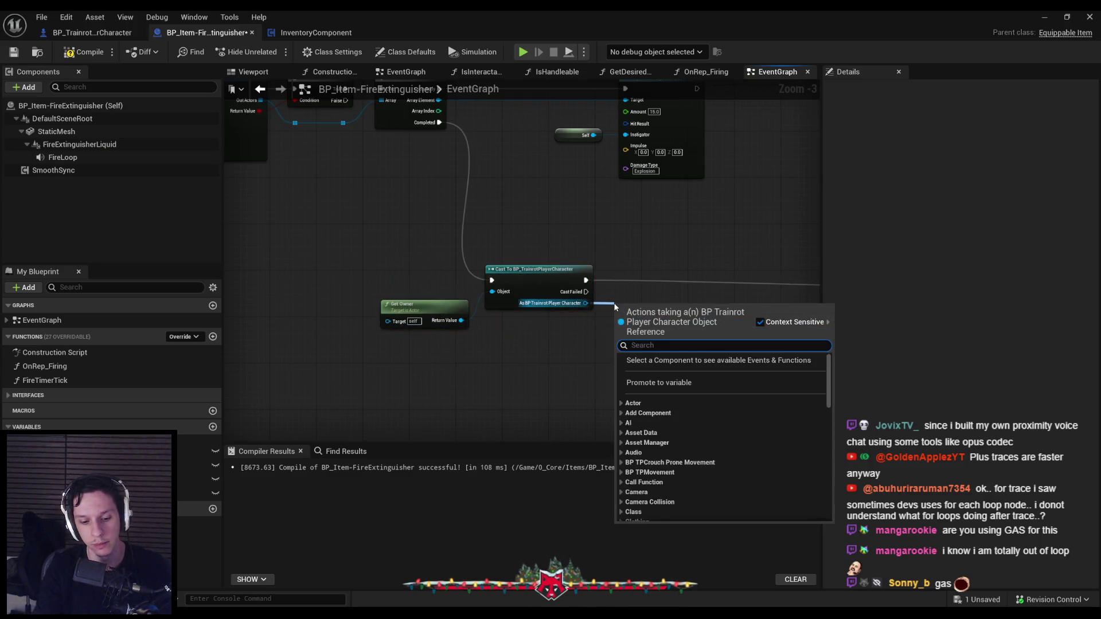
type("inventory")
key("Return")
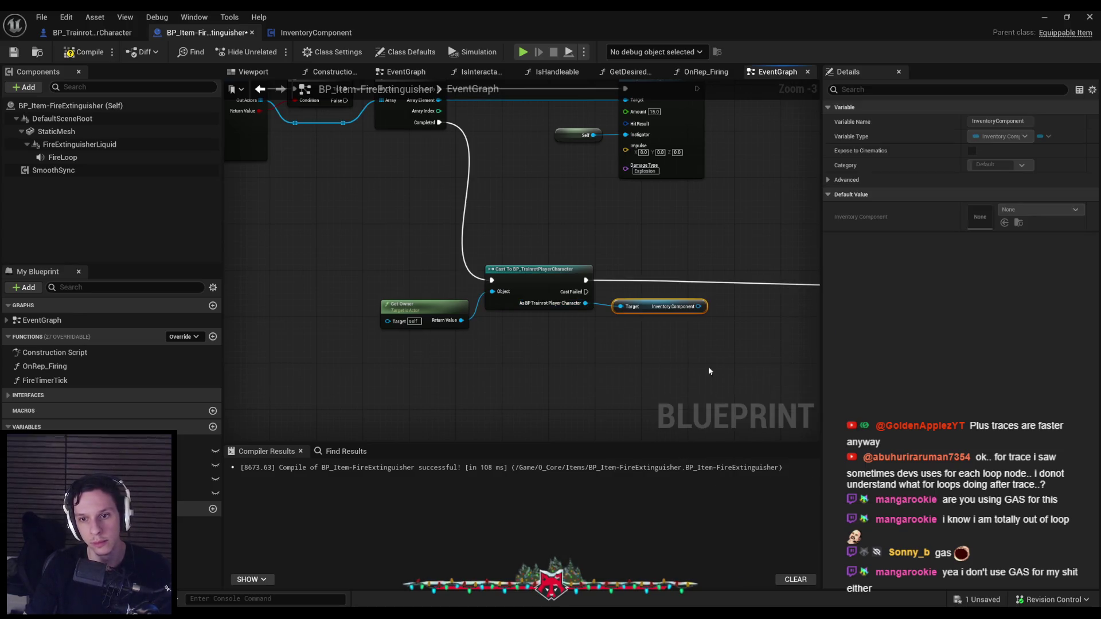
left_click_drag(521, 322, 543, 318)
type("remove item")
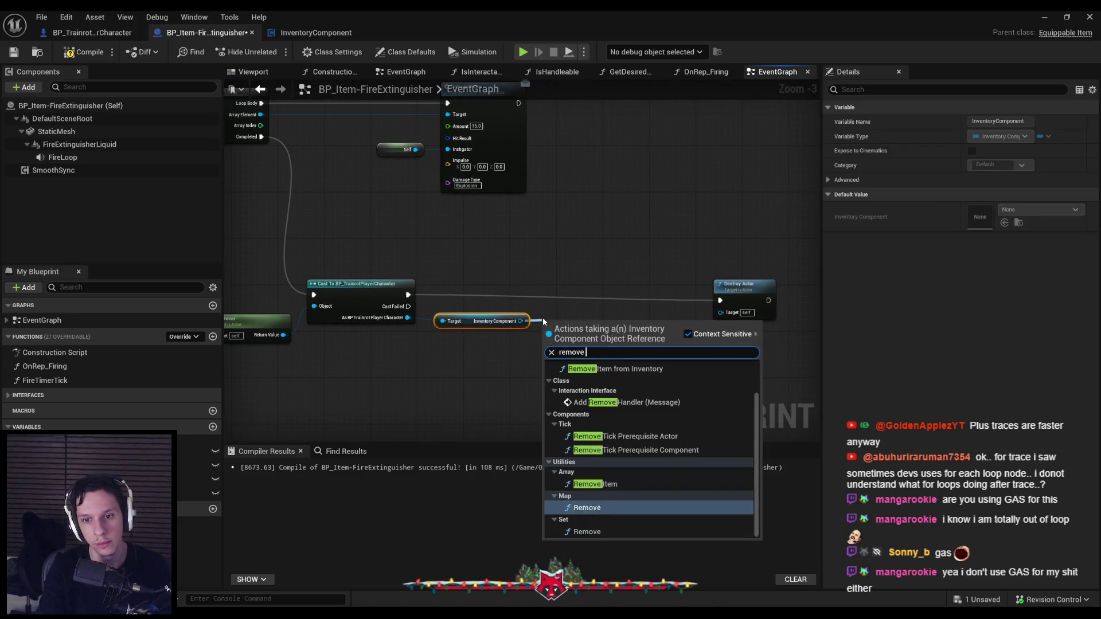
key("Up")
key("Return")
scroll(542, 318, "up", 3)
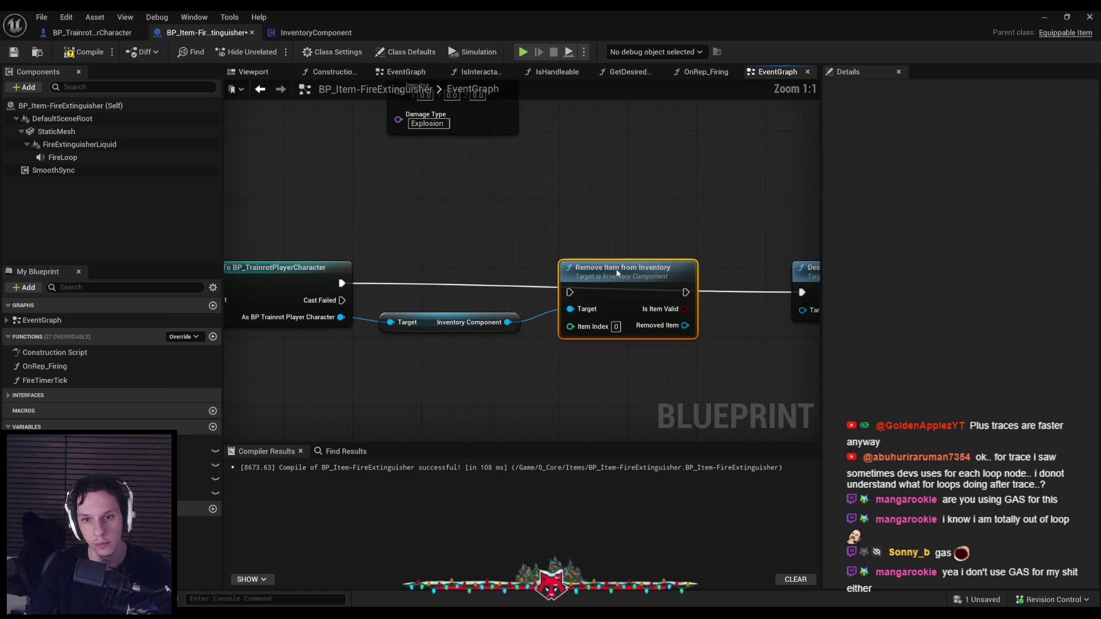
left_click_drag(572, 283, 342, 283)
mouse_move(686, 283)
left_mouse_down()
mouse_move(796, 298)
mouse_move(679, 279)
left_mouse_up()
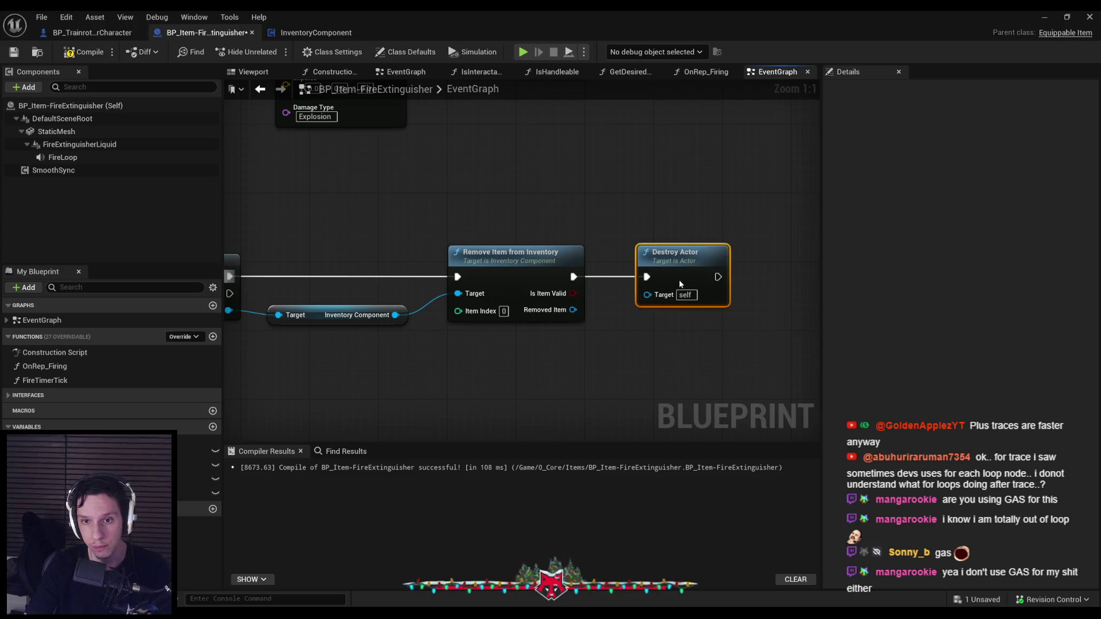
Inspect the RemoveItemFromInventory function, then compile and save the fire extinguisher Blueprint.
double_click(516, 268)
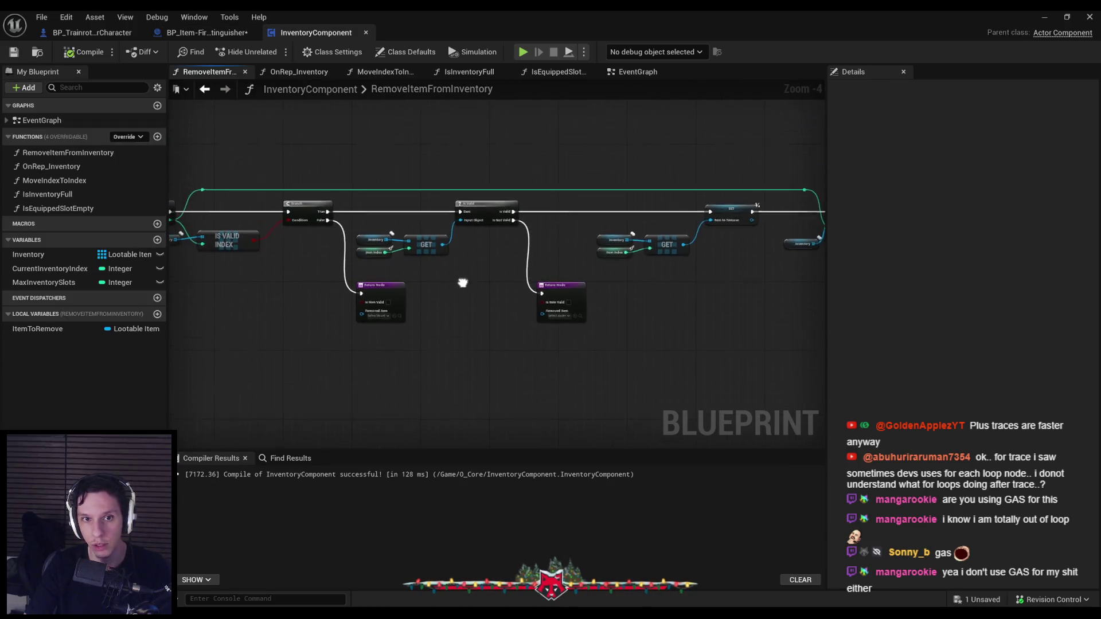
left_click(207, 32)
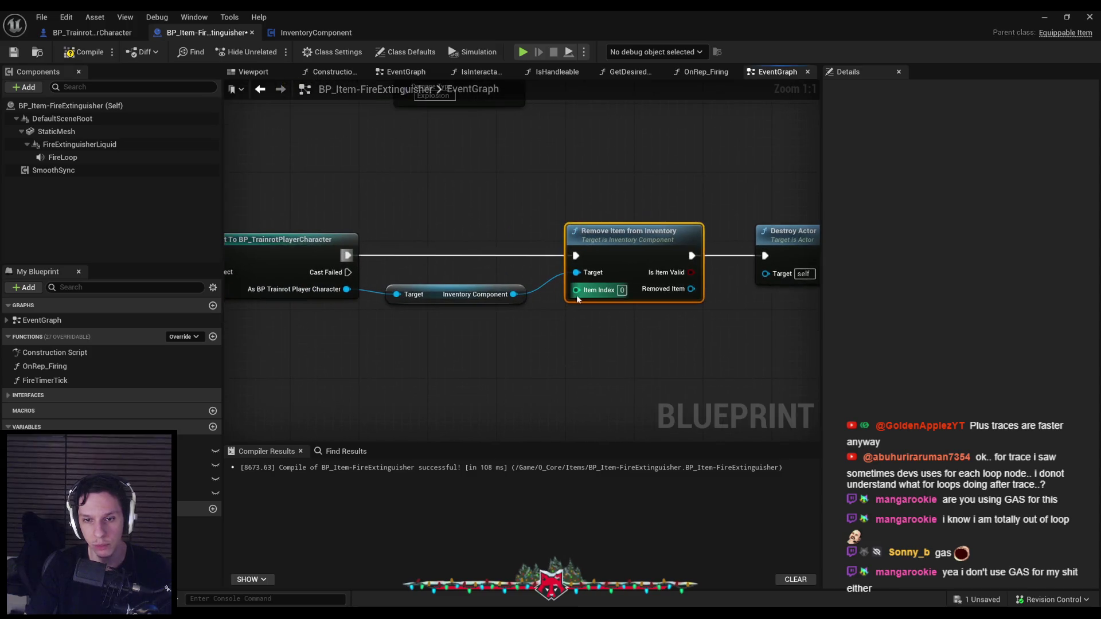
left_click(535, 347)
key("ctrl+s")
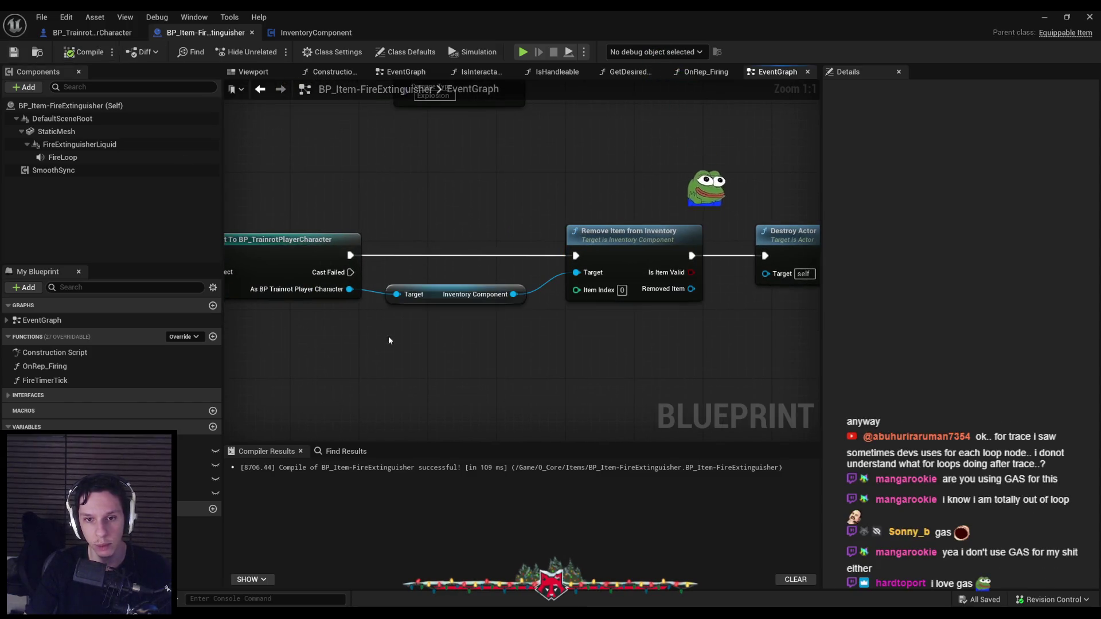
Feed the player's Equipped Item into Remove Item's Item Index, then compile and save.
mouse_move(349, 290)
left_mouse_down()
mouse_move(385, 326)
mouse_move(394, 309)
left_mouse_up()
type("equipped")
key("Return")
left_click_drag(491, 320, 576, 289)
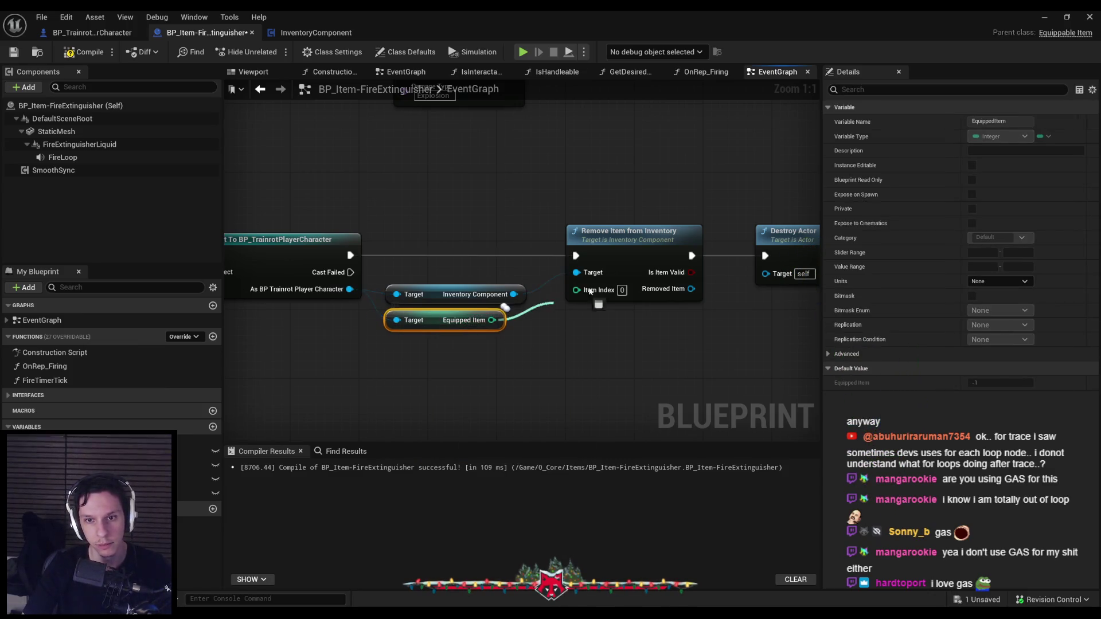
left_click(461, 373)
key("ctrl+s")
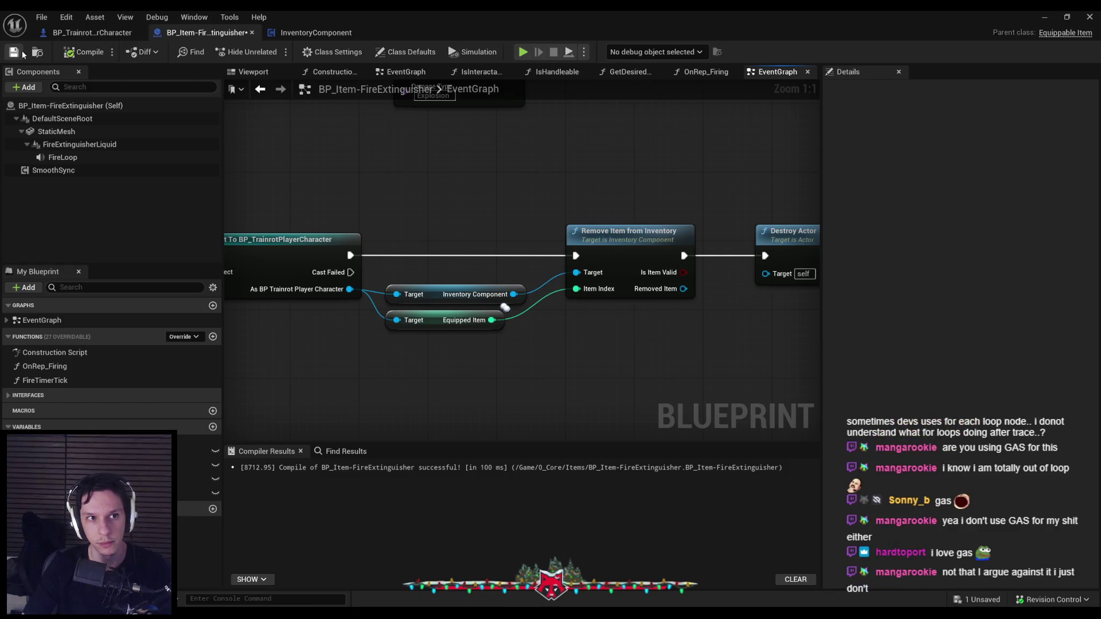
Recheck the RemoveItemFromInventory function graph and go back to BP_TrainrotPlayerCharacter.
double_click(662, 249)
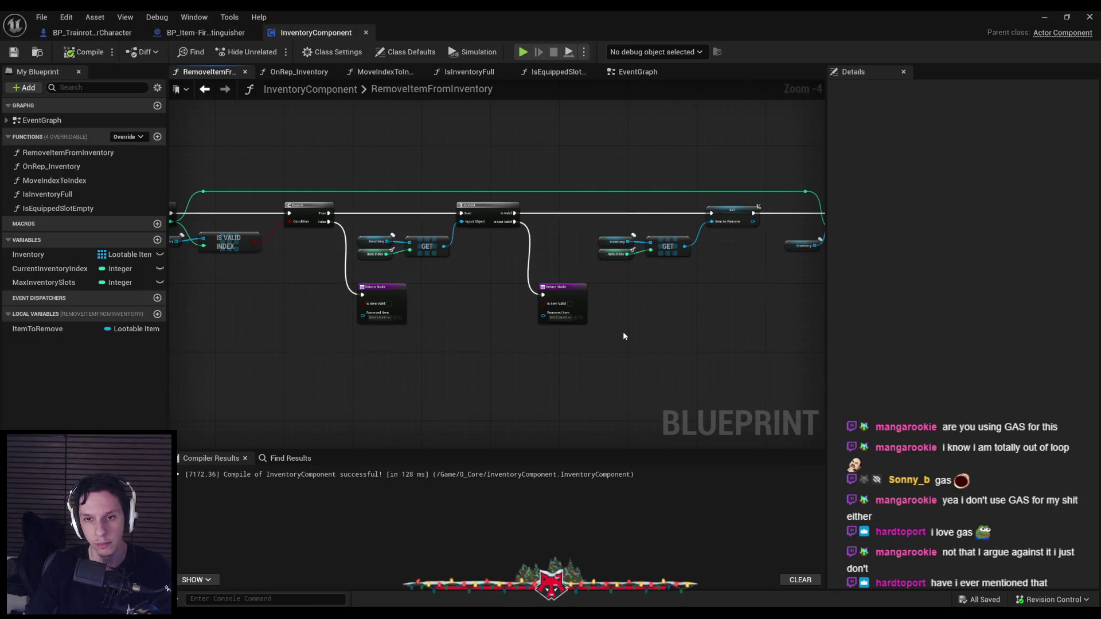
mouse_move(512, 325)
left_mouse_down()
mouse_move(372, 308)
mouse_move(516, 341)
left_mouse_up()
left_click(92, 33)
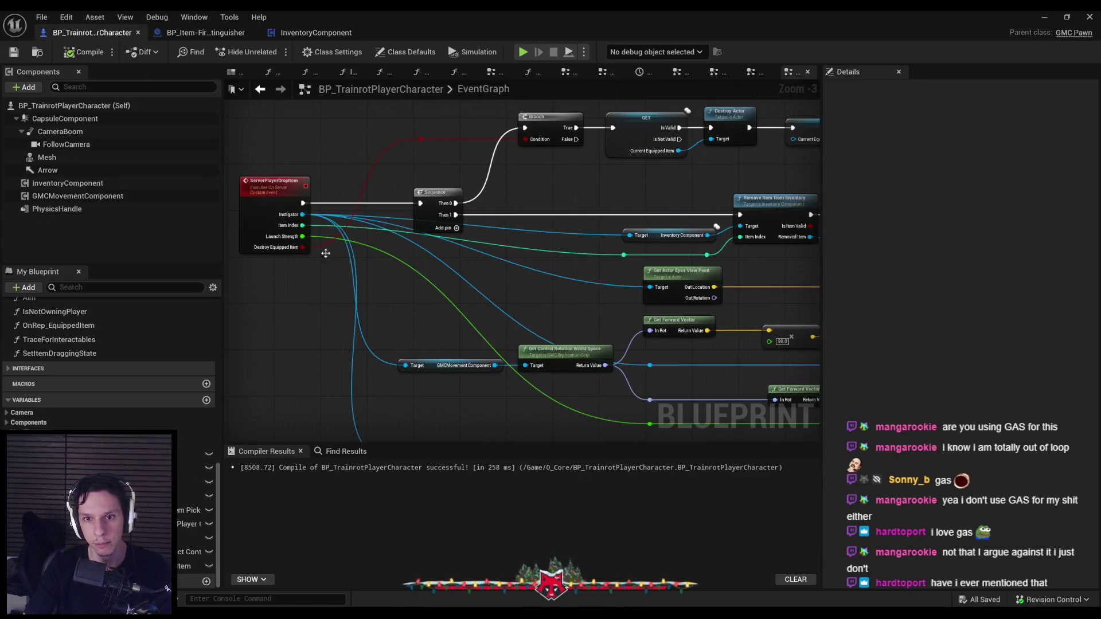
left_click(1046, 17)
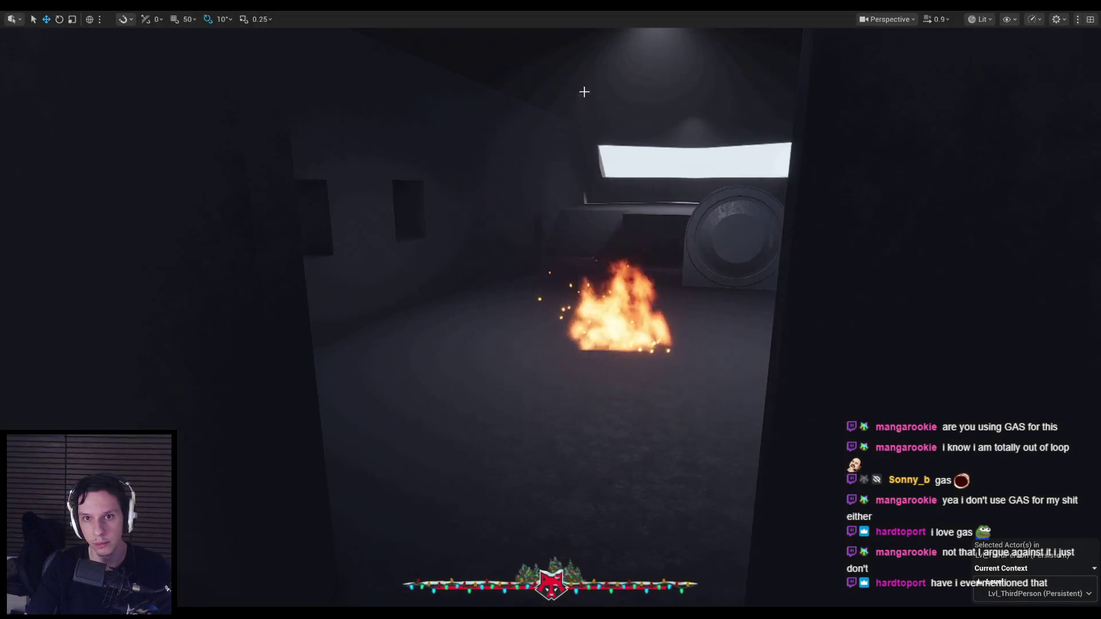
key("alt+p")
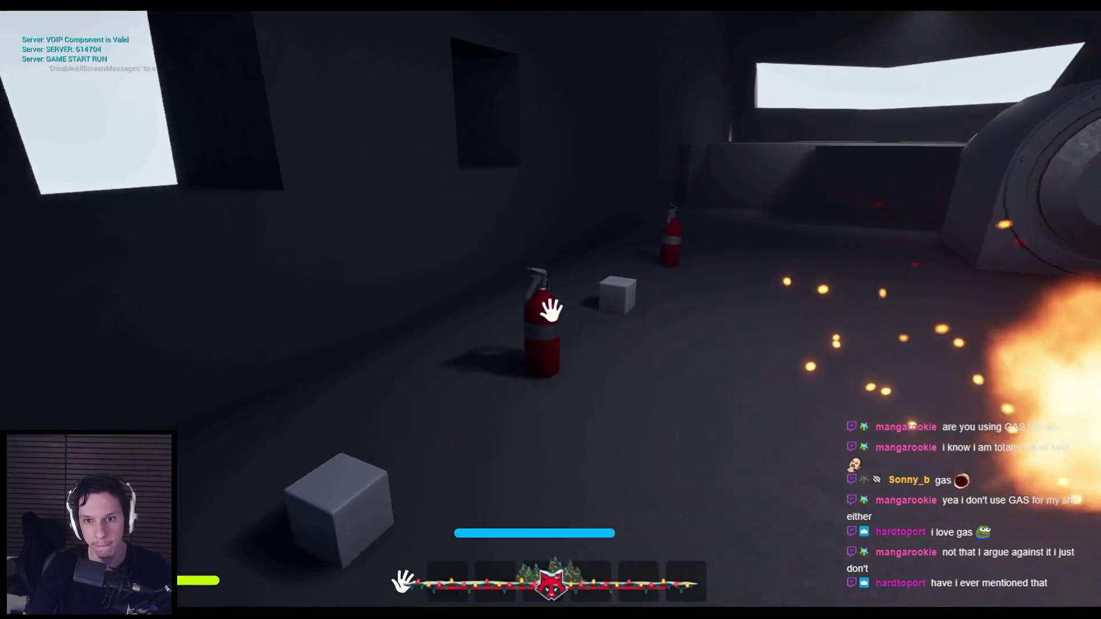
left_click(551, 310)
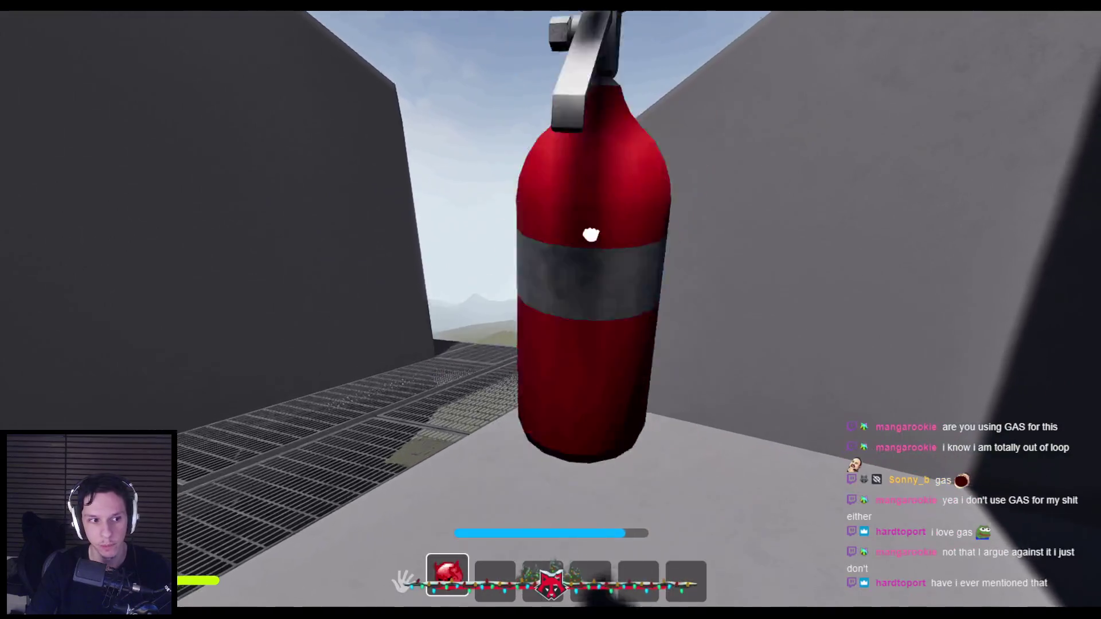
left_click(550, 310)
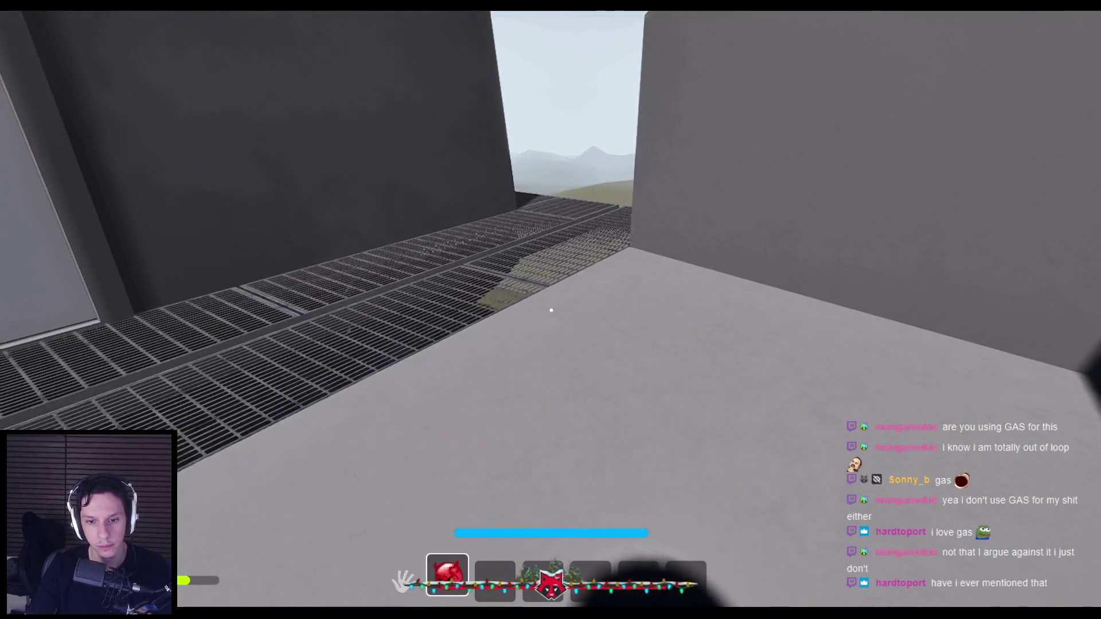
key("Escape")
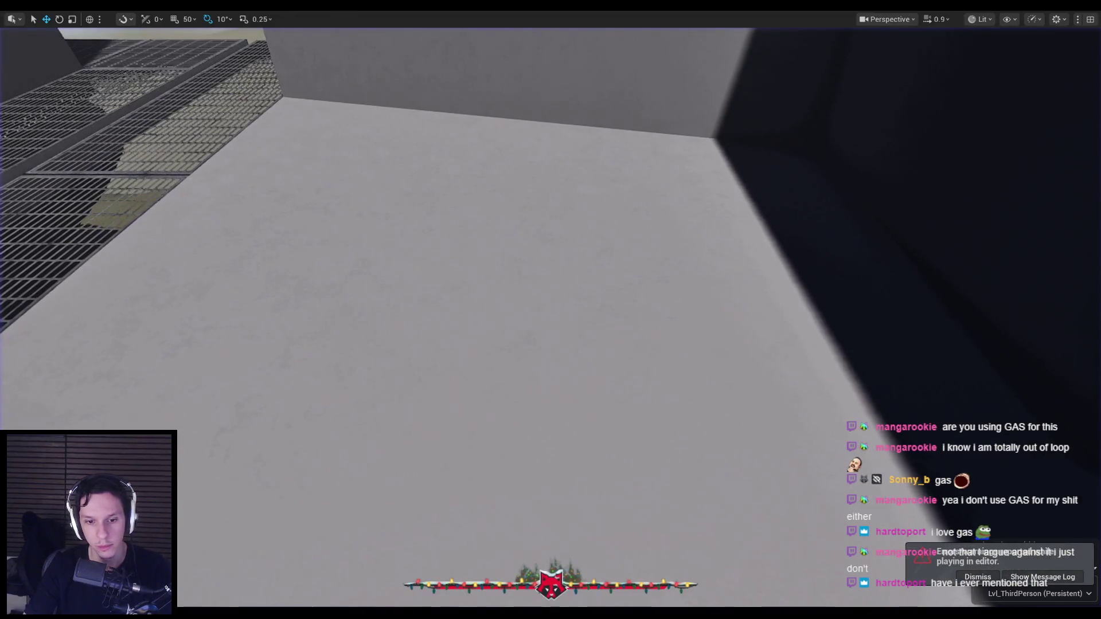
scroll(256, 183, "down", 2)
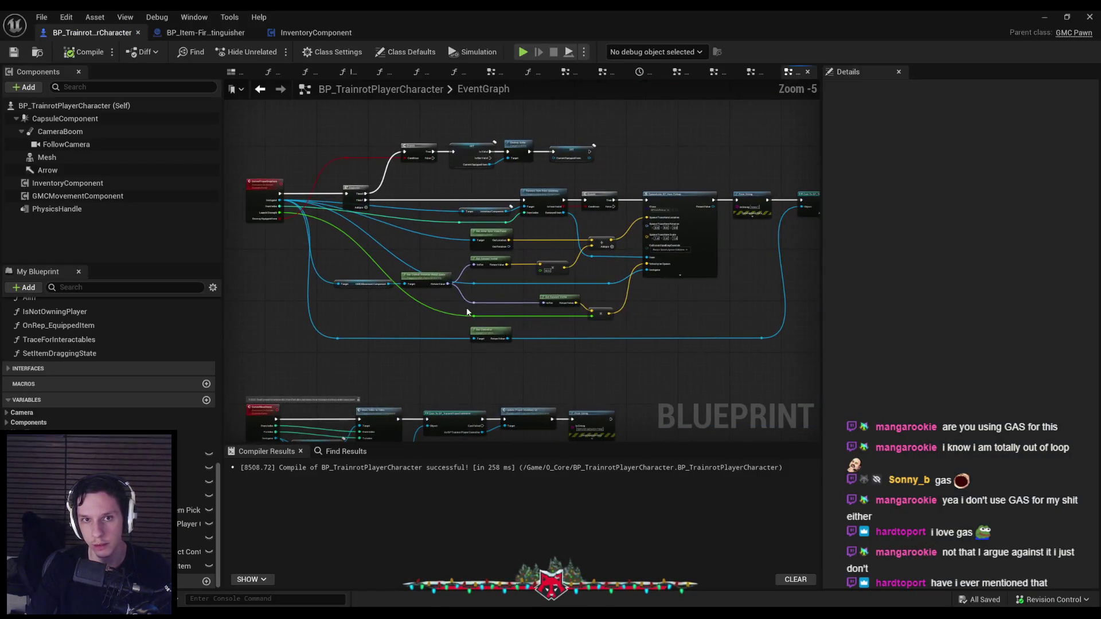